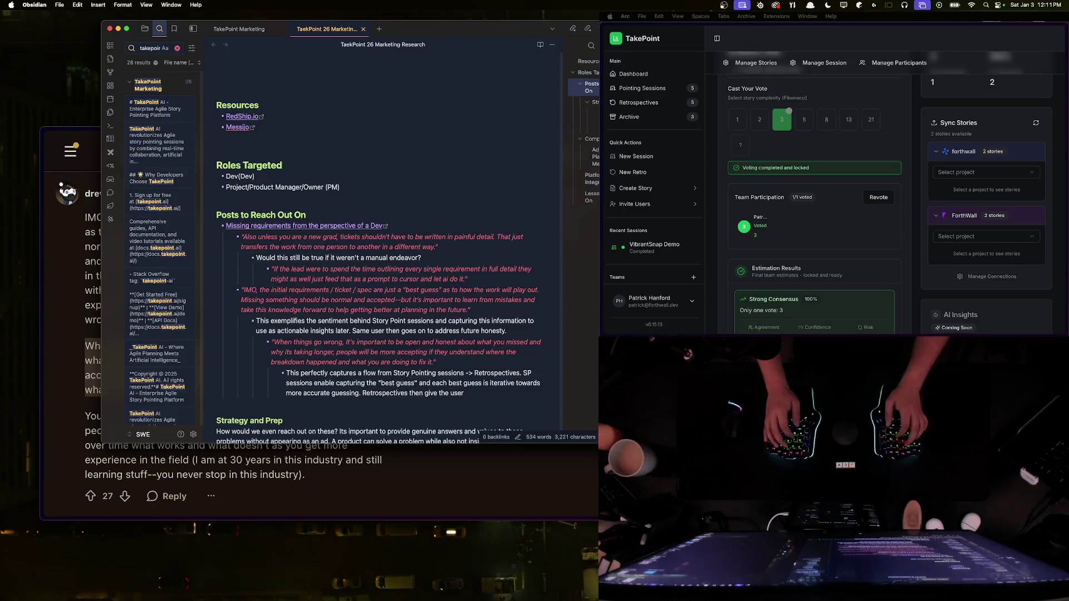
Step: Finish the Story Pointing bullet: Retrospectives let users reflect, funnelling back to SP insights
type("(s) the o")
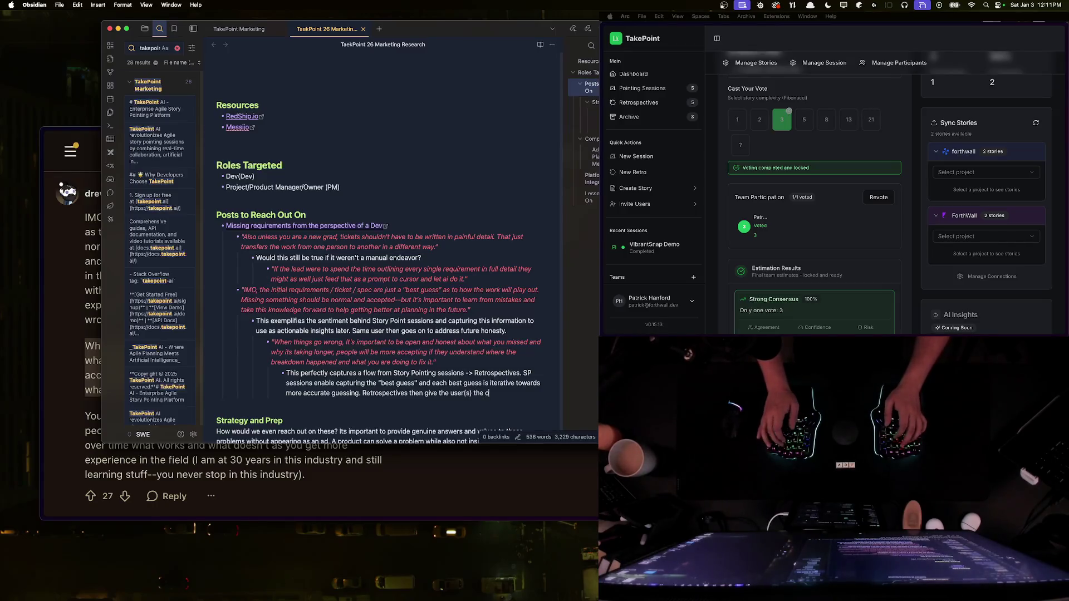
type(" refl")
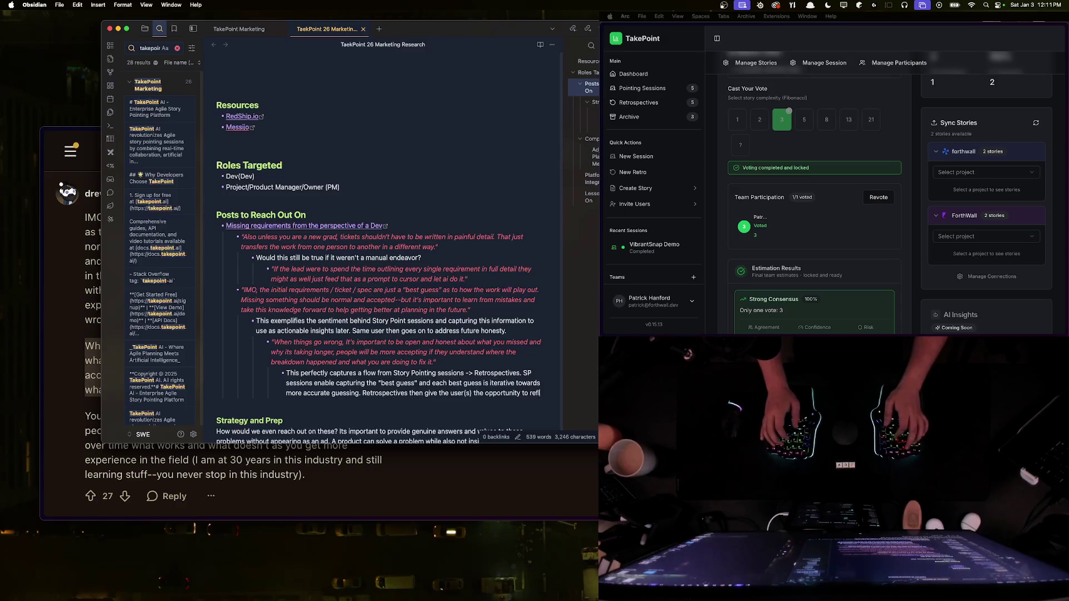
type("ect on this,")
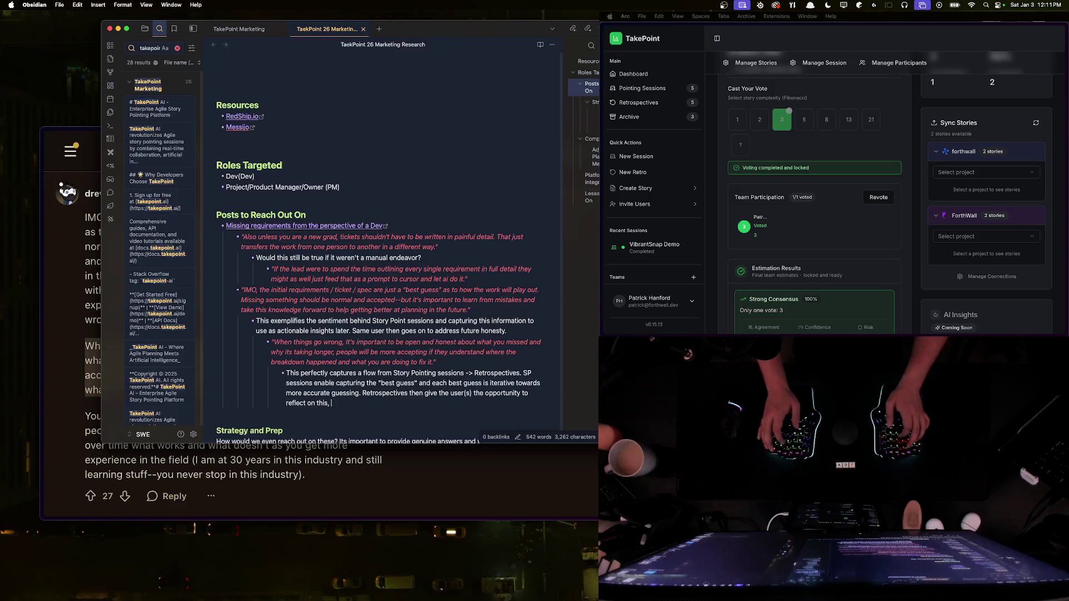
type("ich ")
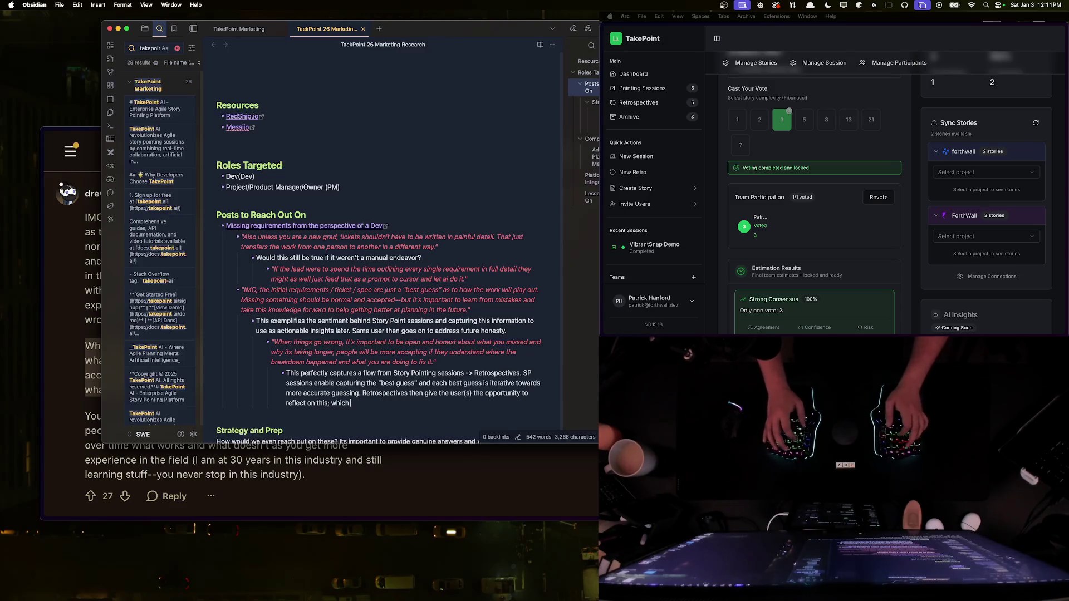
type("an thena")
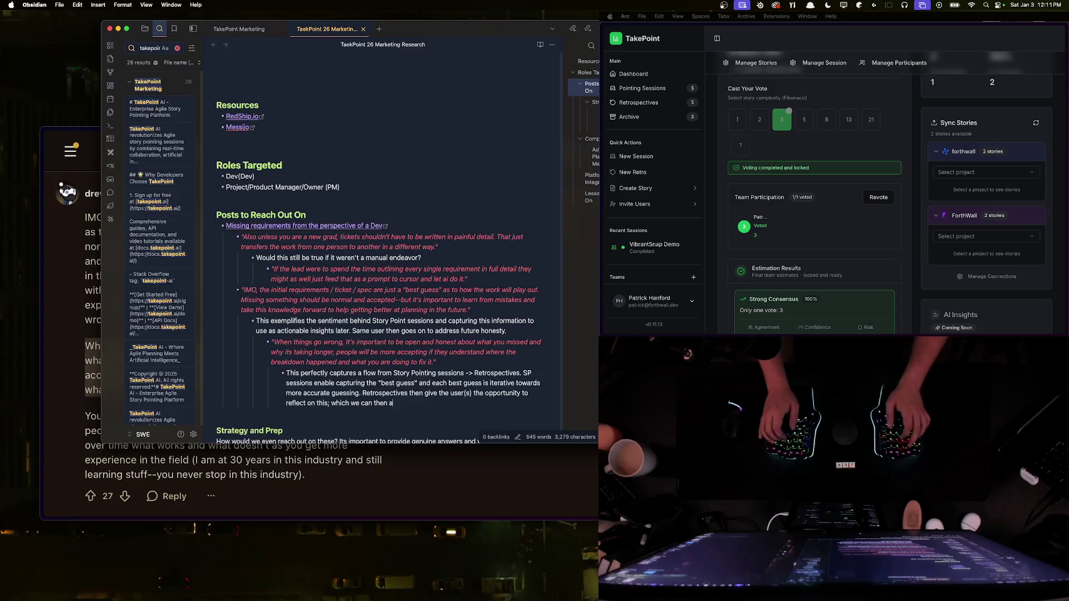
type(" ot")
key("BackSpace")
type("to")
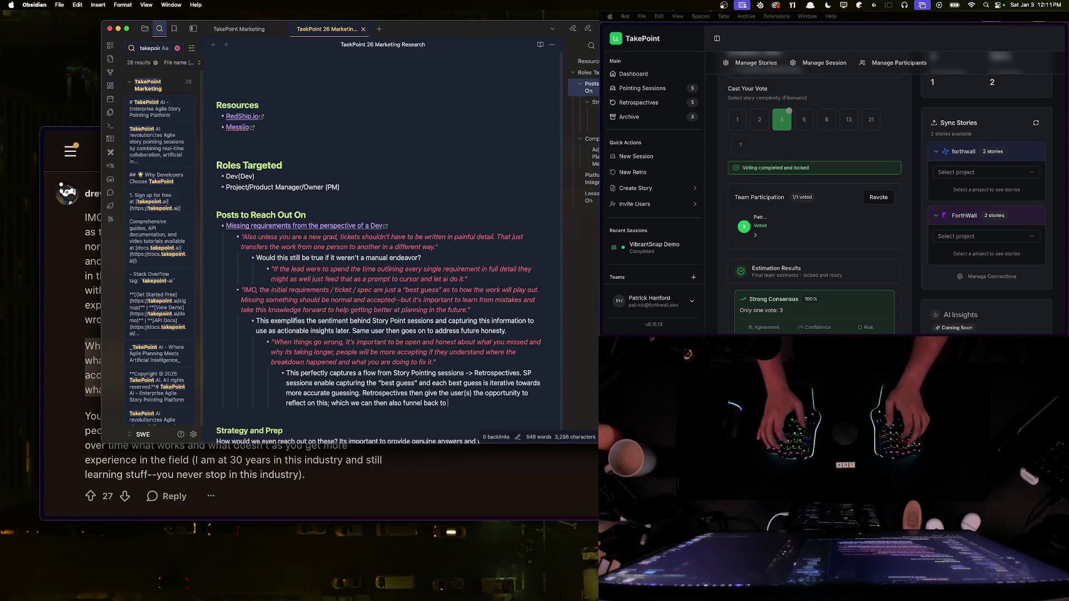
type("s a loop")
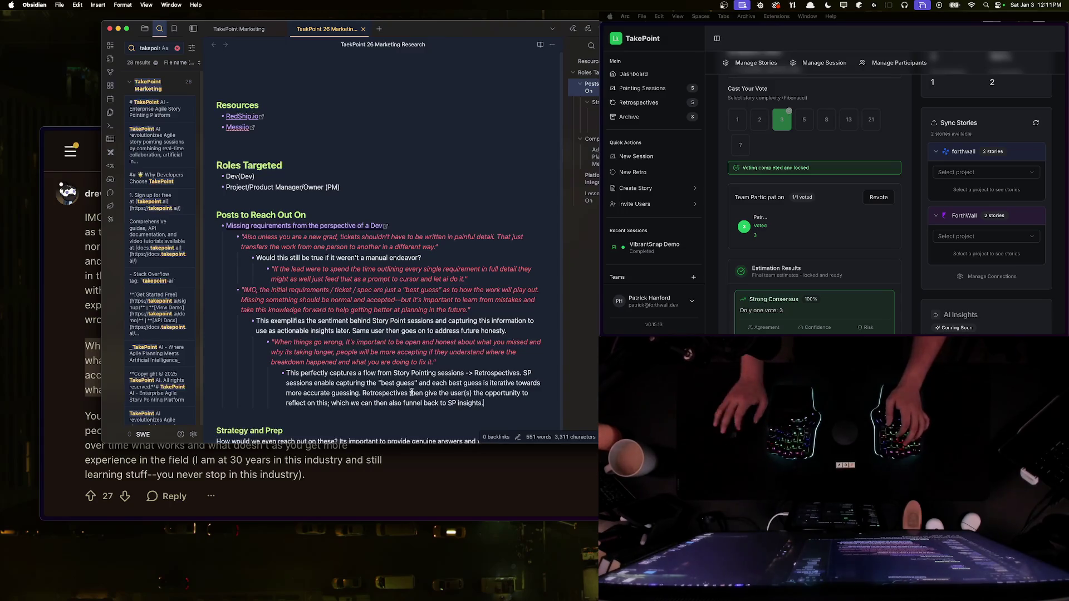
scroll(343, 230, "down", 10)
left_click(344, 230)
Step: Add a lesson that SP–Retro insight funnelling needs namespace isolation so insights don't bleed between tenants
key("Return")
key("Return")
type("If we")
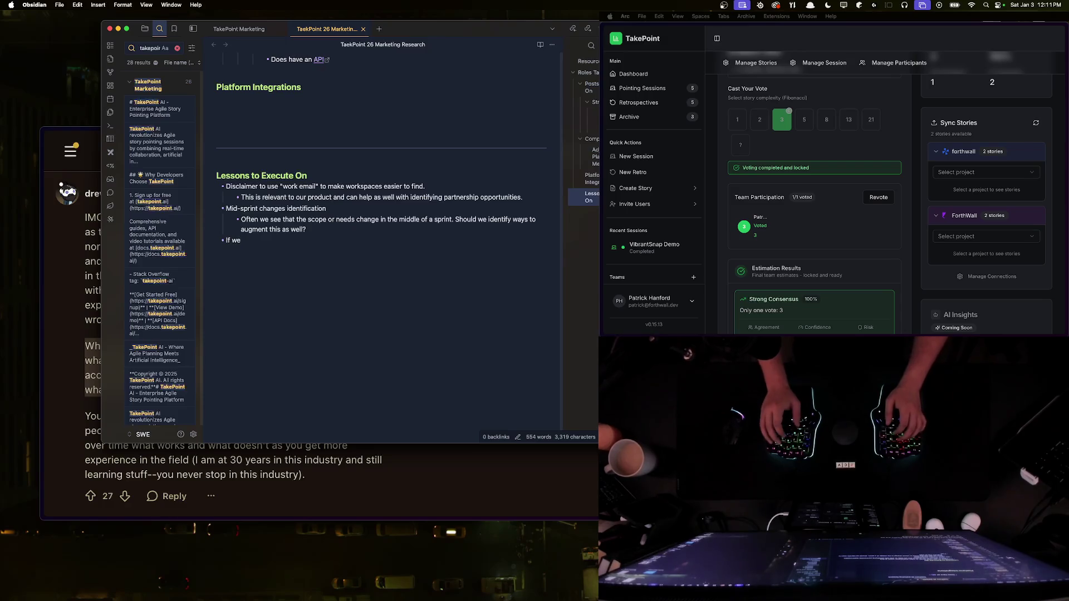
type("are going t")
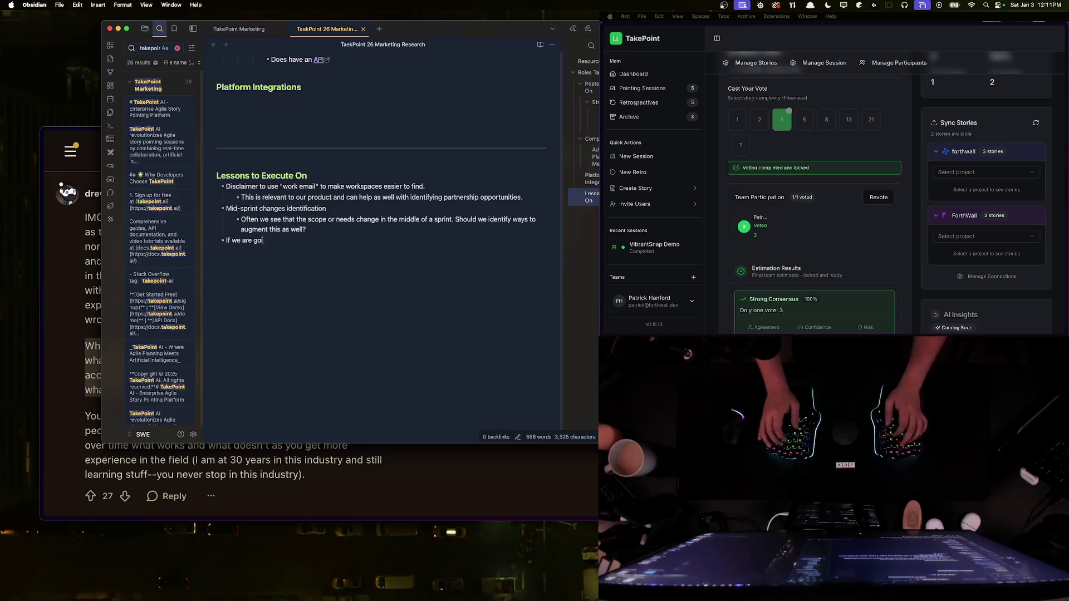
type("o funnel insights back and forth betwe")
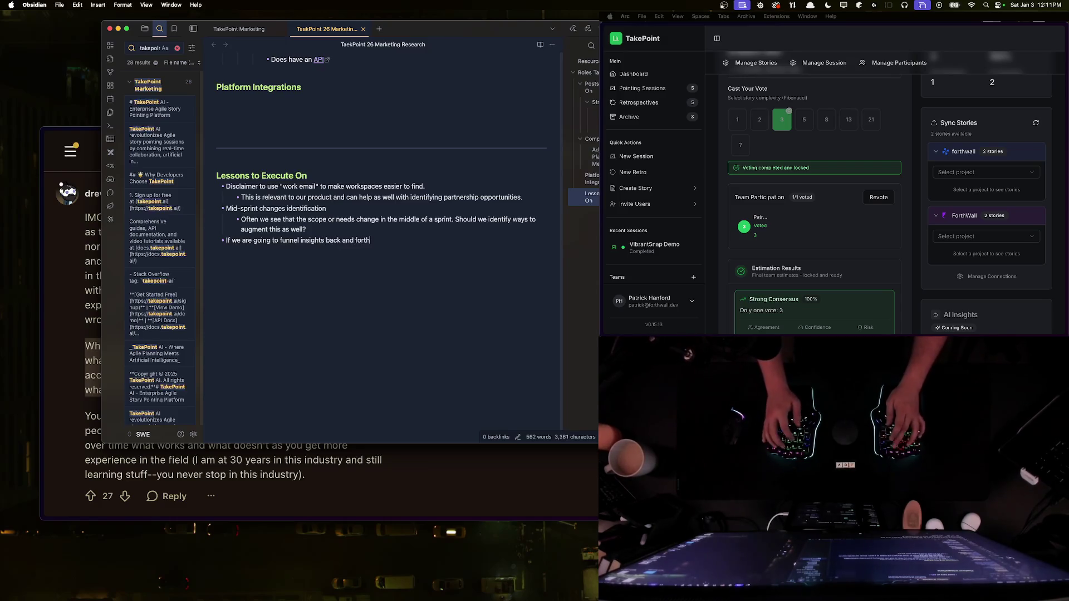
type("en SP and Retros, we")
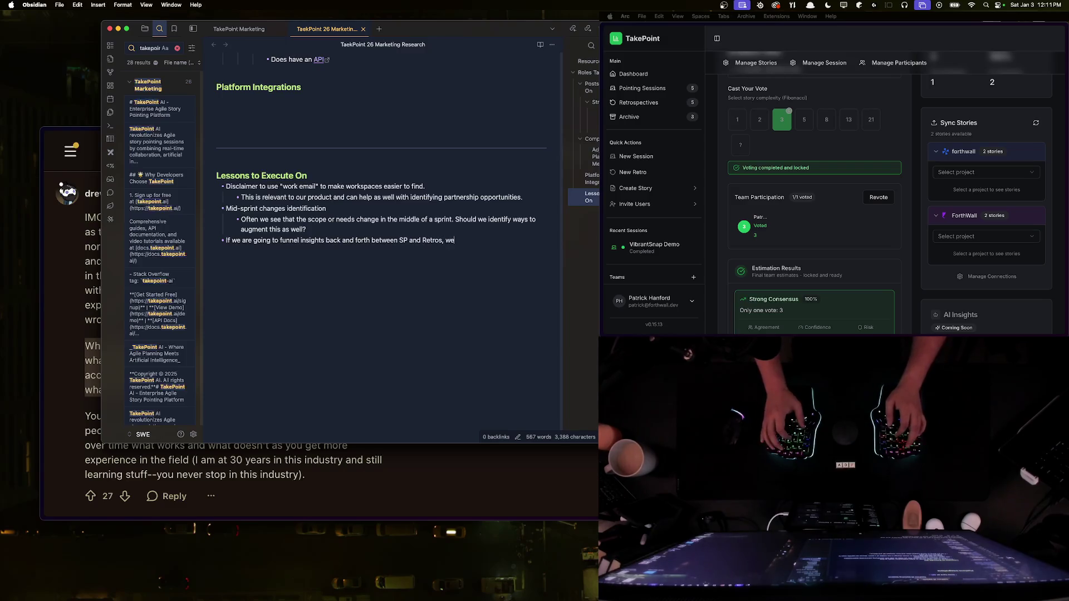
type(" will need to ")
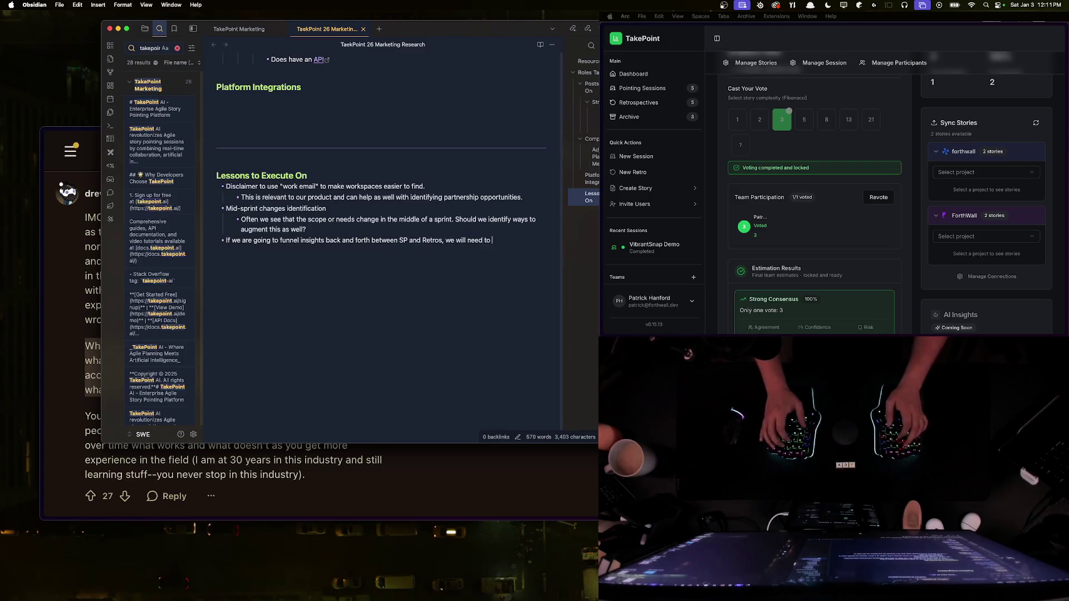
type("ensure we have")
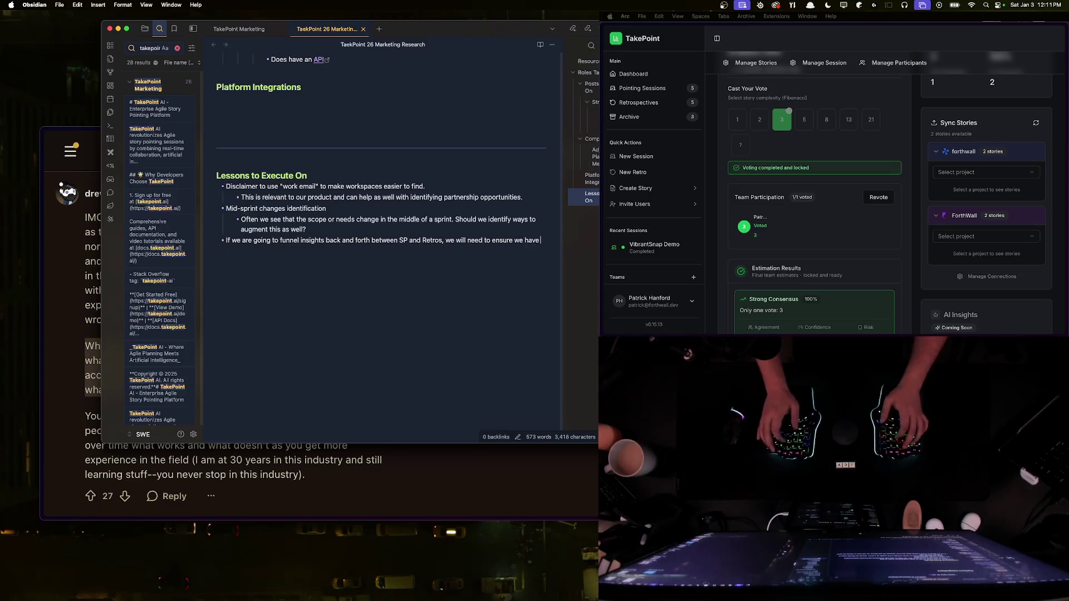
type(" proper namespace isolation")
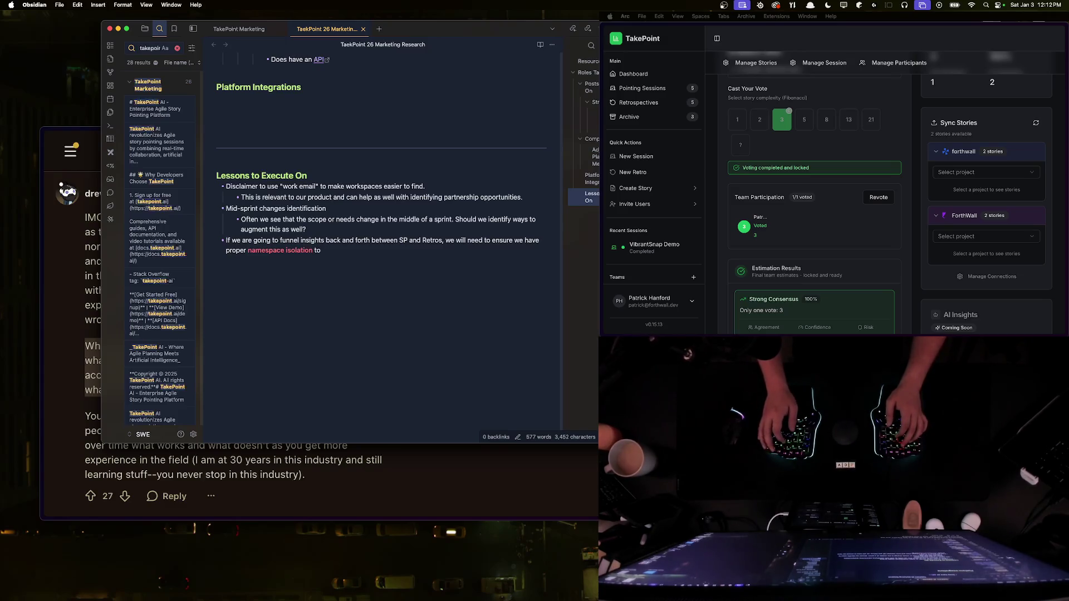
key("BackSpace")
type(". ")
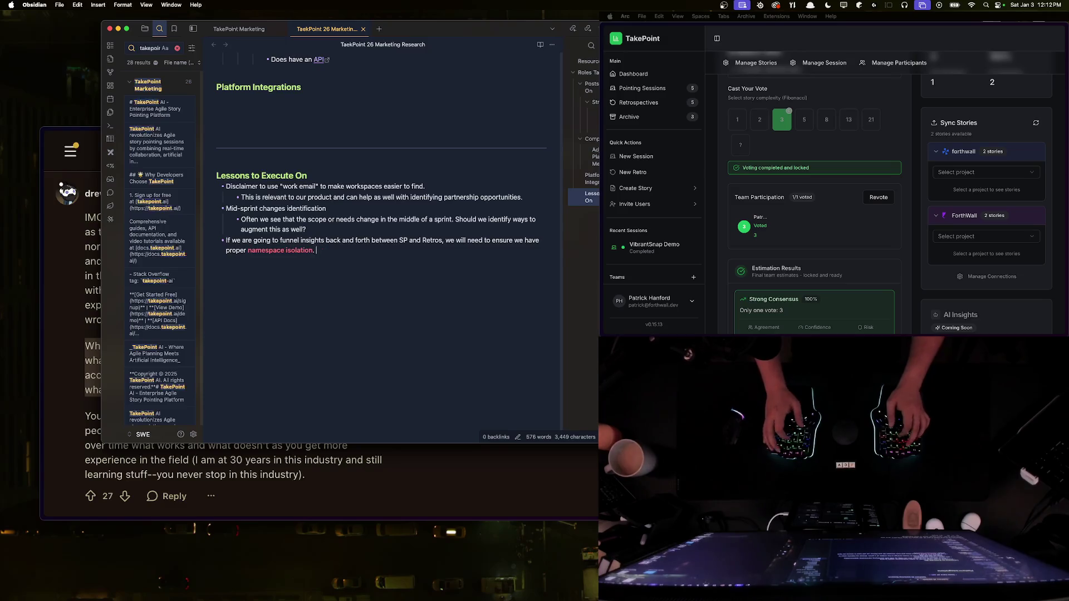
type("We don't want an")
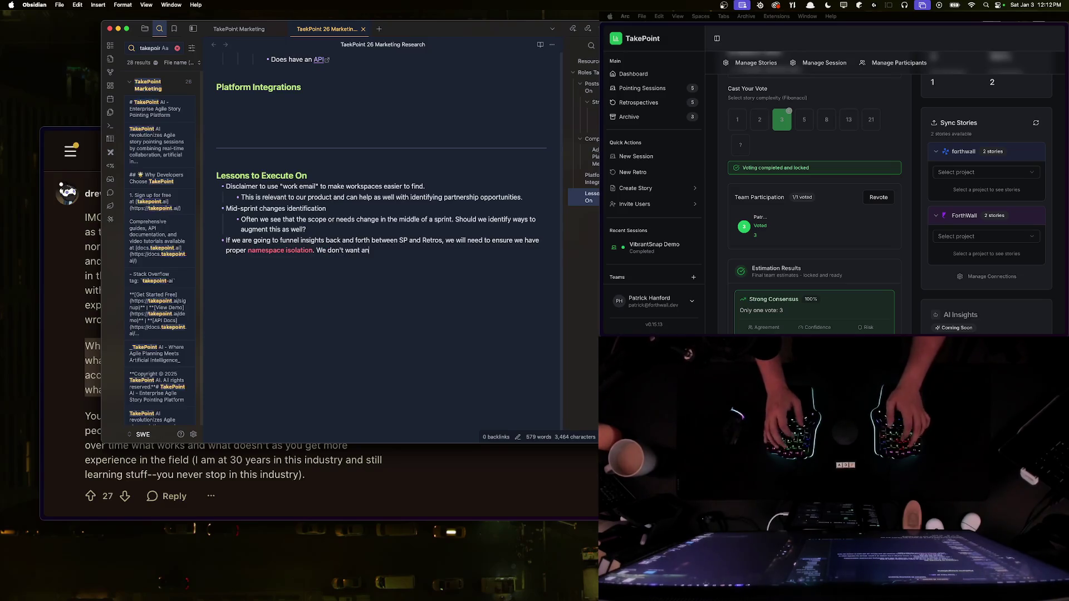
type("yone's")
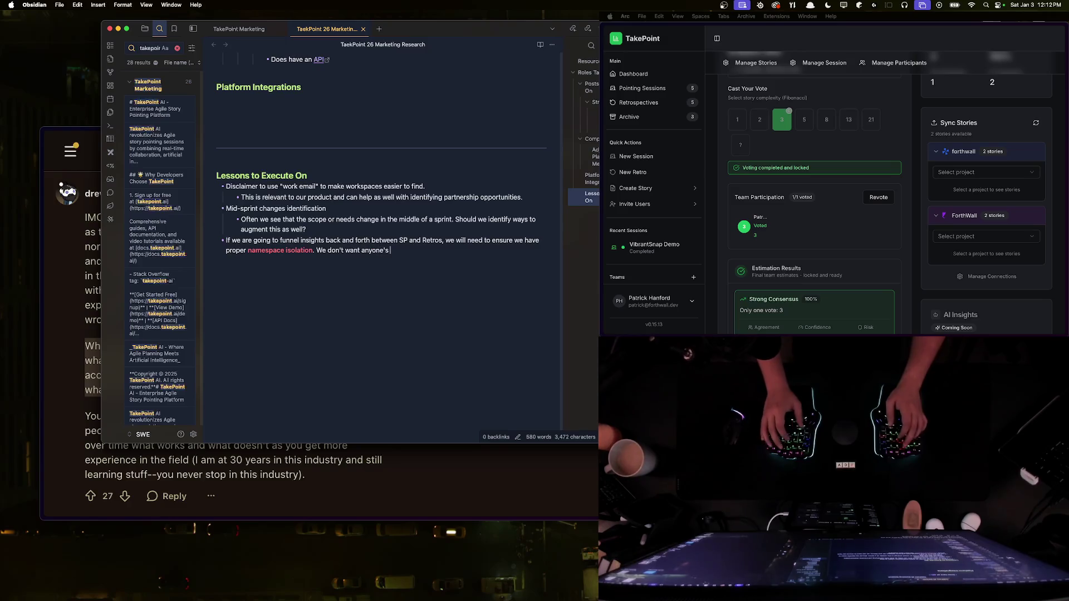
key("BackSpace")
key("BackSpace")
type("STP")
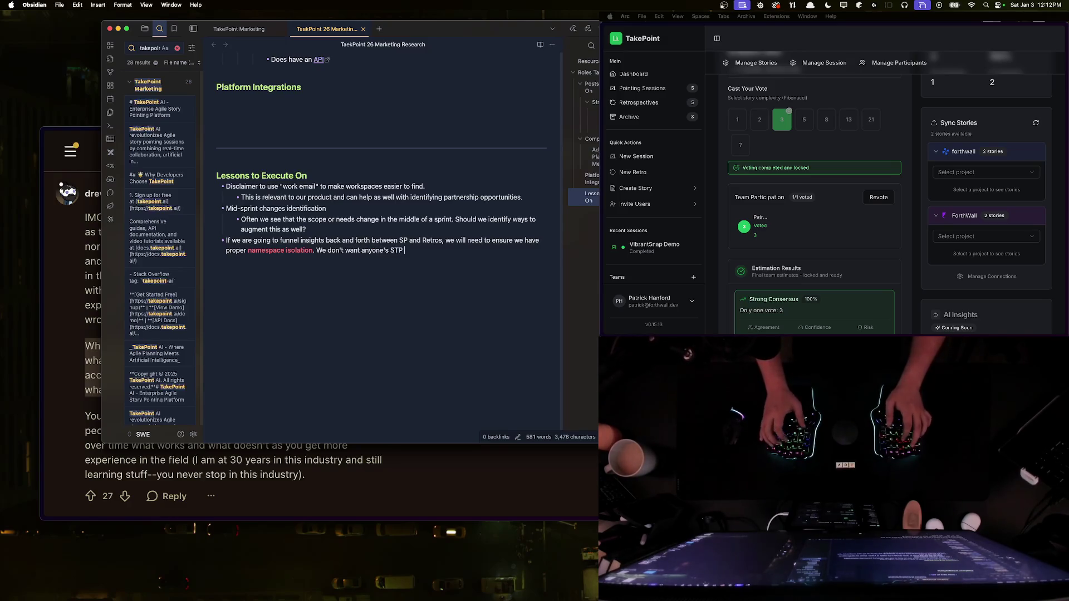
type("d Retro in")
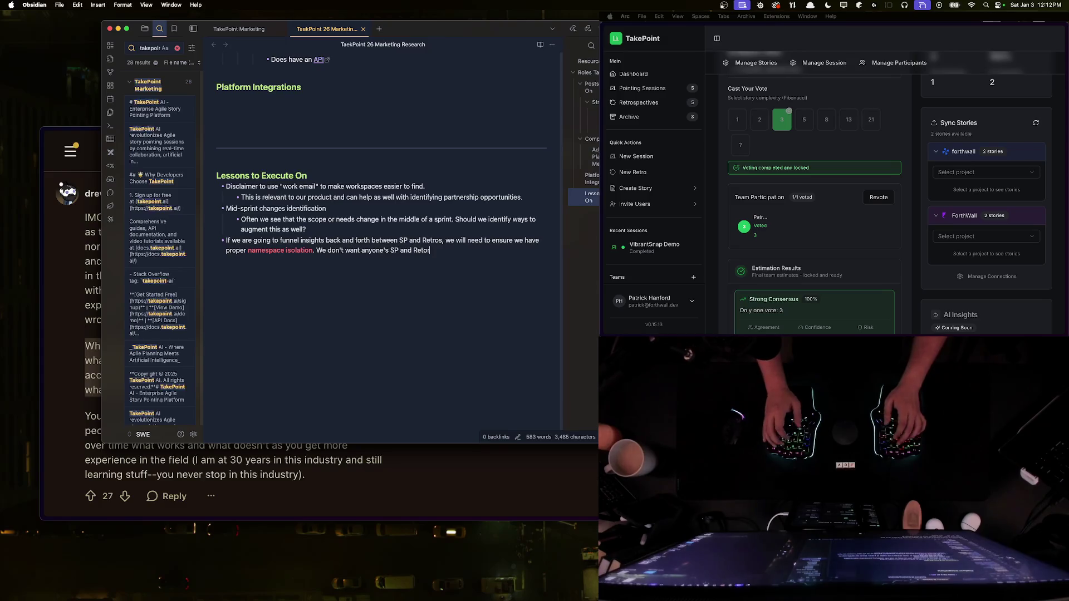
type("sights to ")
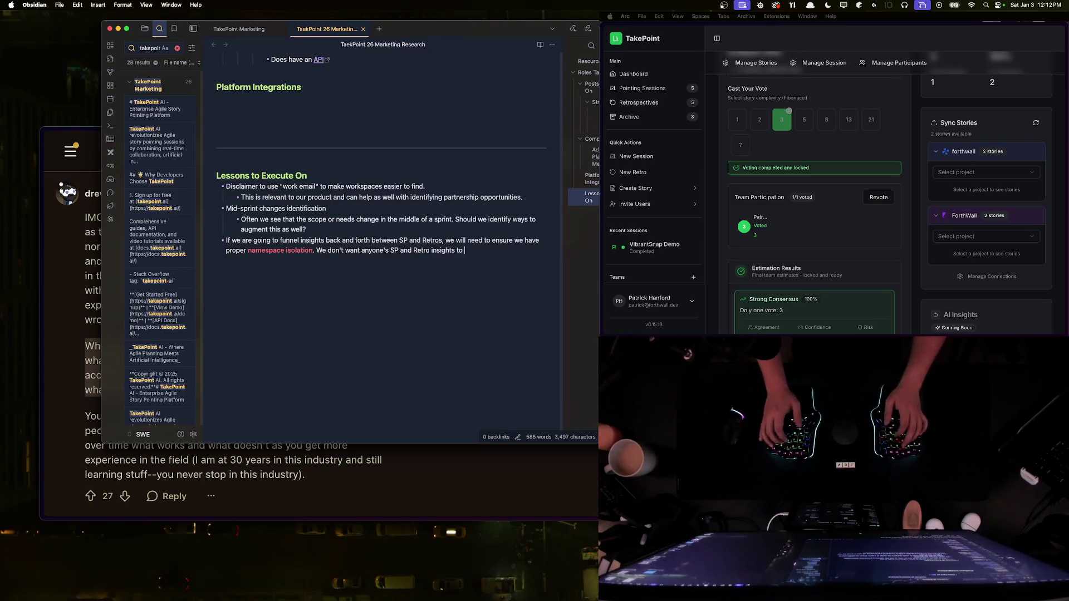
type("bleed between tenants.")
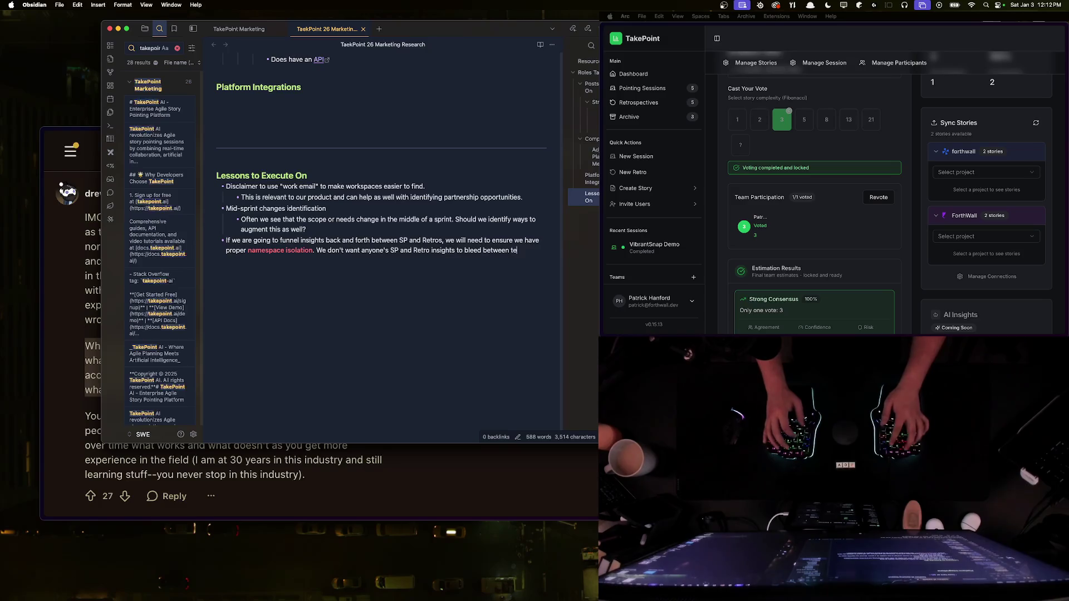
key("Return")
key("Return")
scroll(335, 250, "up", 10)
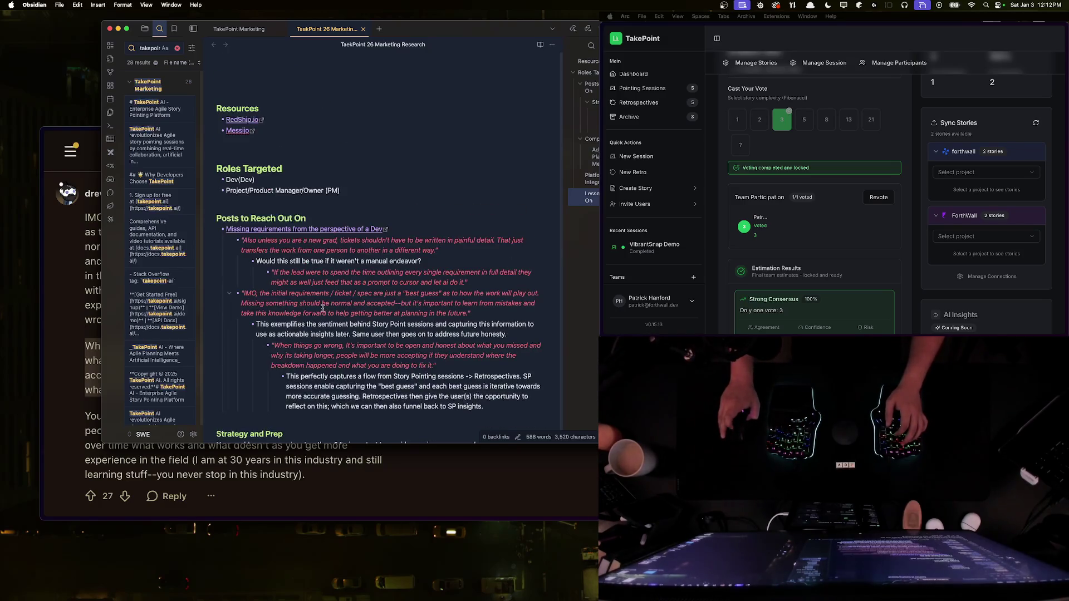
left_click(47, 264)
scroll(231, 320, "down", 5)
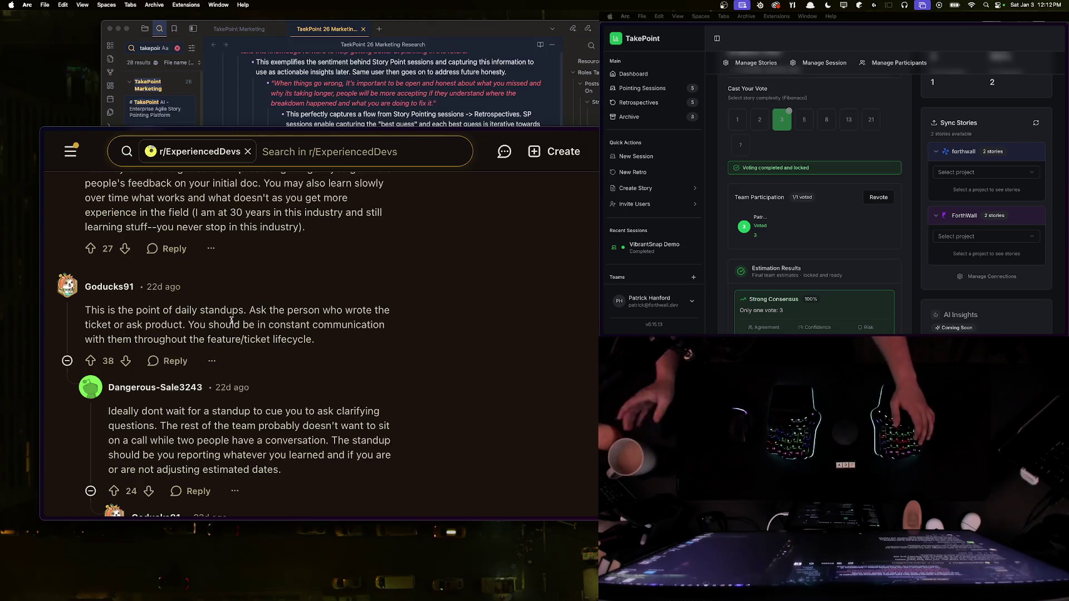
key("super+Tab")
scroll(345, 196, "up", 5)
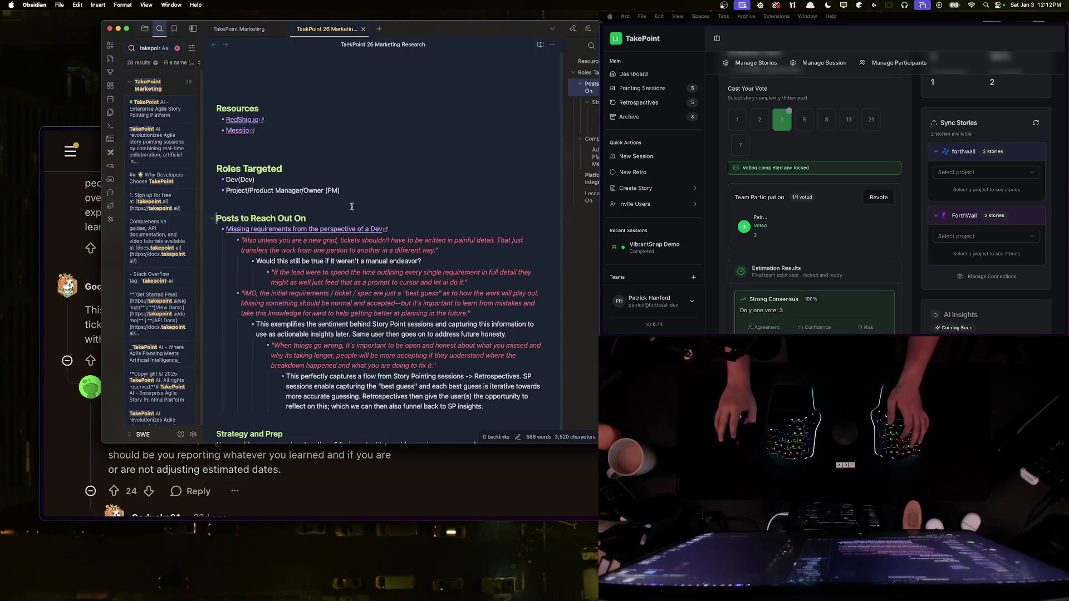
scroll(356, 196, "down", 5)
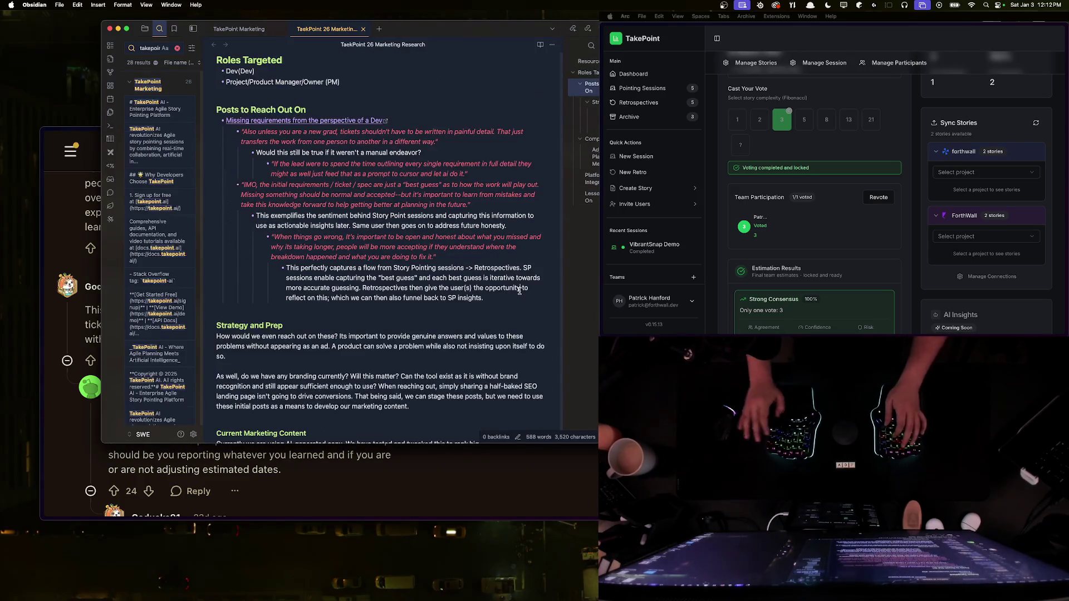
left_click(488, 295)
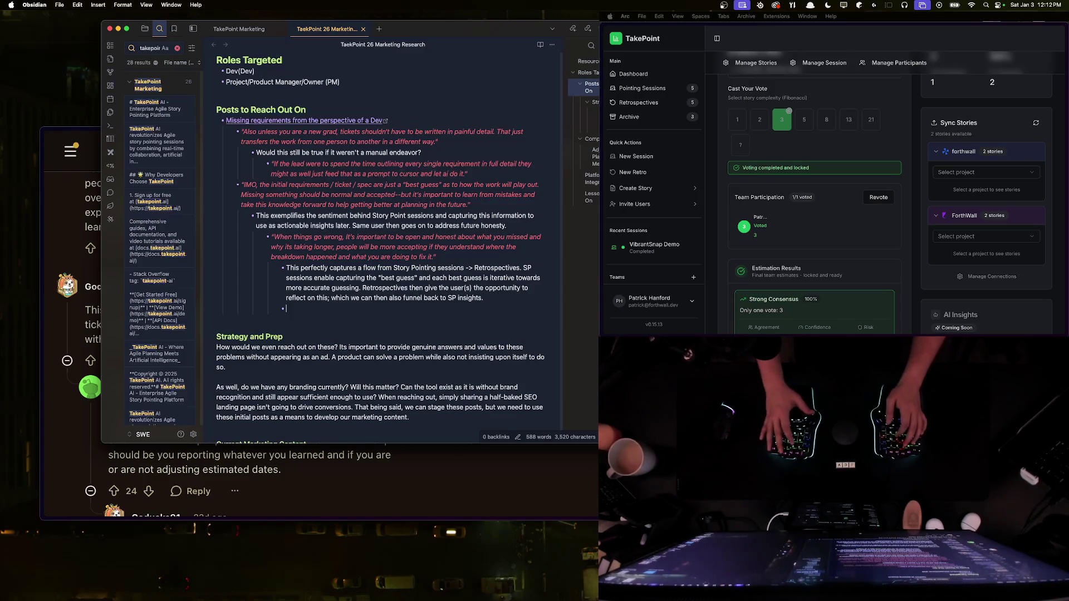
key("Return")
key("BackSpace")
key("BackSpace")
key("BackSpace")
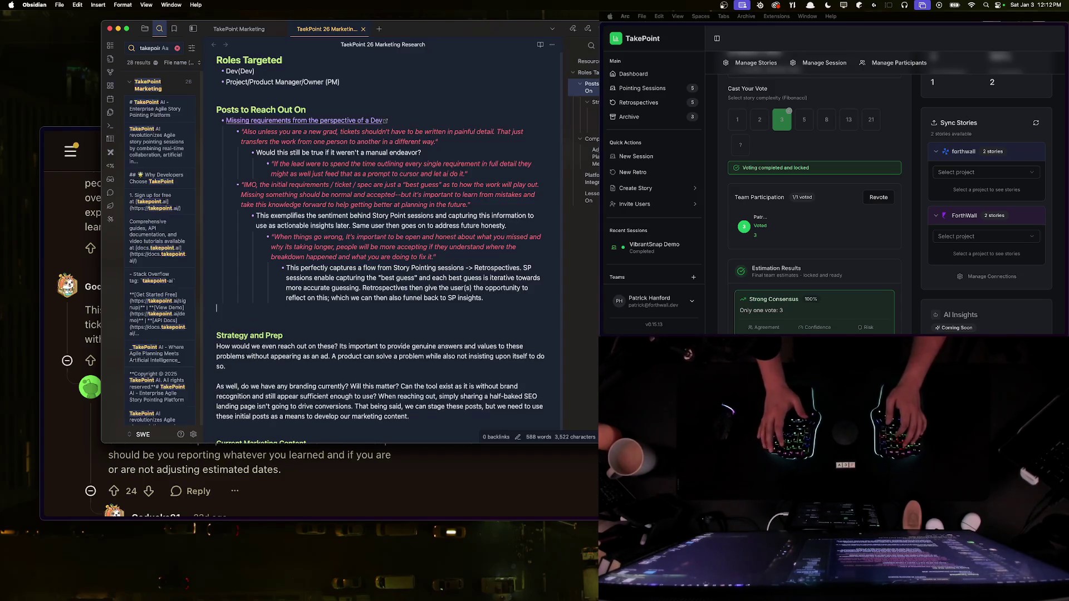
Step: Rename the 'Posts to Reach Out On' heading to 'Insightful Posts'
left_click_drag(241, 109, 306, 109)
left_click(305, 109)
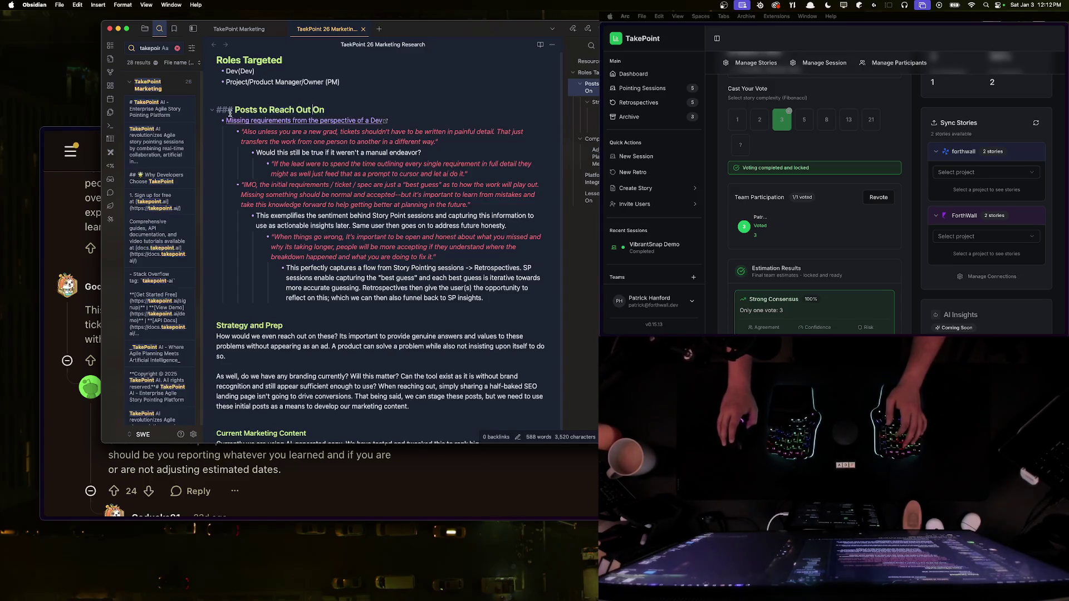
left_click(213, 110)
left_click(214, 110)
left_click_drag(332, 110, 234, 110)
type("Insightful Posts")
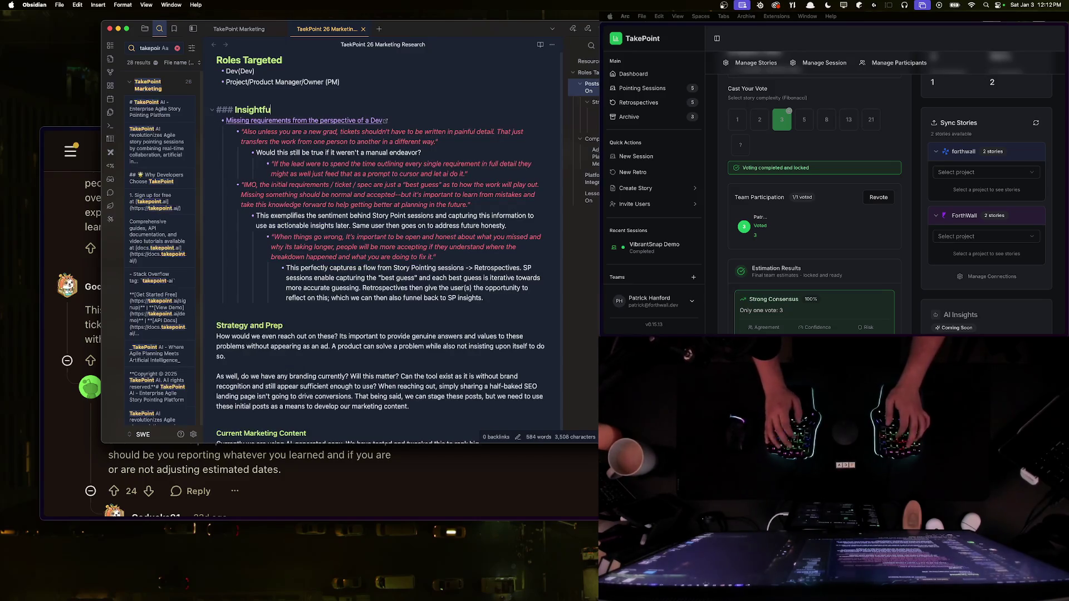
Step: Add an empty ### heading line after the last quote and compare existing heading levels
left_click(298, 311)
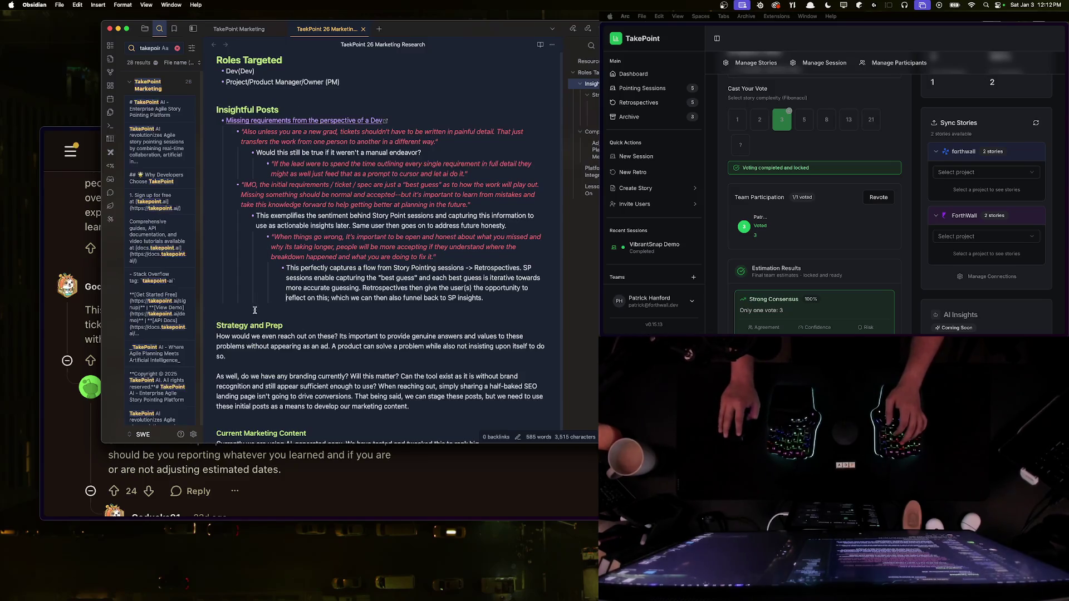
key("Return")
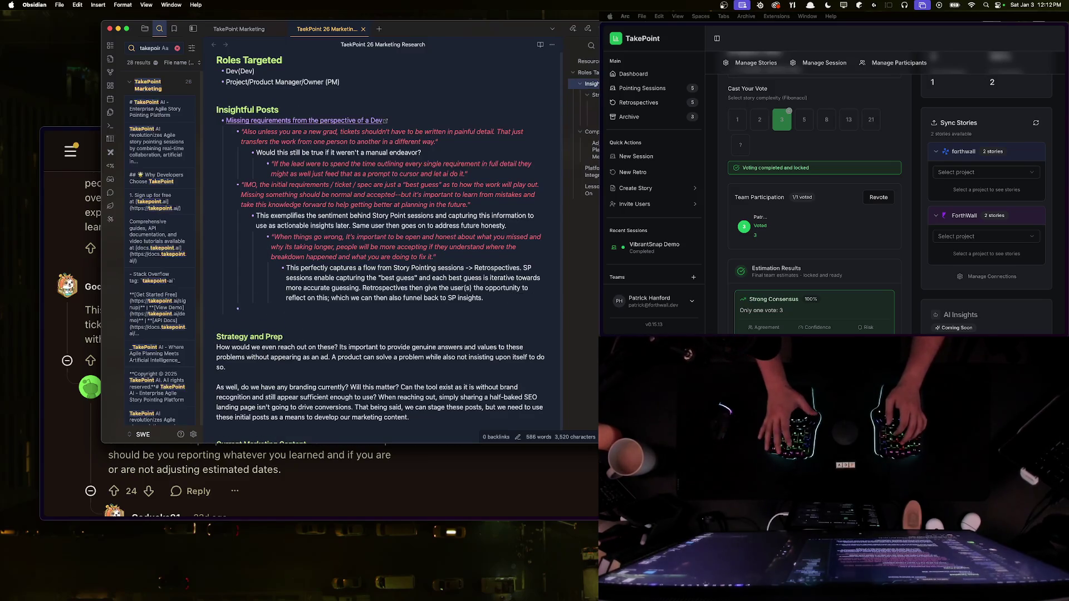
key("Return")
key("Return")
type("###")
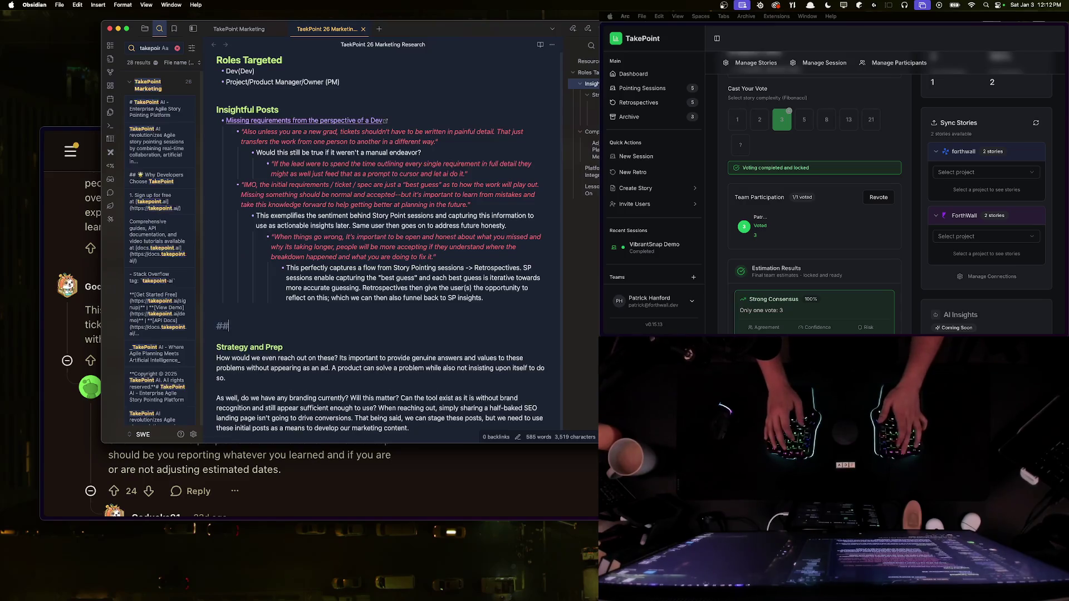
left_click(272, 110)
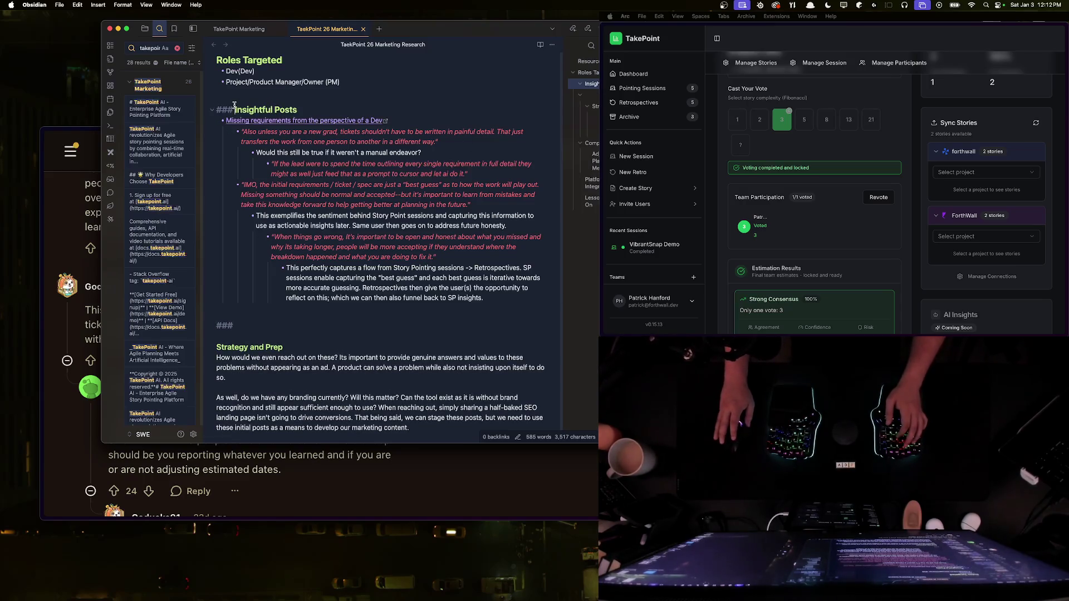
key("Up")
key("Up")
key("Up")
left_click(307, 111)
left_click(228, 60)
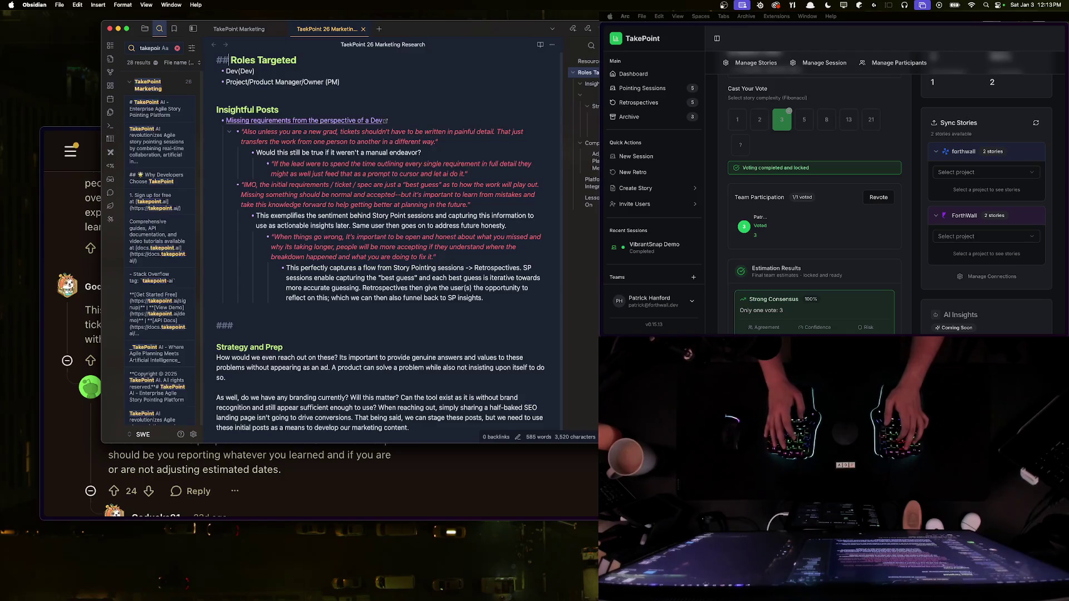
Step: Type 'Outreach Planning' on the new empty heading line
left_click(239, 327)
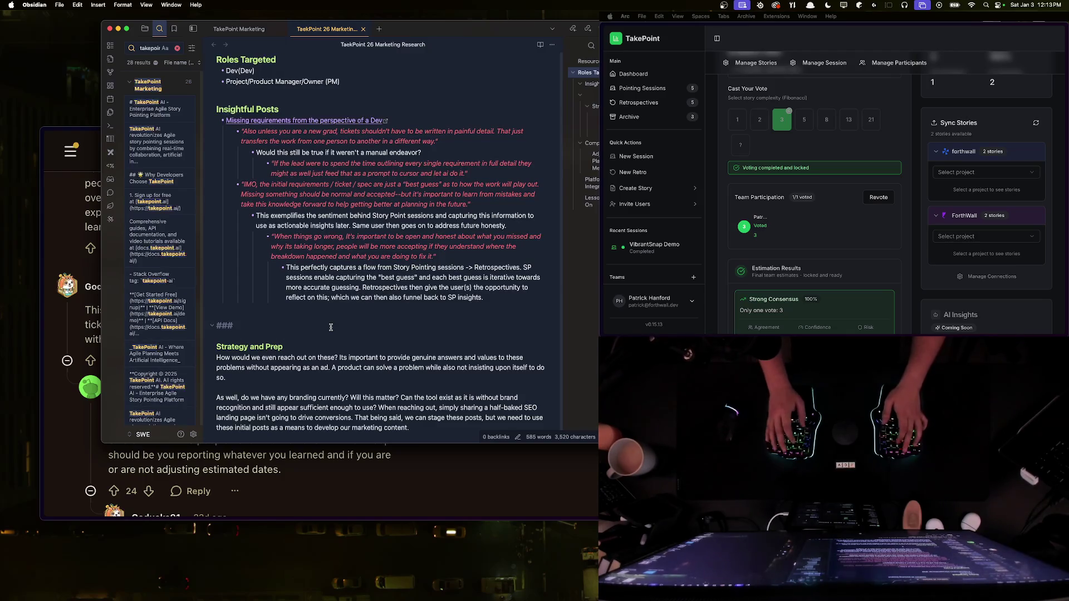
type("# E")
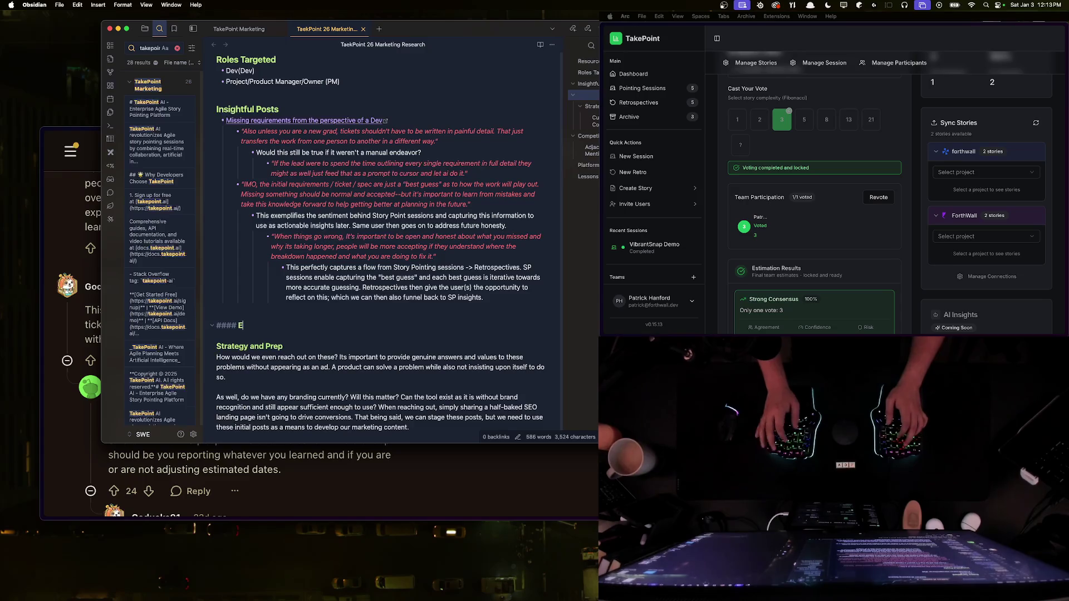
key("BackSpace")
type("Out")
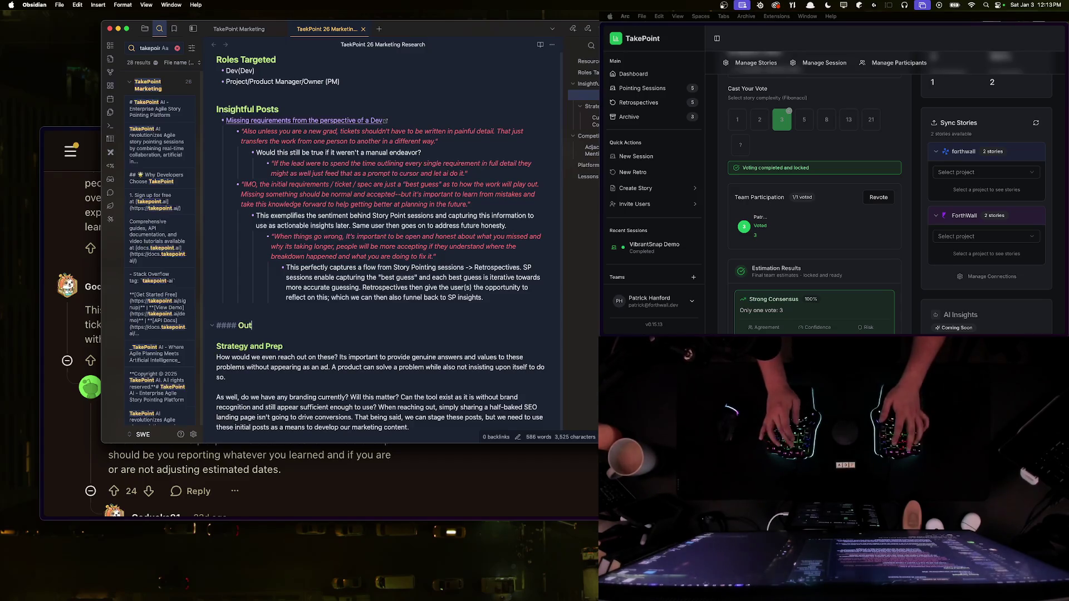
type("reach Planning")
key("Return")
key("Return")
type("---")
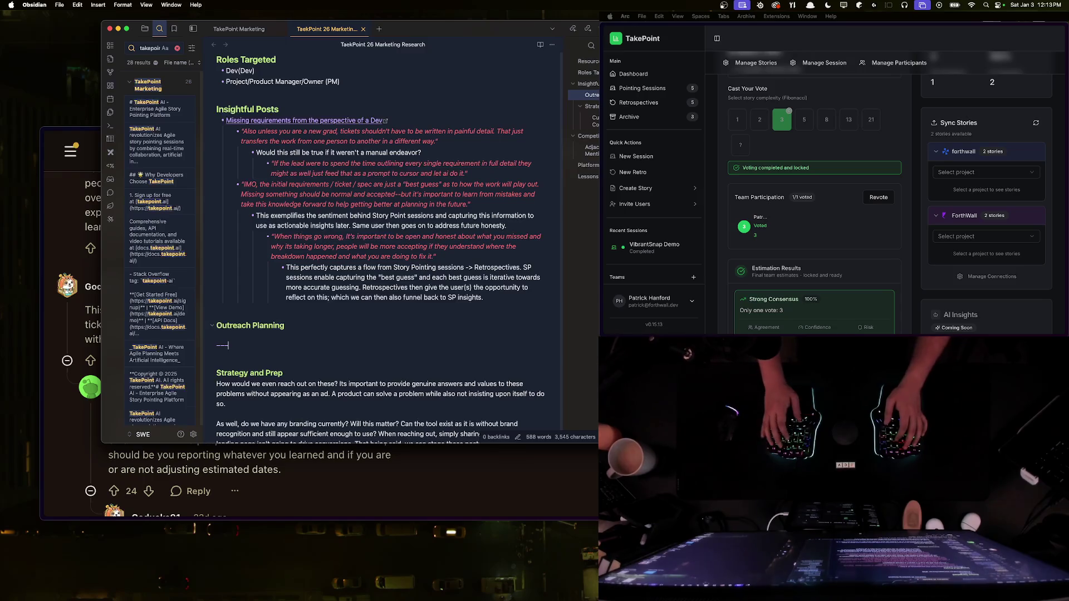
Step: Make Outreach Planning a level-2 heading and delete the blank lines and --- rule below it
left_click(217, 325)
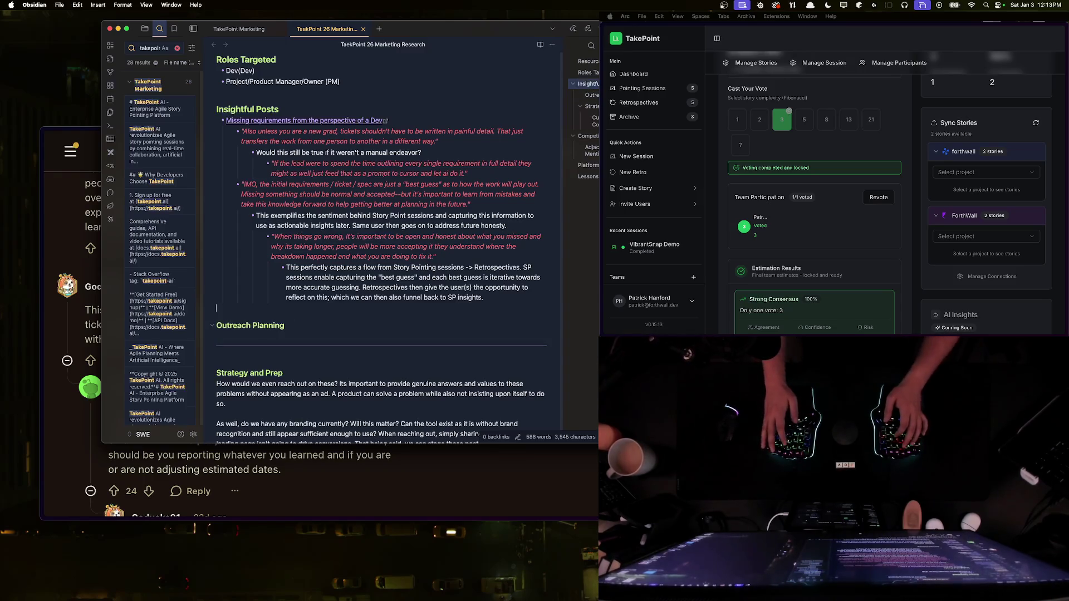
scroll(255, 338, "down", 1)
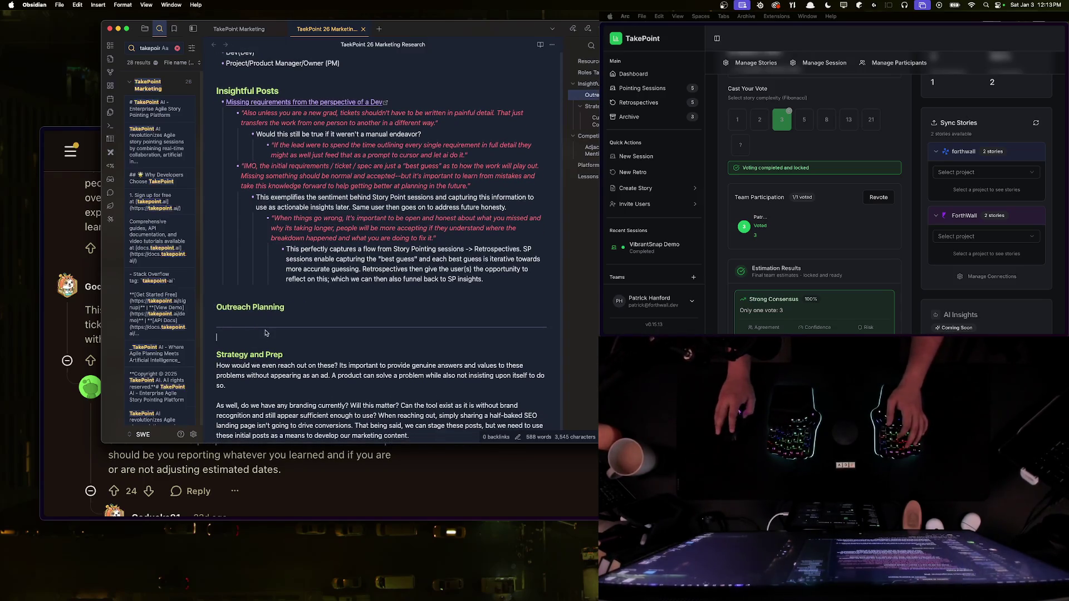
left_click(236, 307)
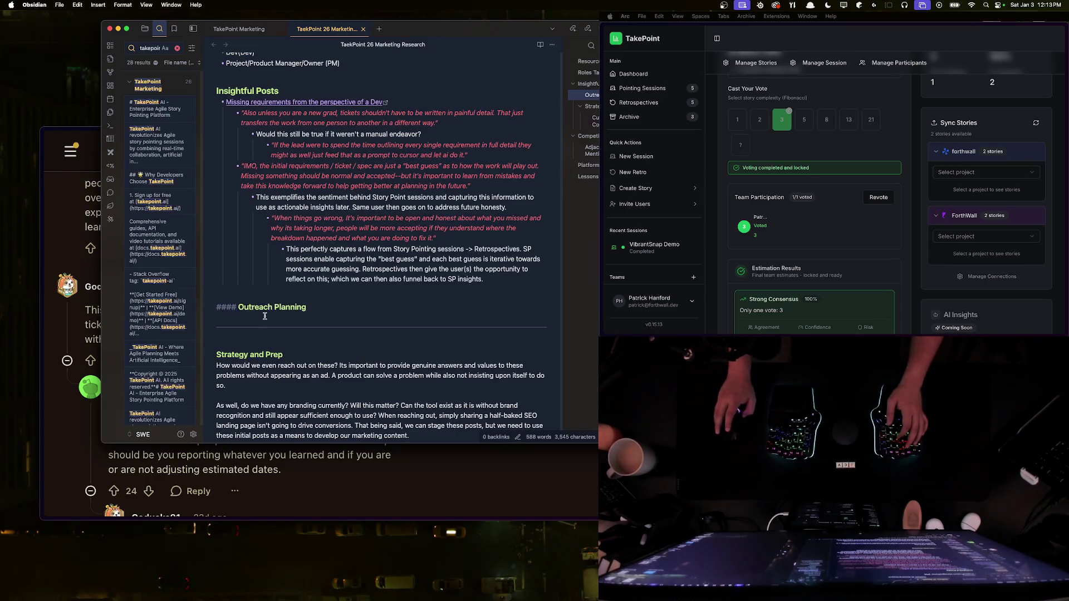
key("BackSpace")
key("BackSpace")
key("End")
key("Delete")
key("Delete")
key("Delete")
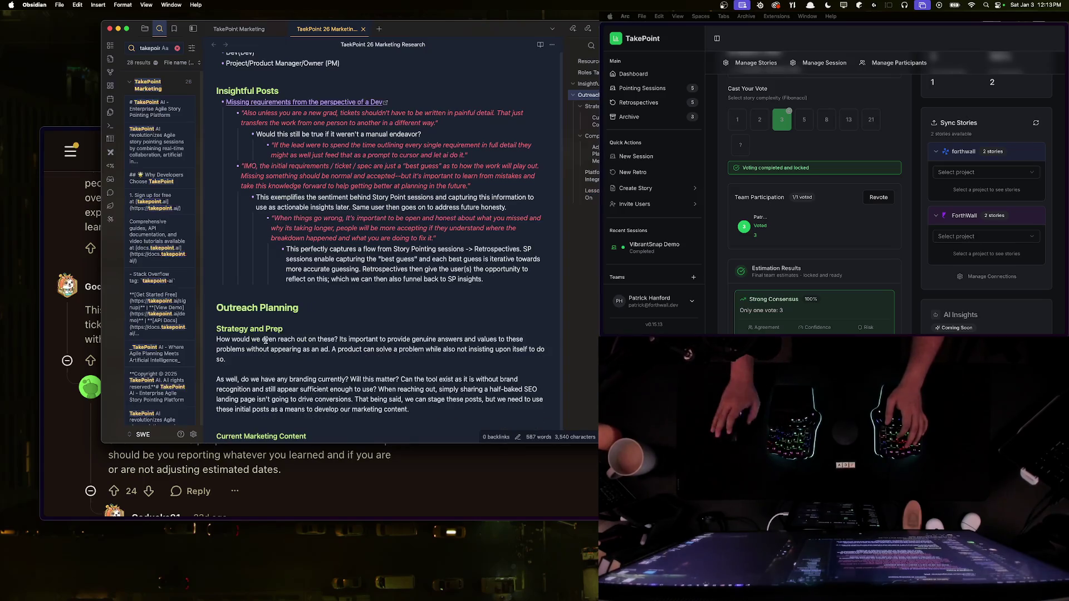
scroll(249, 201, "up", 3)
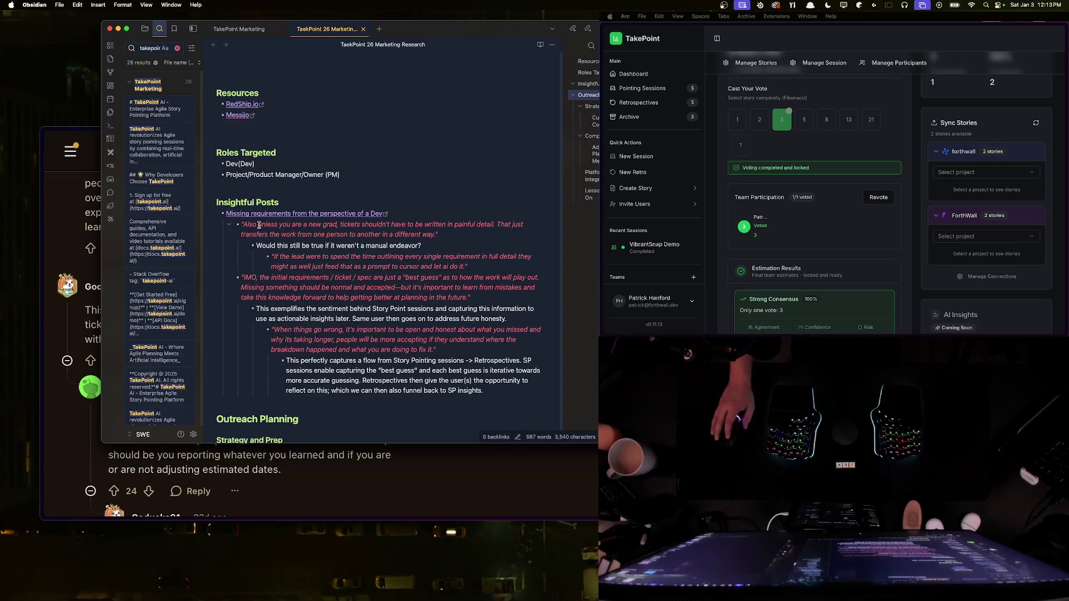
scroll(362, 312, "down", 1)
left_click(502, 368)
key("Return")
Step: Add an '### Insights' heading below the Insightful Posts quotes
type("-")
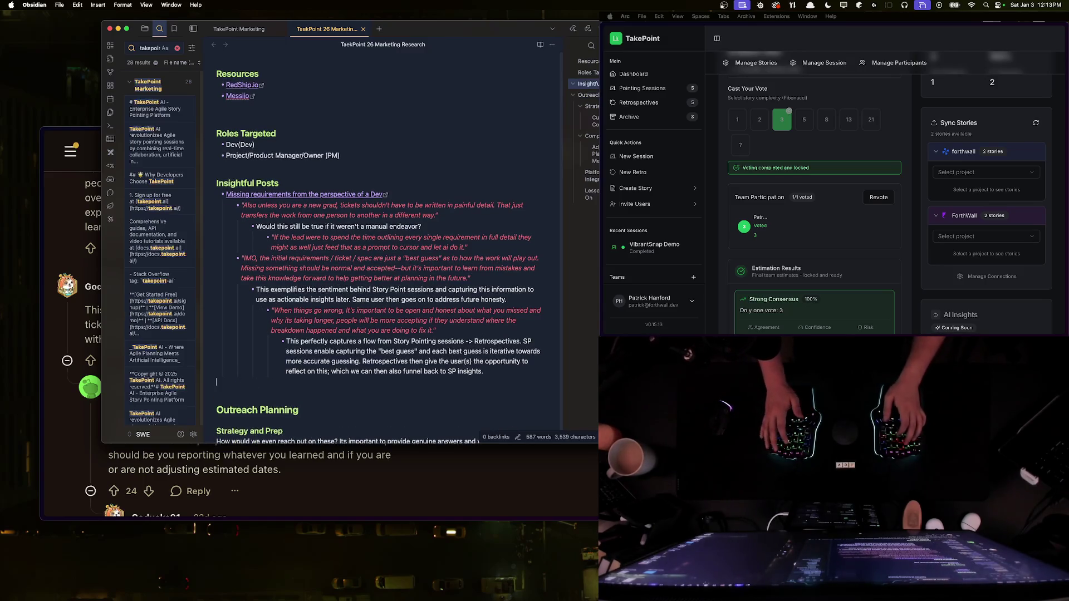
type("### Insi")
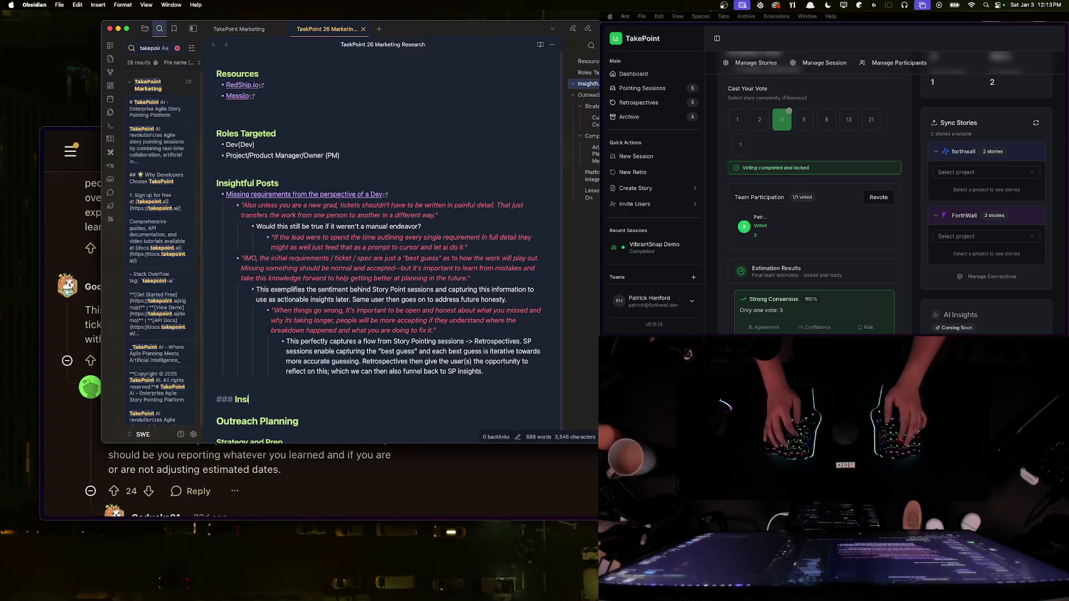
type("ghtsfrom")
key("BackSpace")
key("BackSpace")
key("BackSpace")
key("Return")
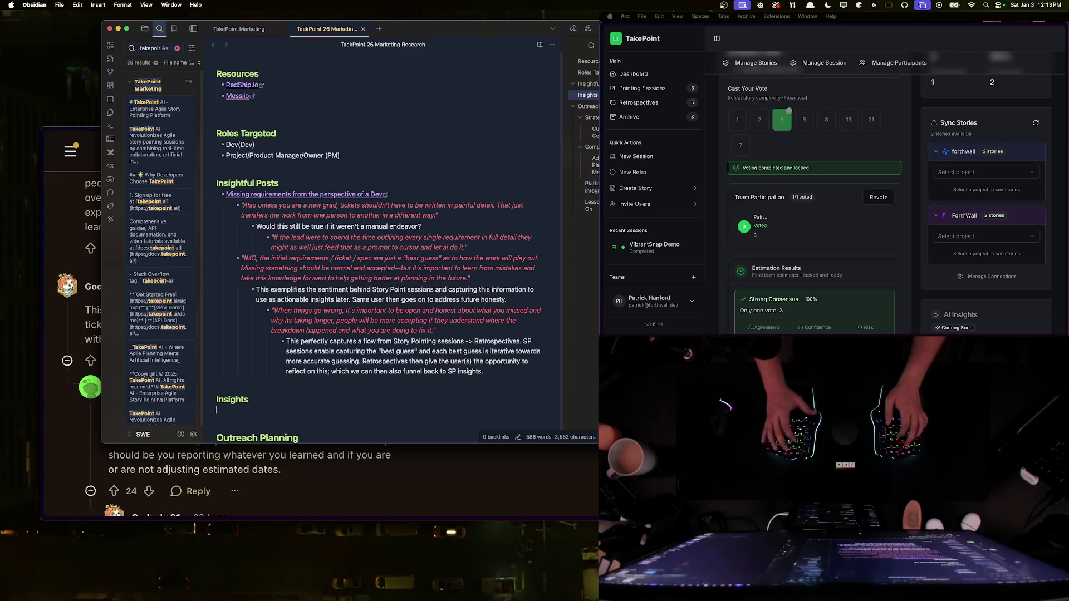
Step: Add a bullet asking what gaps exist beyond Standup, Story Pointing, Backlog Grooming and Retros (Manual)
type("- What")
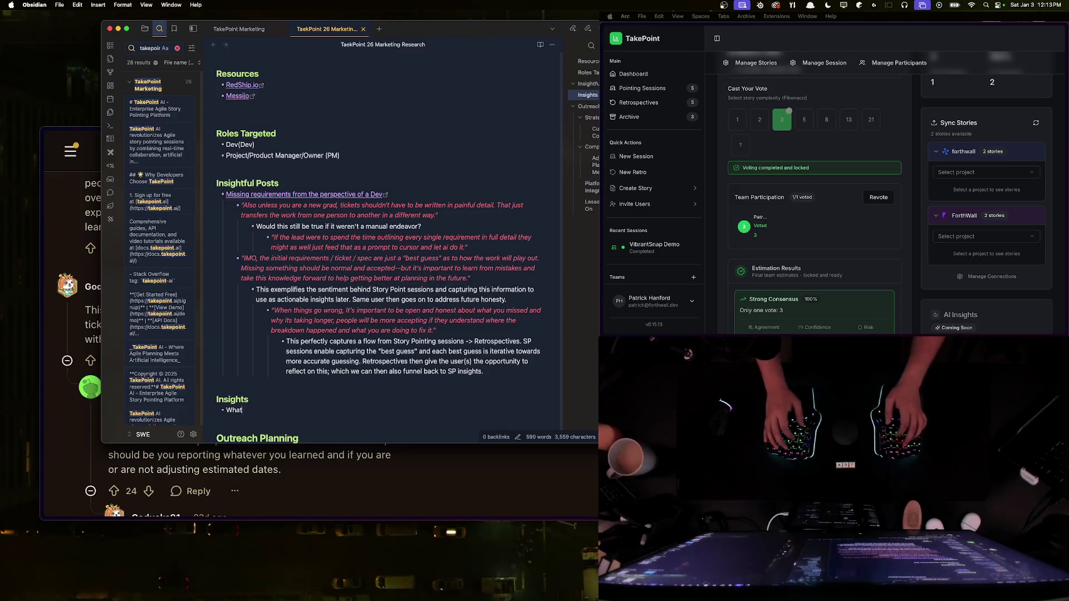
type(" at gaps ")
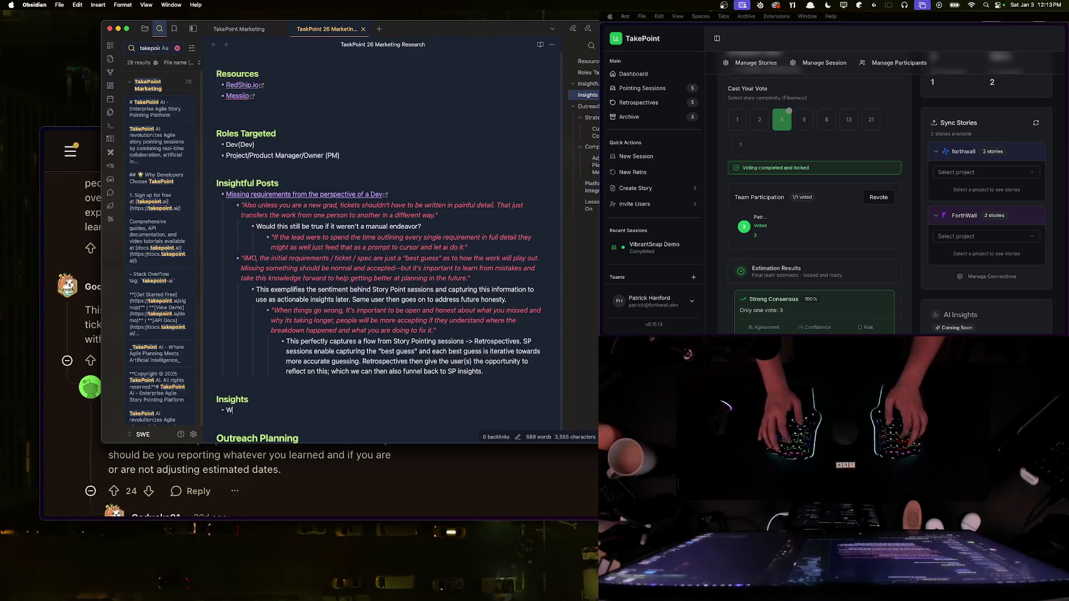
type("actually exist that aren't ")
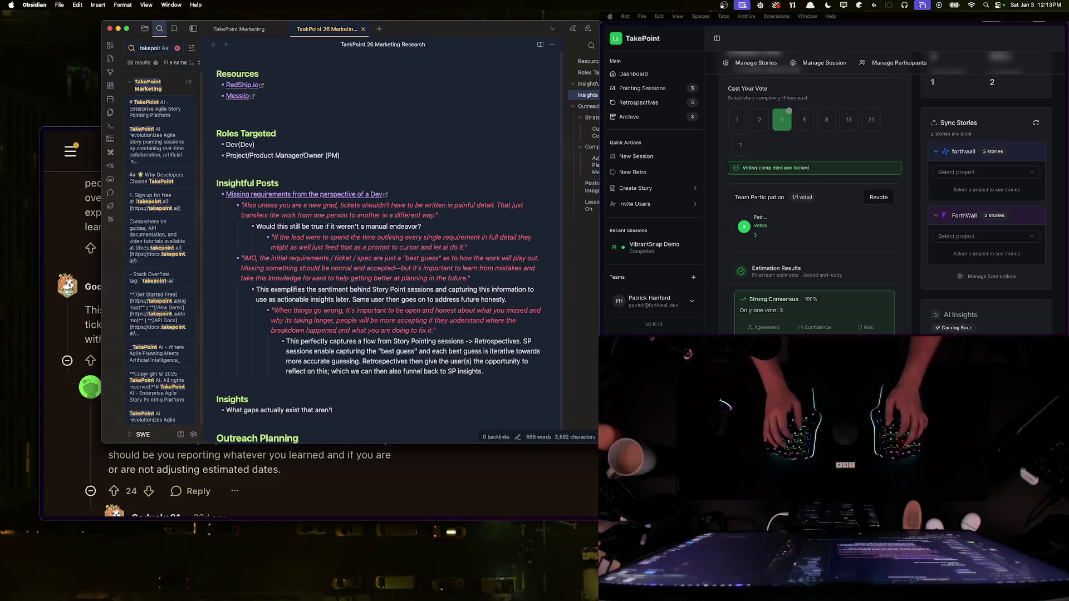
type("already ")
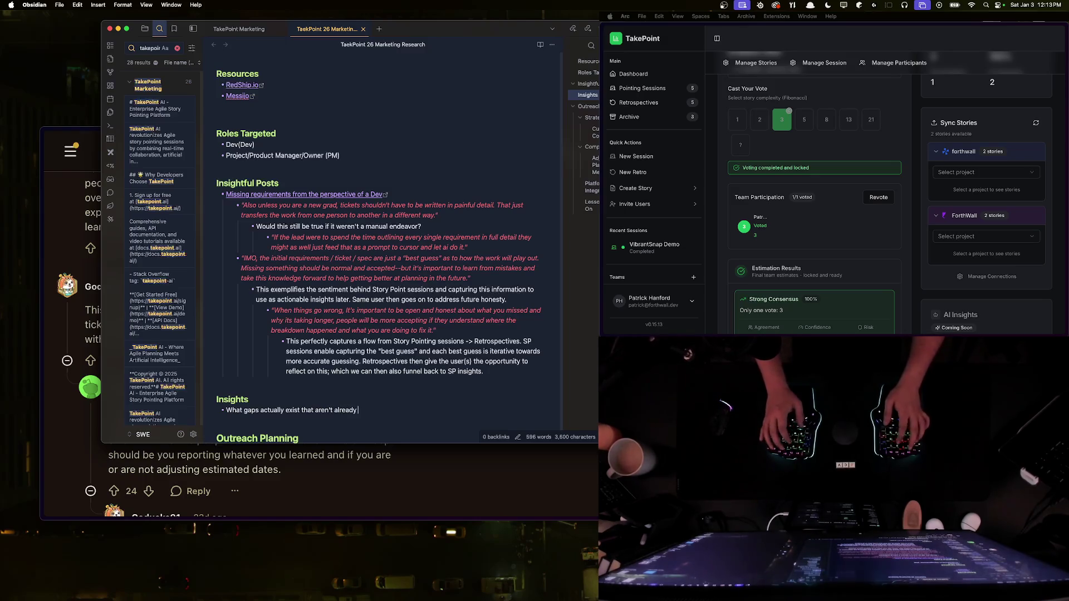
type("th")
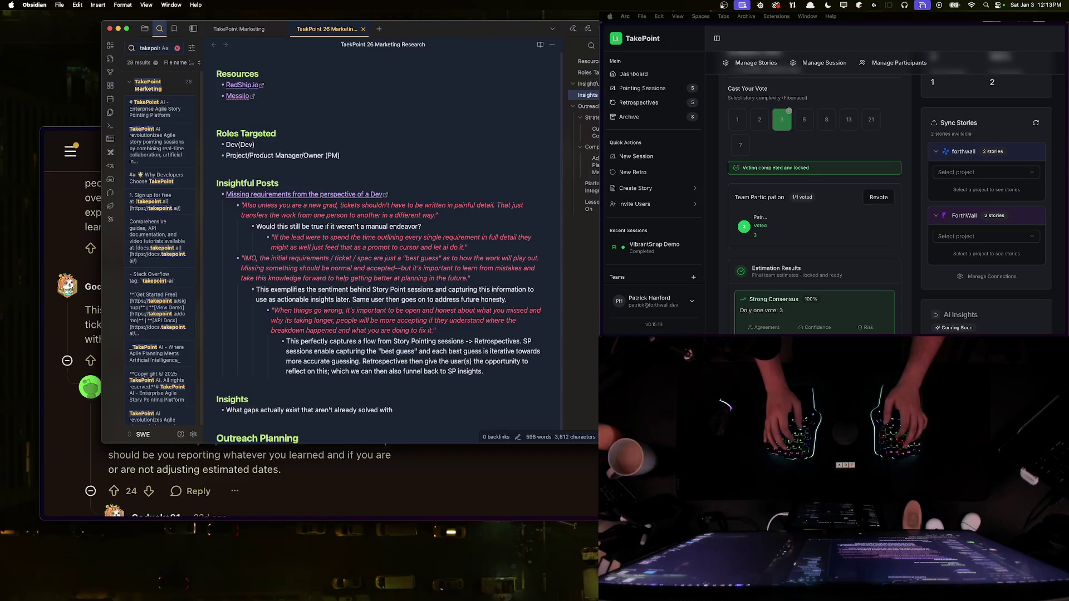
type(" cere")
type("monial")
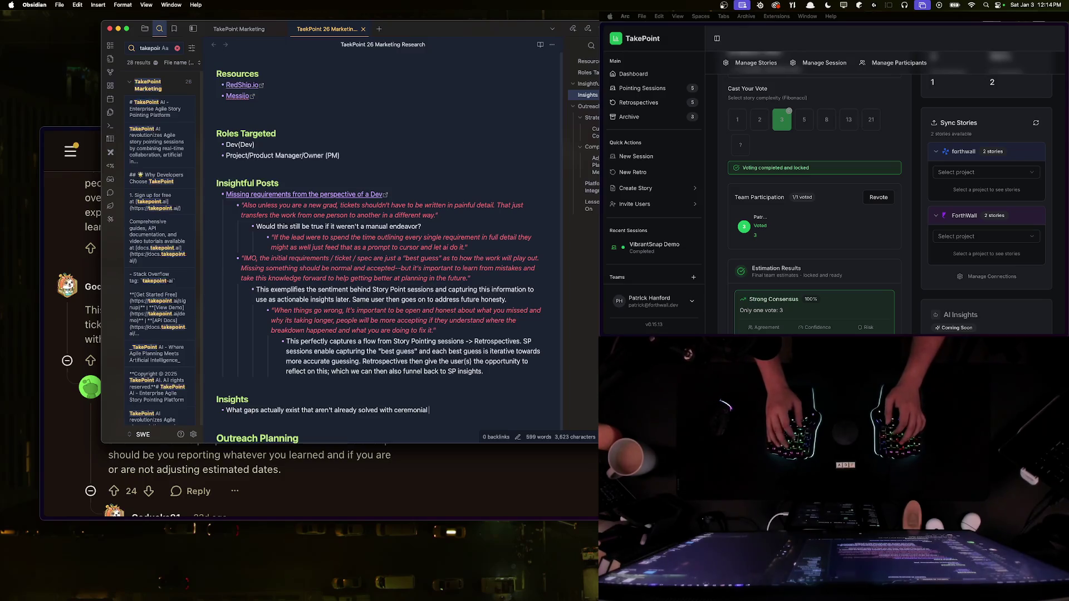
type("patterns")
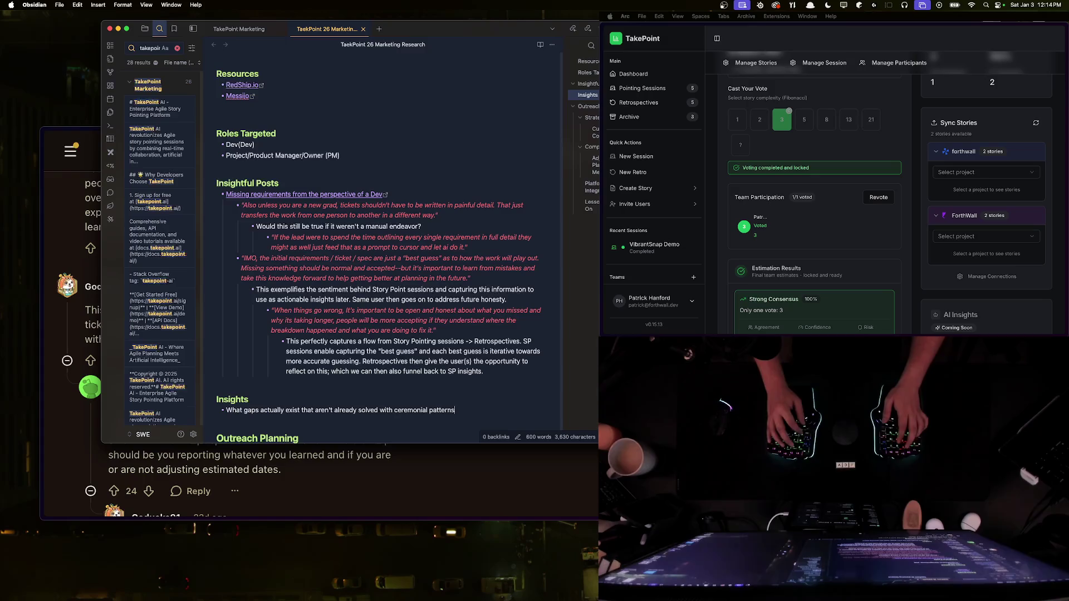
type(" like Standup")
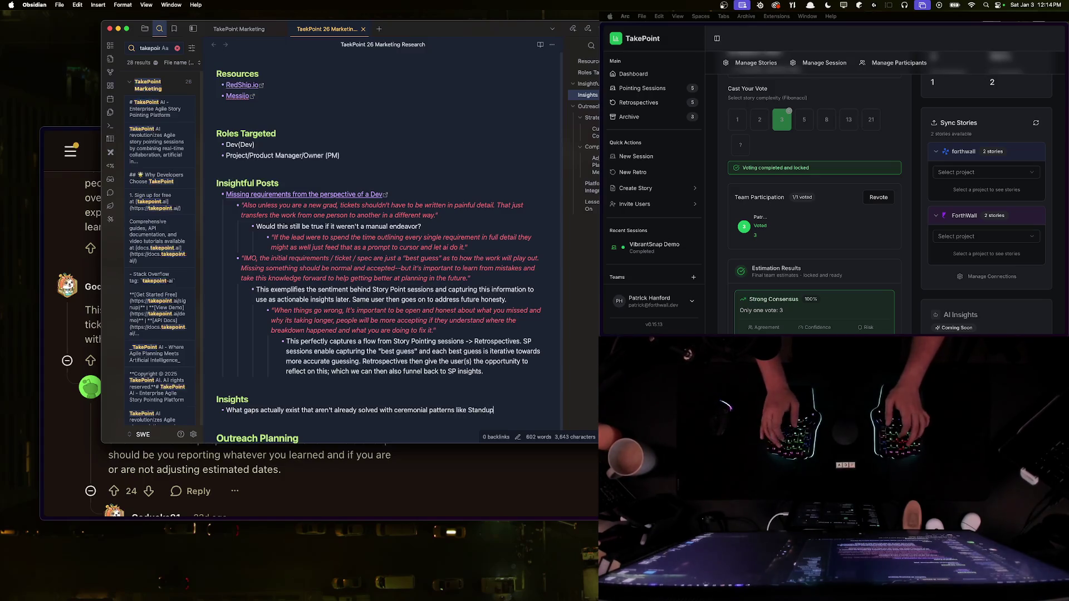
type(" S")
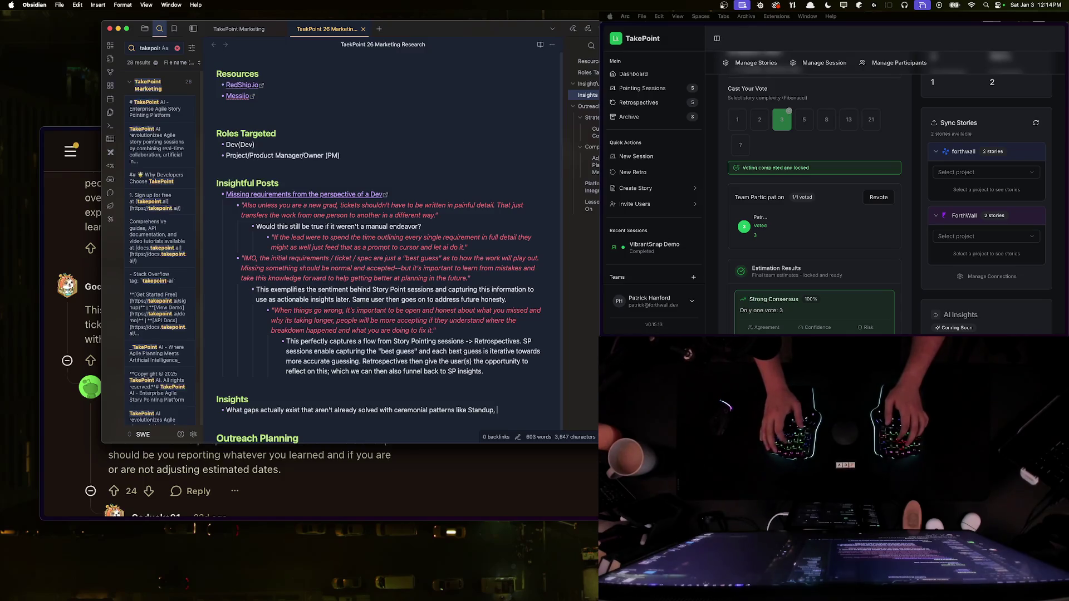
type("nu")
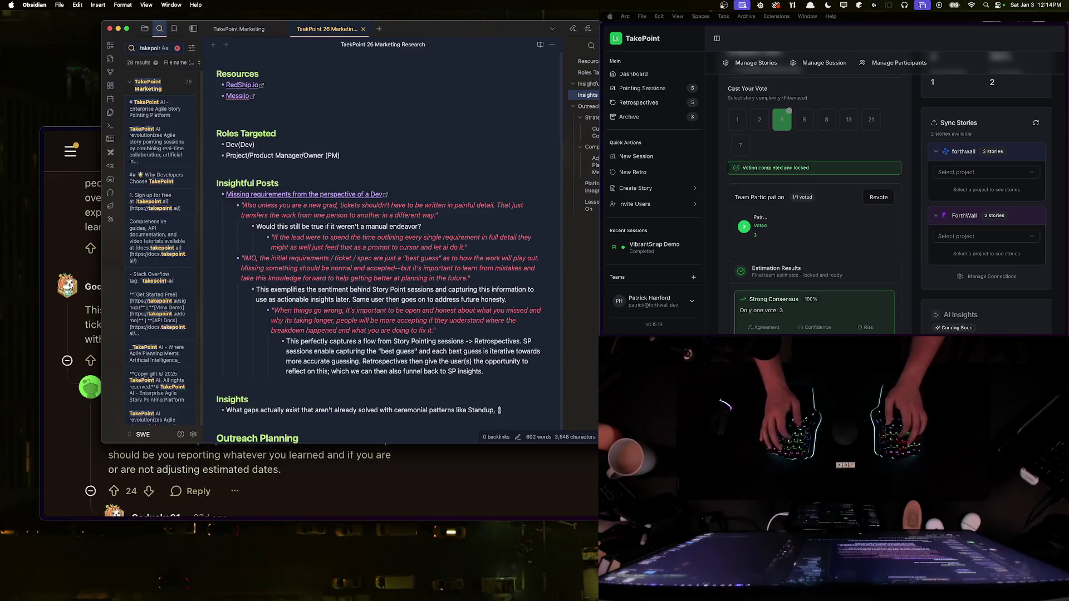
key("BackSpace")
key("BackSpace")
key("BackSpace")
type("Sto")
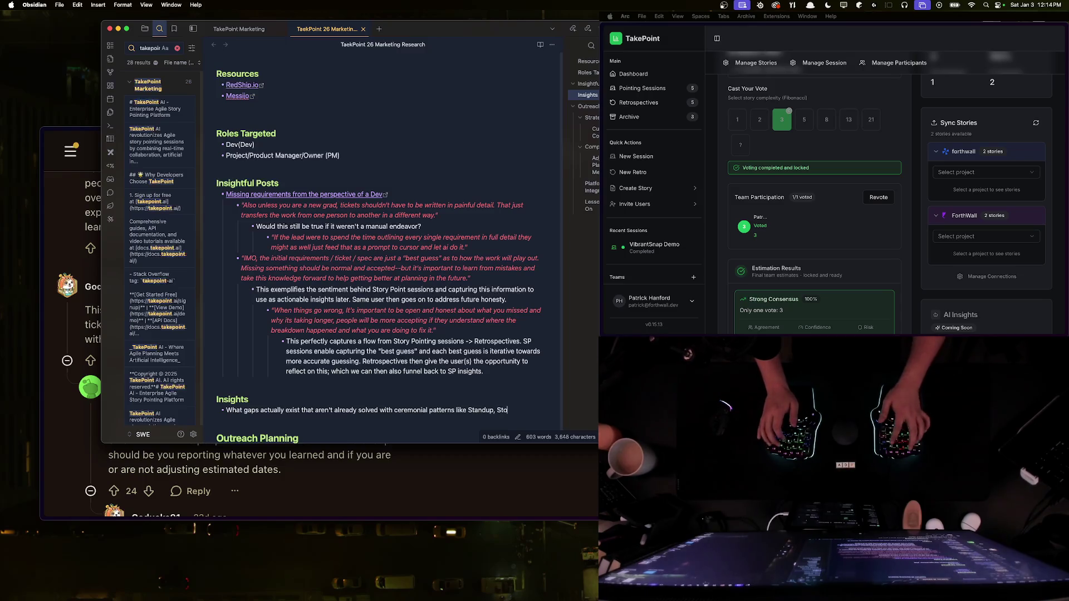
type("ry Pointing ")
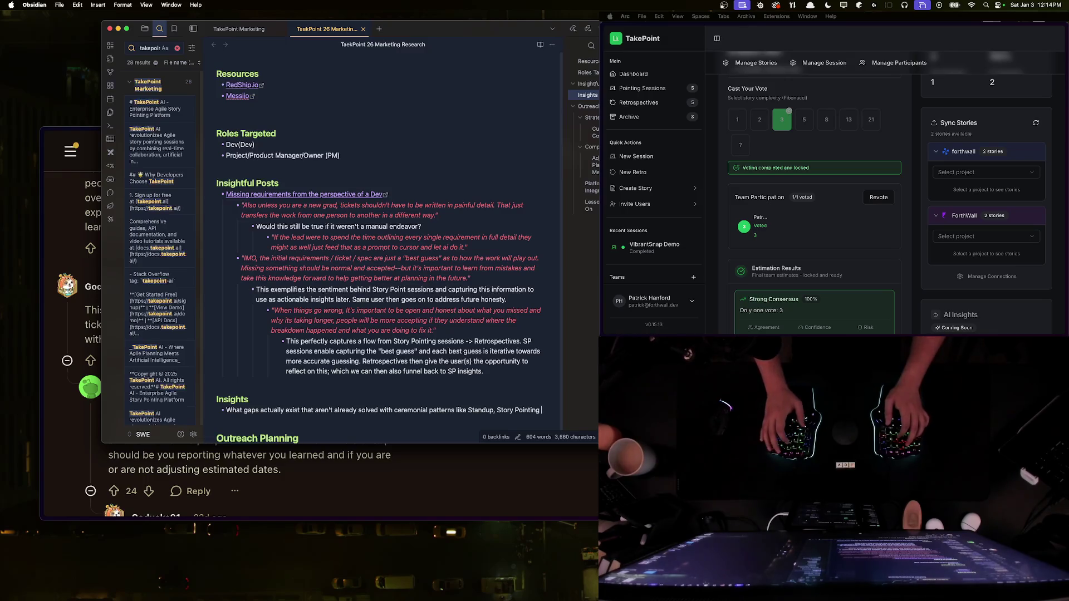
type("(Manual), G")
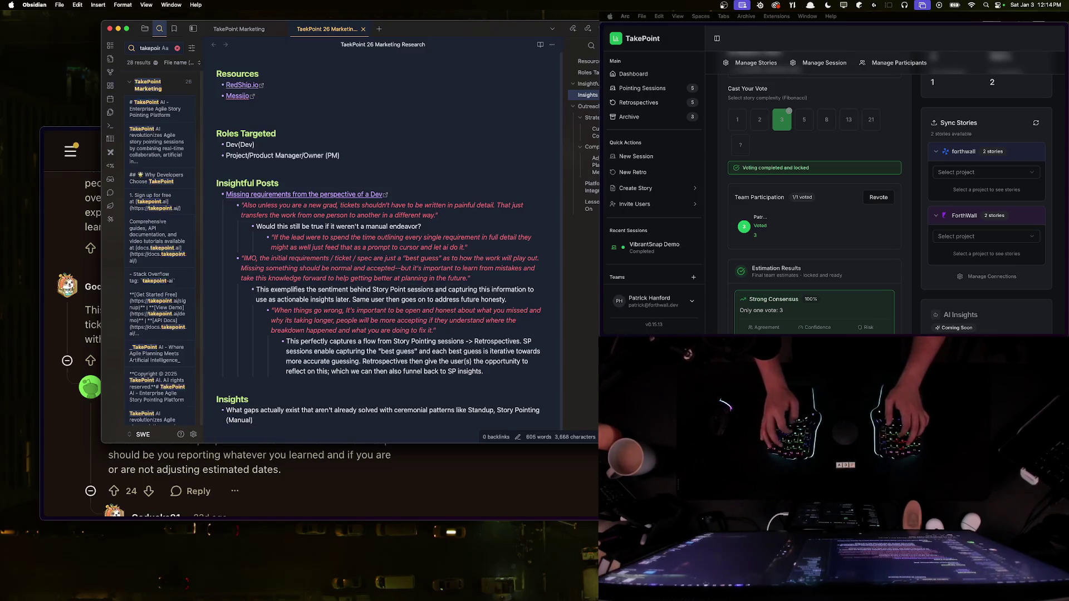
type("room")
key("BackSpace")
key("BackSpace")
key("BackSpace")
type("log Grooming, and")
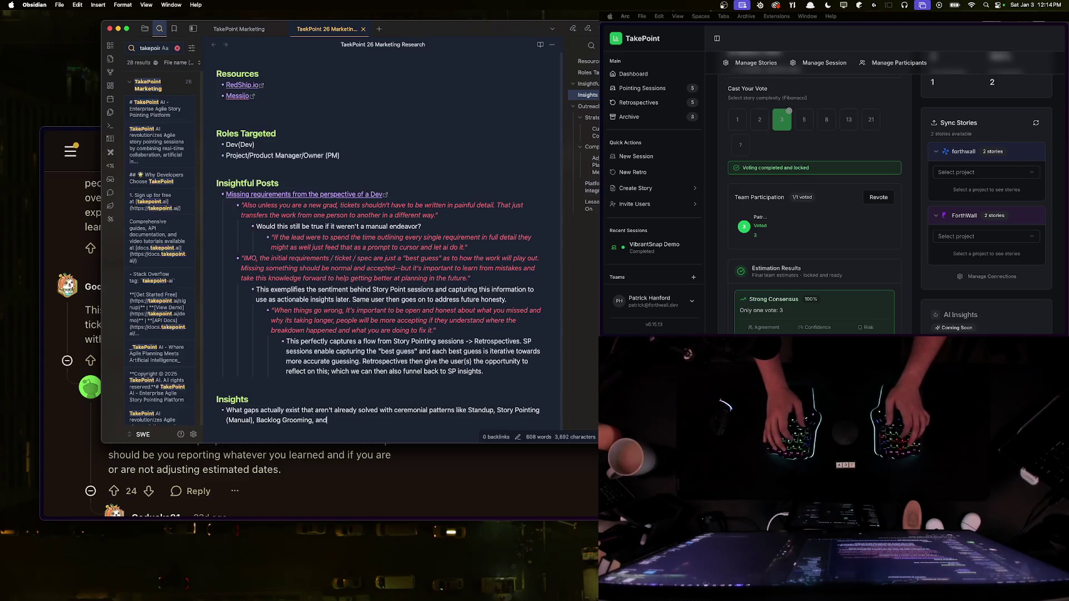
type(" Retros (Manual)")
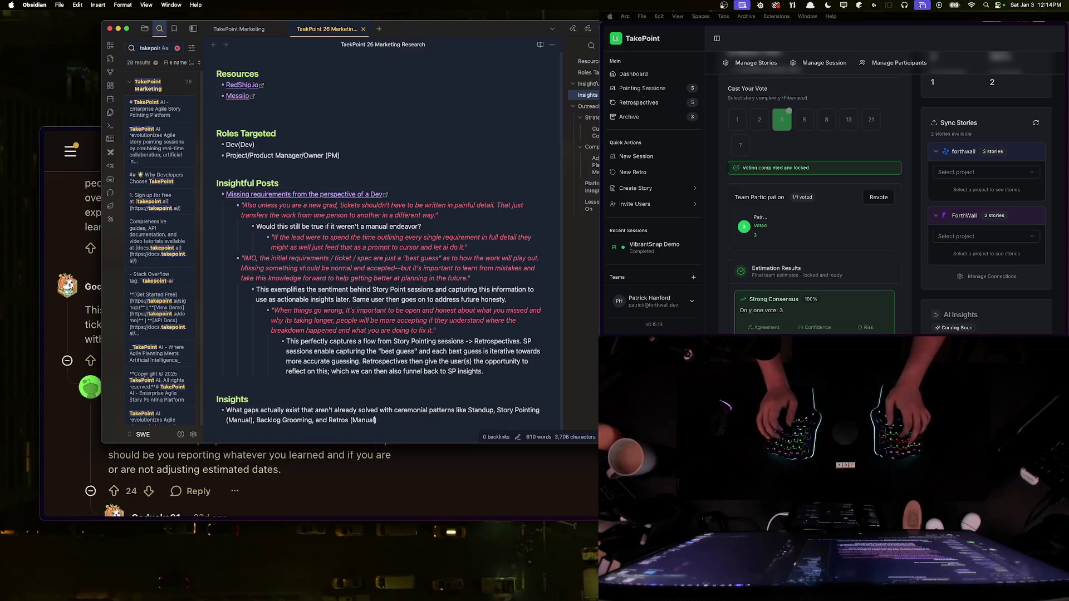
type("?")
key("Return")
key("Tab")
Step: Add a Standup bullet noting it opens dialogue, but devs certain of something incorrect don't ask questions
type("Standup")
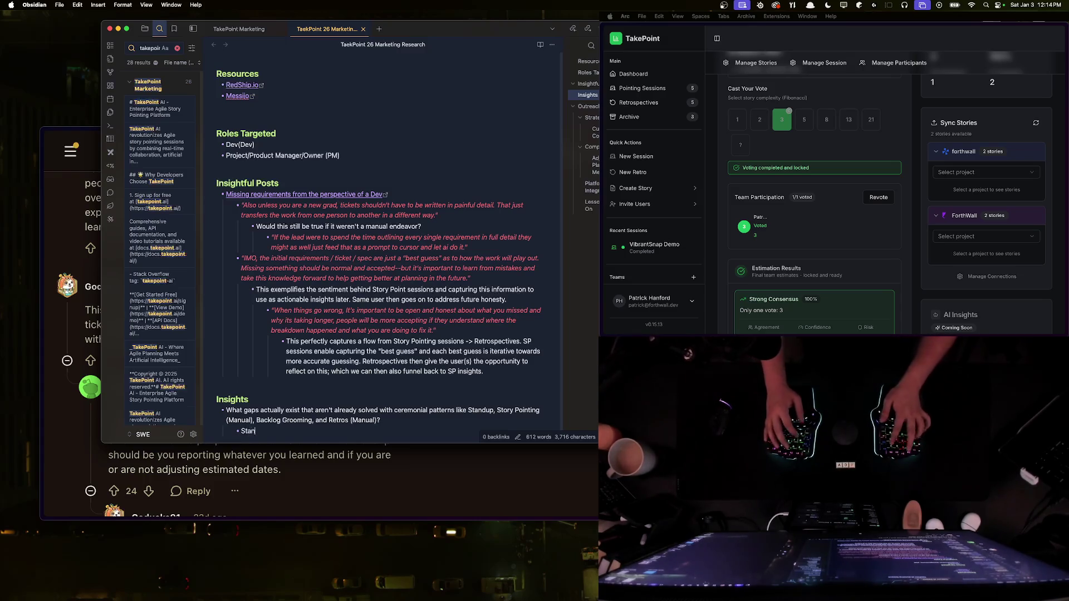
key("Return")
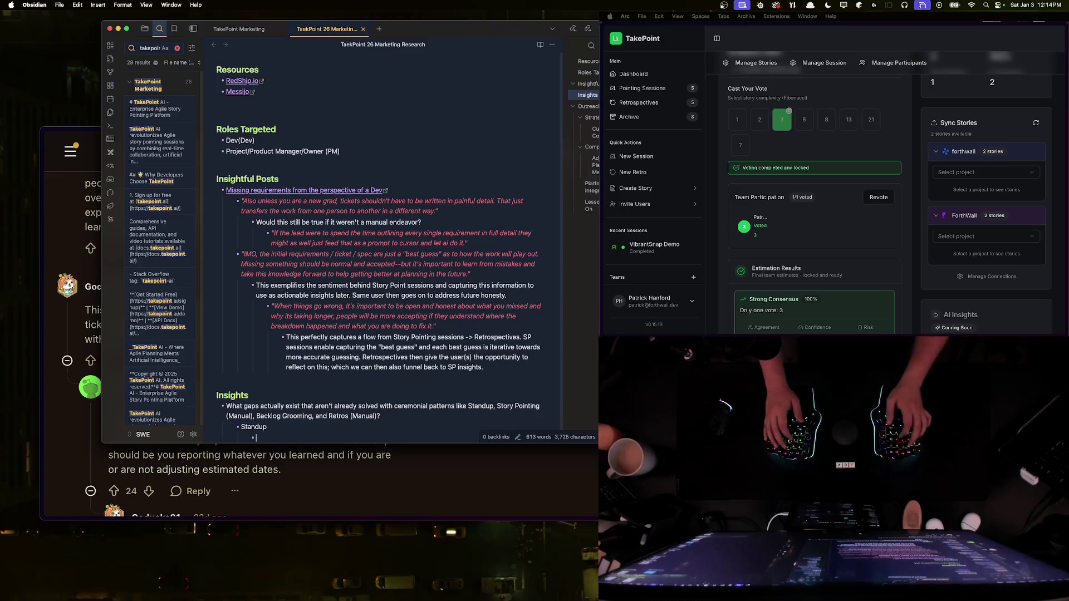
type("Standup does a")
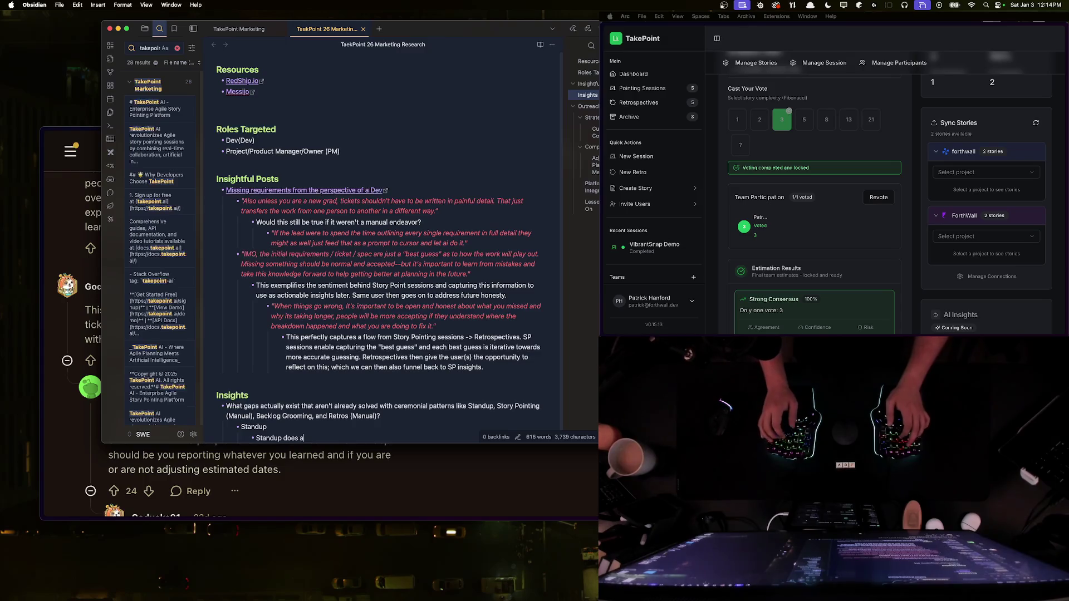
key("BackSpace")
type("open the dialo")
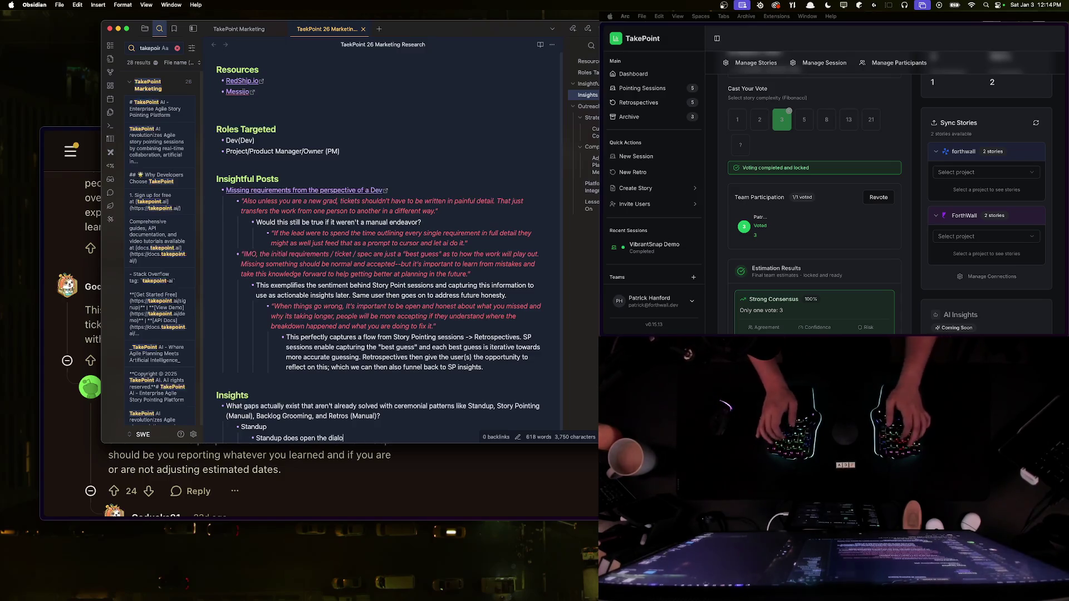
type("gue, but often devs")
scroll(402, 351, "down", 3)
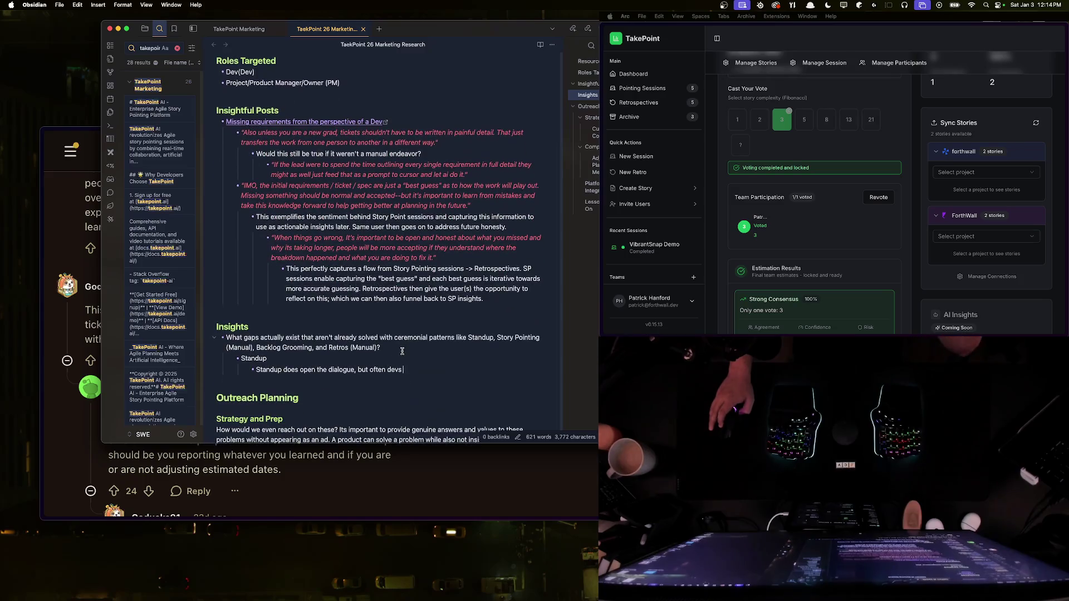
type(" may")
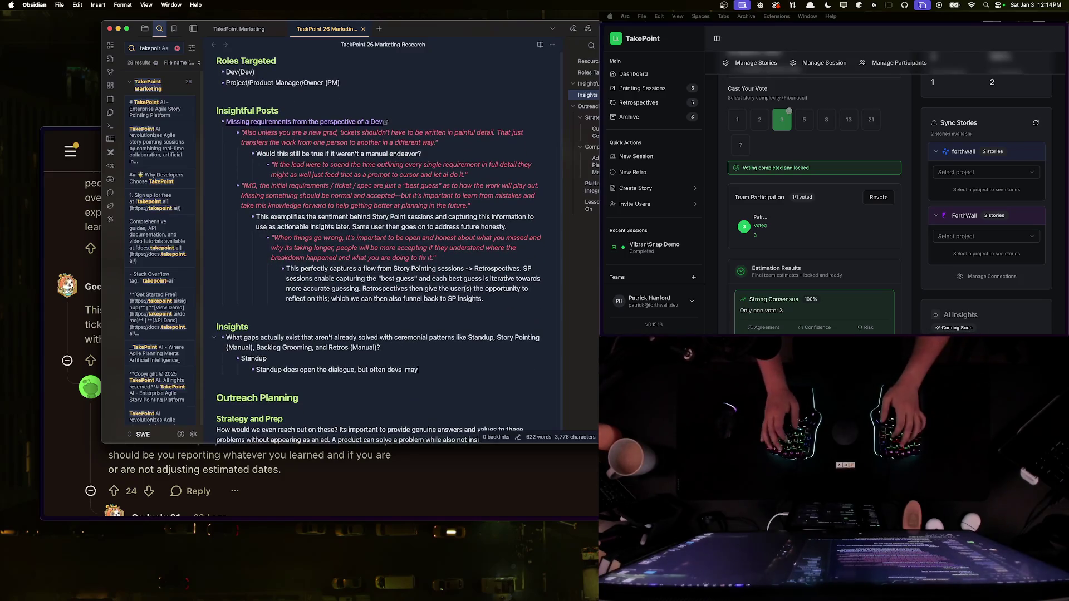
key("BackSpace")
key("BackSpace")
key("BackSpace")
key("BackSpace")
type("may be **c")
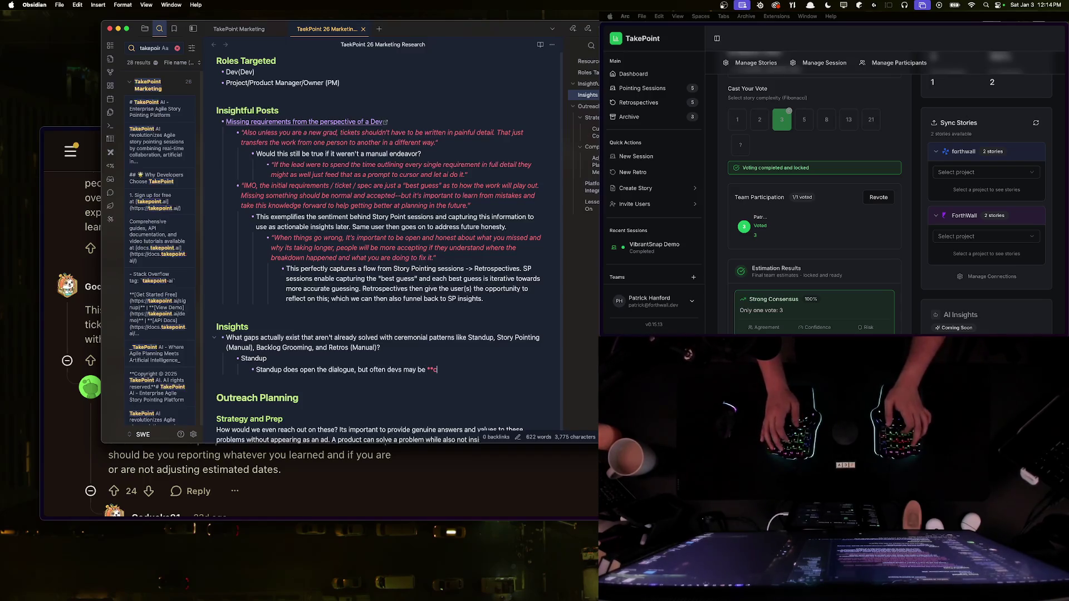
key("BackSpace")
key("BackSpace")
key("BackSpace")
type("rtain")
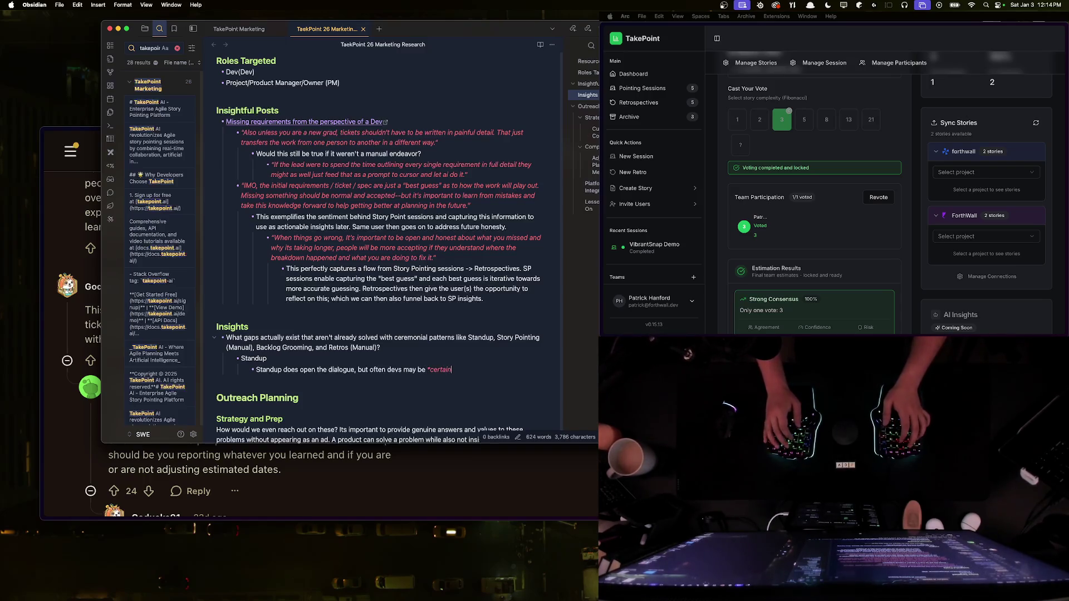
type(" of someth")
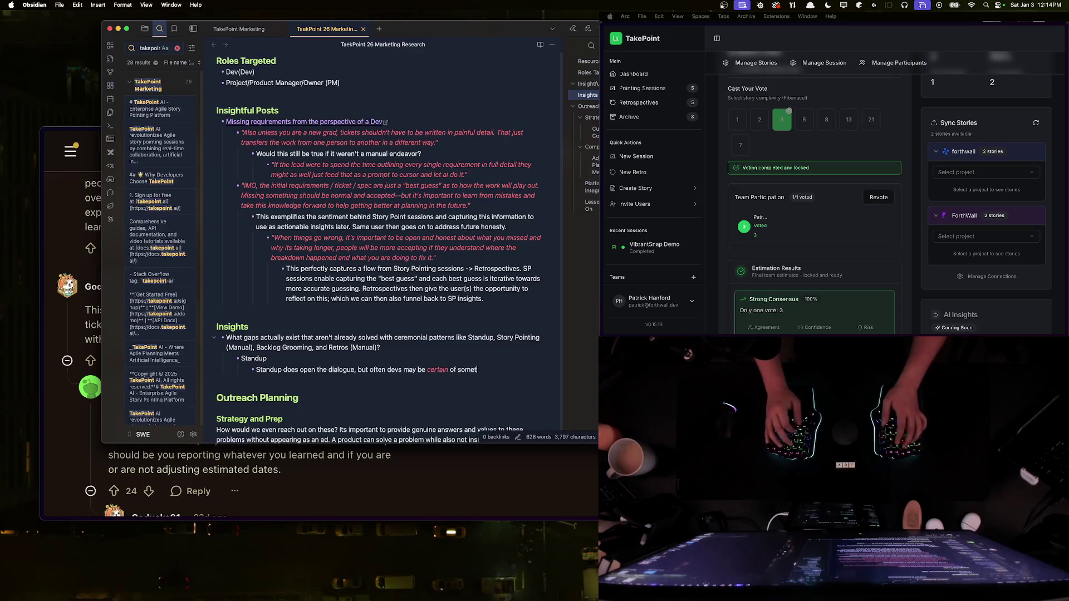
type("ing that is i")
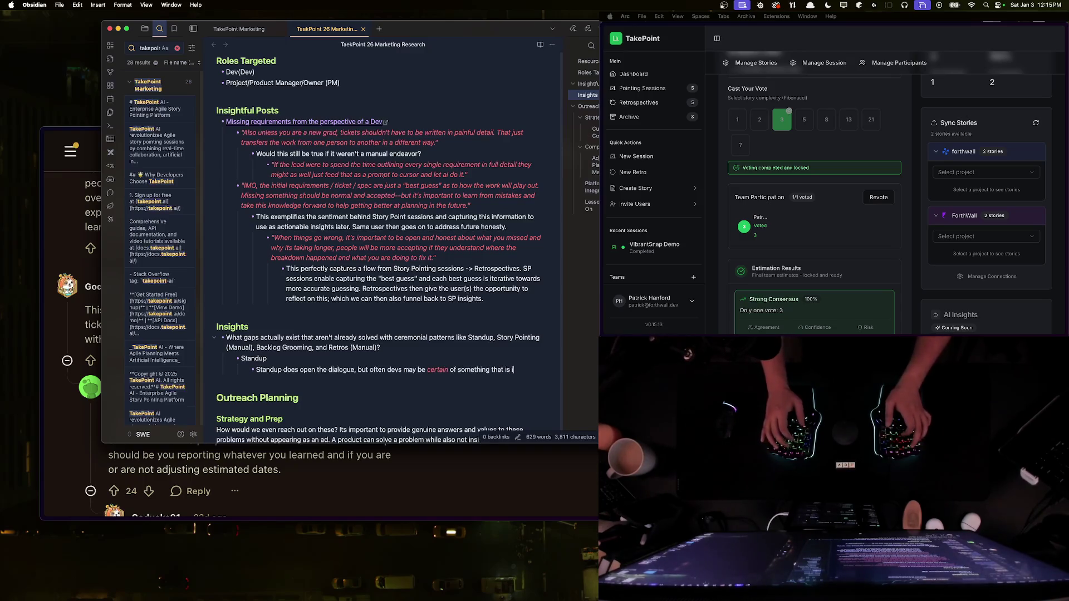
type("ncorrect, which doesn't")
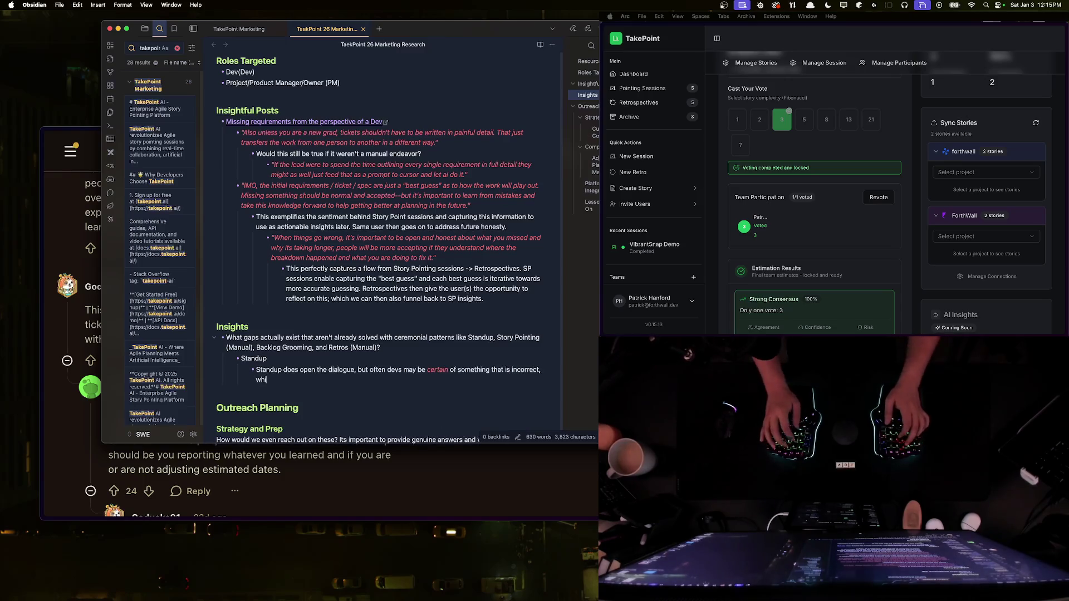
type(" prom")
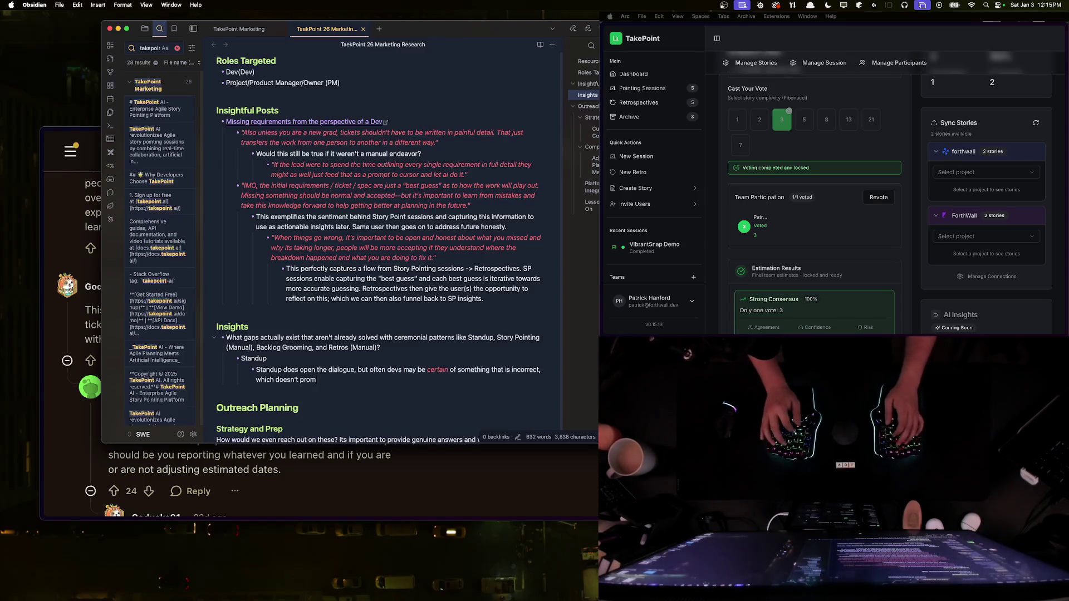
type("pt them to ask ques")
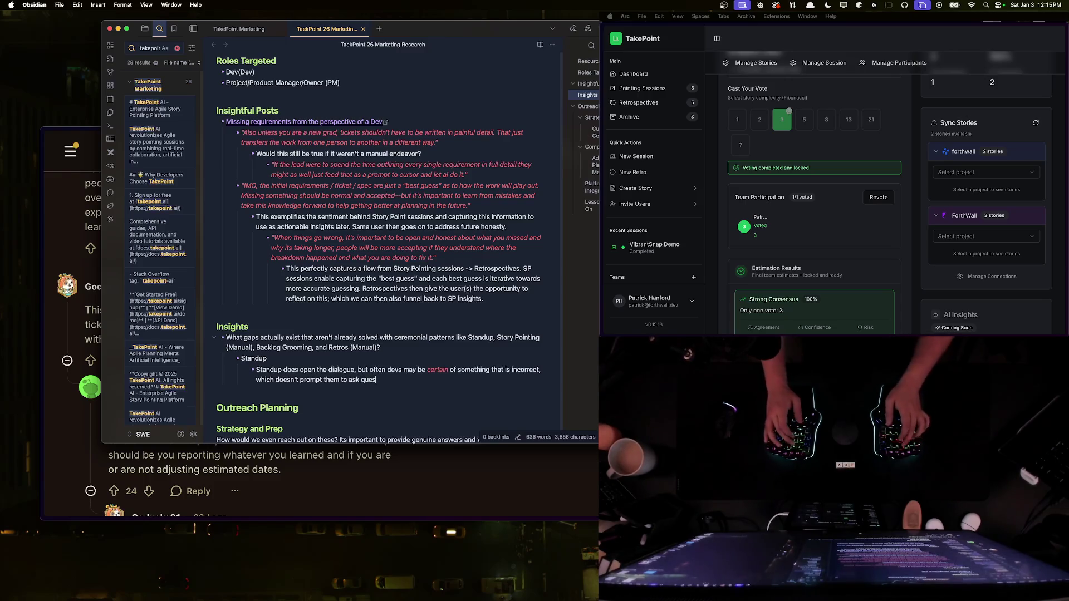
type("tions.")
key("Return")
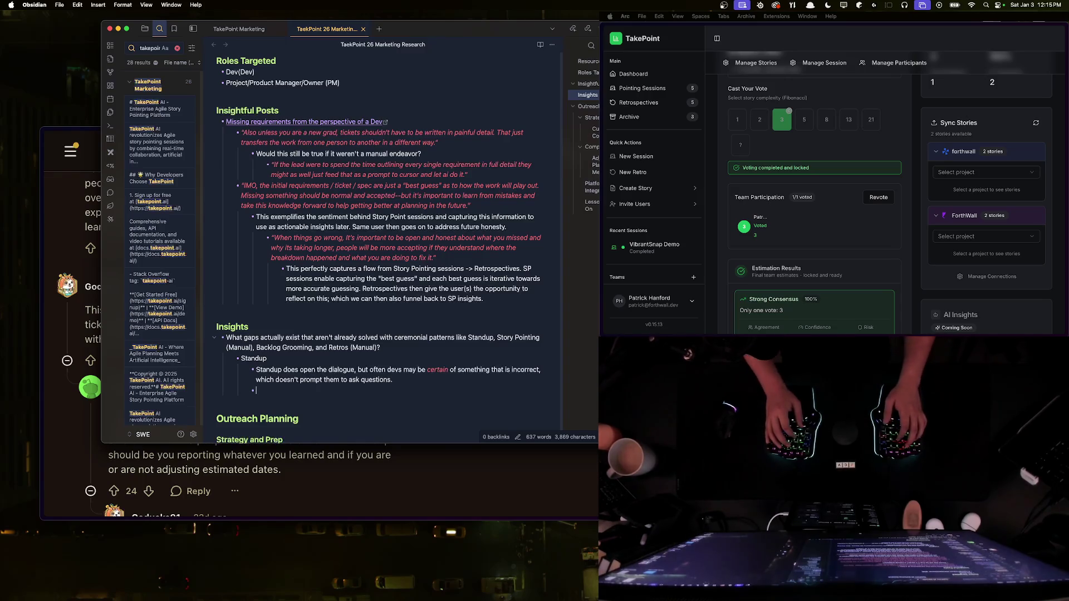
type("Devs could al")
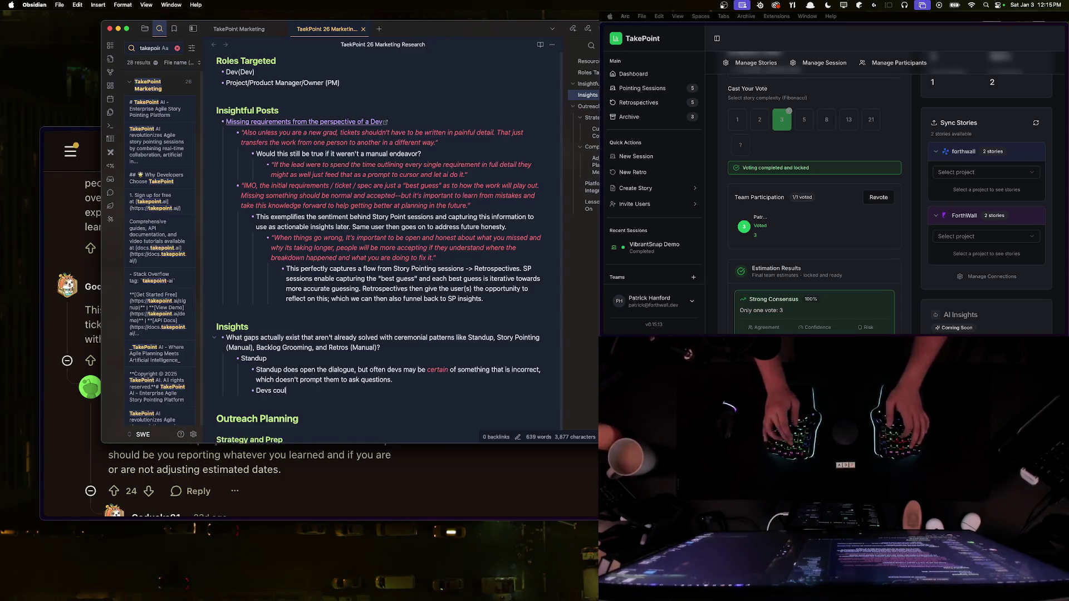
type("so not want to ask questions for a myriad of reasons.")
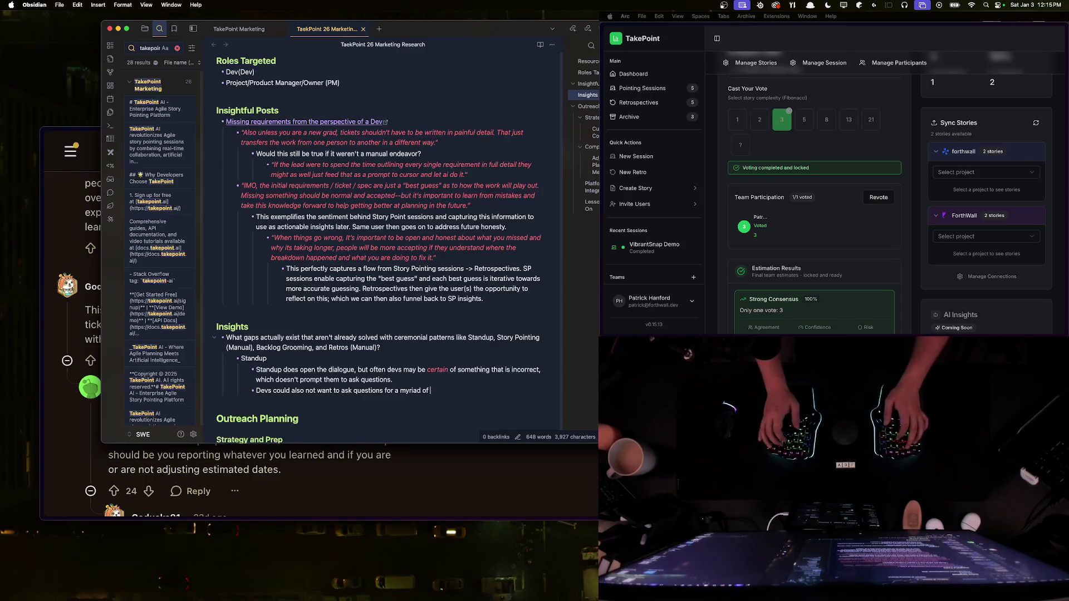
type(" Tooling helps bridge")
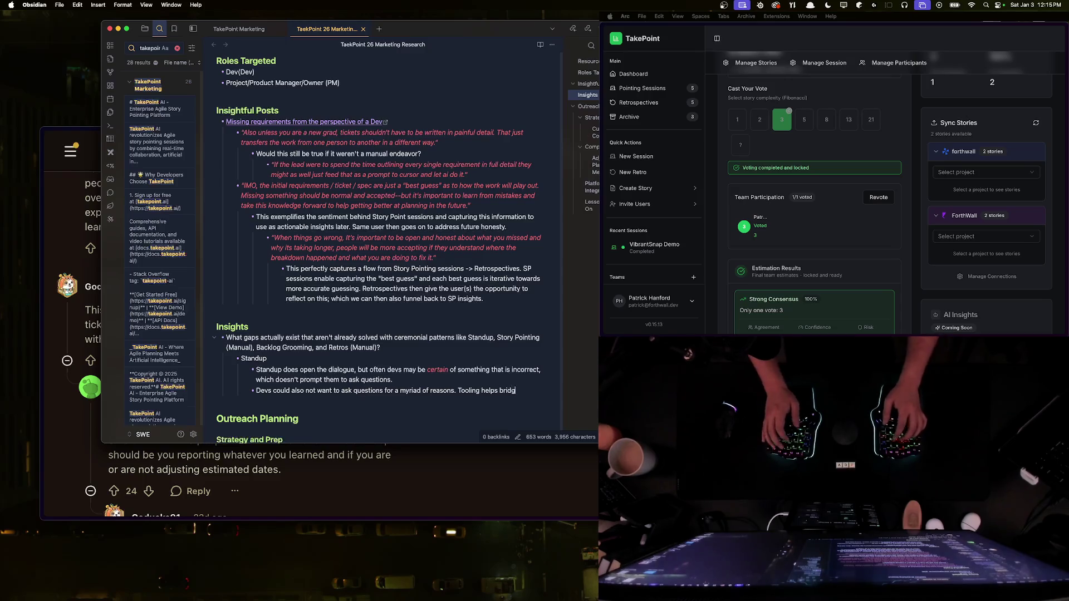
type(" this by re")
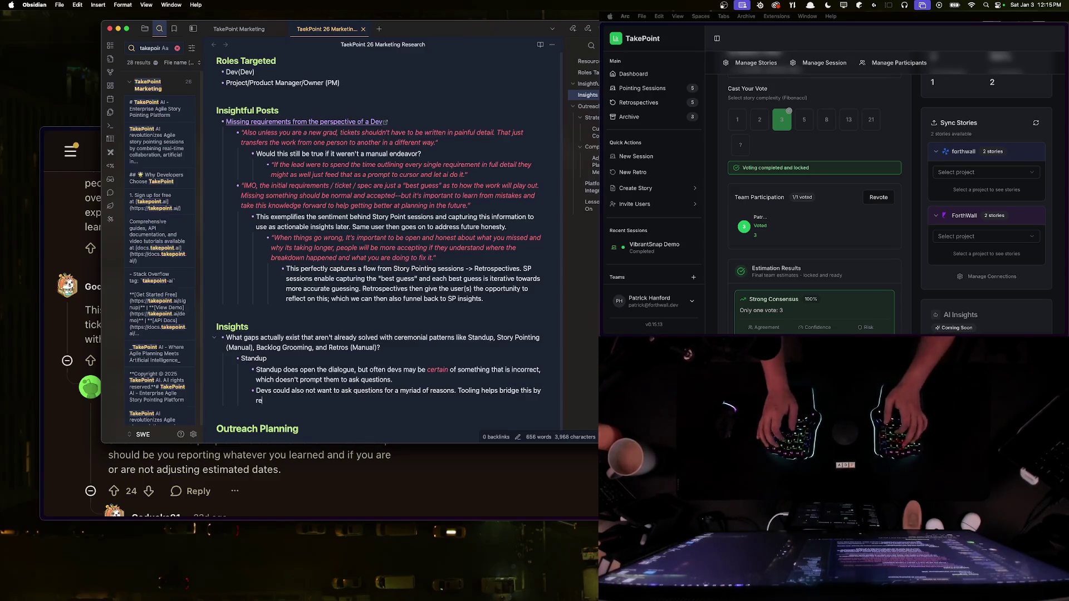
Step: Cut the unfinished 'Tooling' clause so the point ends 'for a myriad of reasons.', leaving an empty bullet
key("BackSpace")
key("BackSpace")
key("BackSpace")
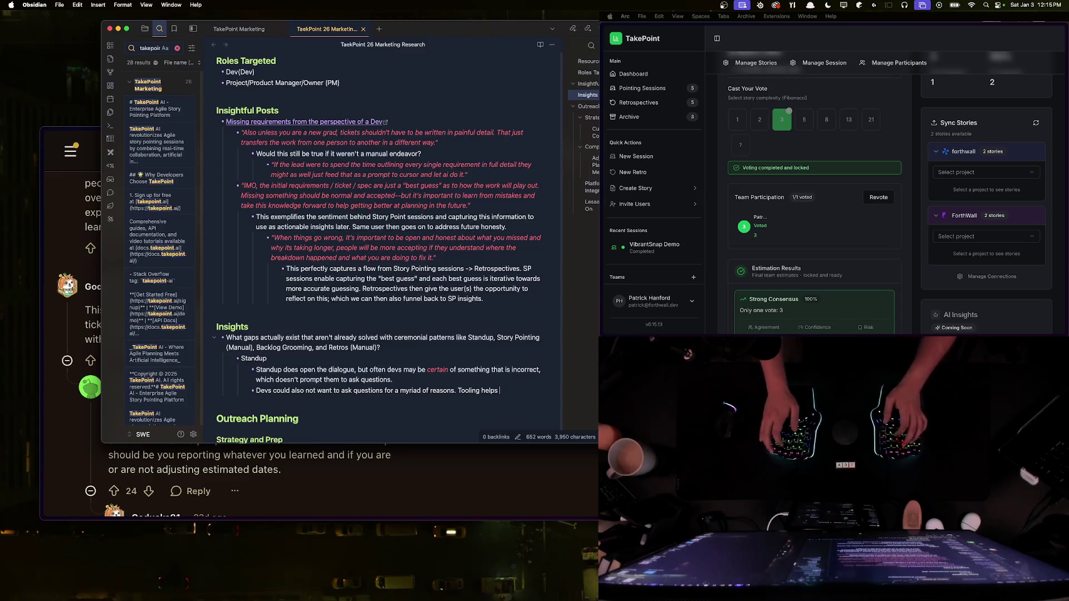
key("BackSpace")
key("BackSpace")
key("BackSpace")
key("Return")
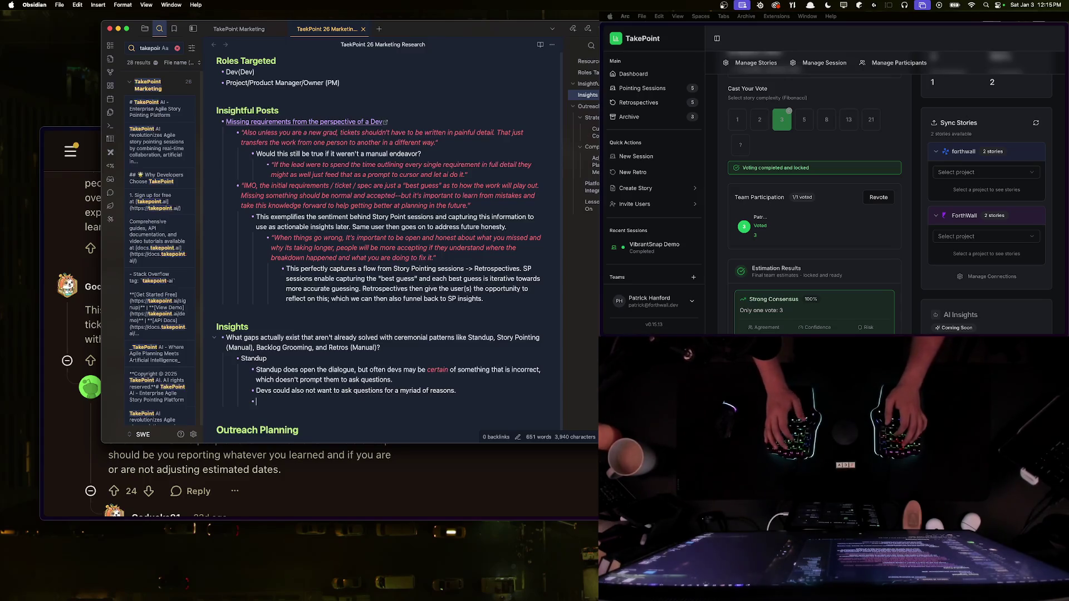
scroll(379, 234, "up", 3)
scroll(378, 234, "down", 2)
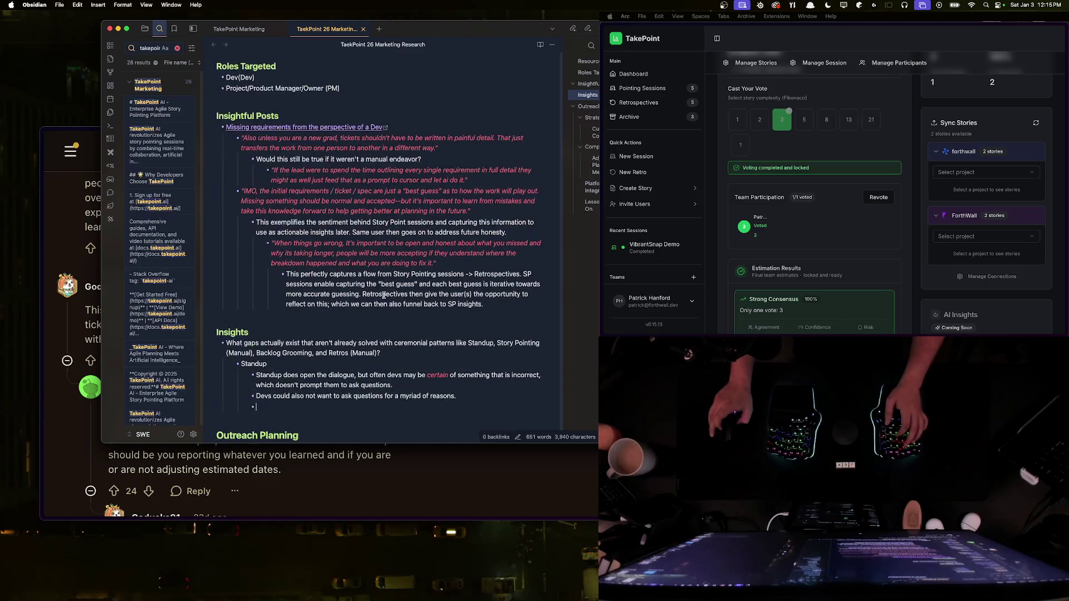
Step: Switch to Arc and scroll the r/ExperiencedDevs thread down to a standup reply, selecting its paragraph
key("super+Tab")
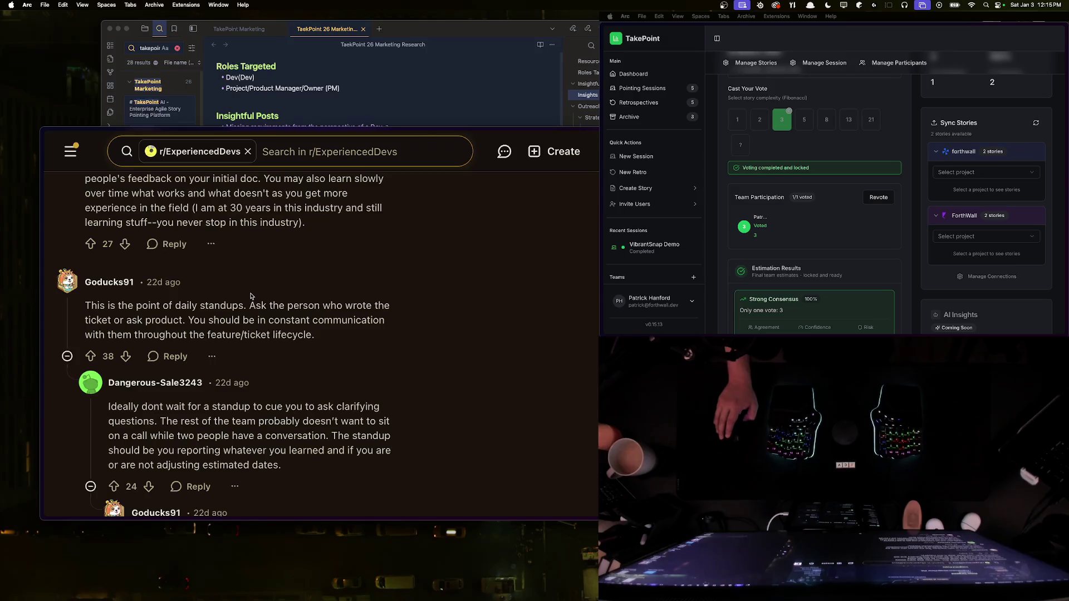
scroll(257, 296, "down", 2)
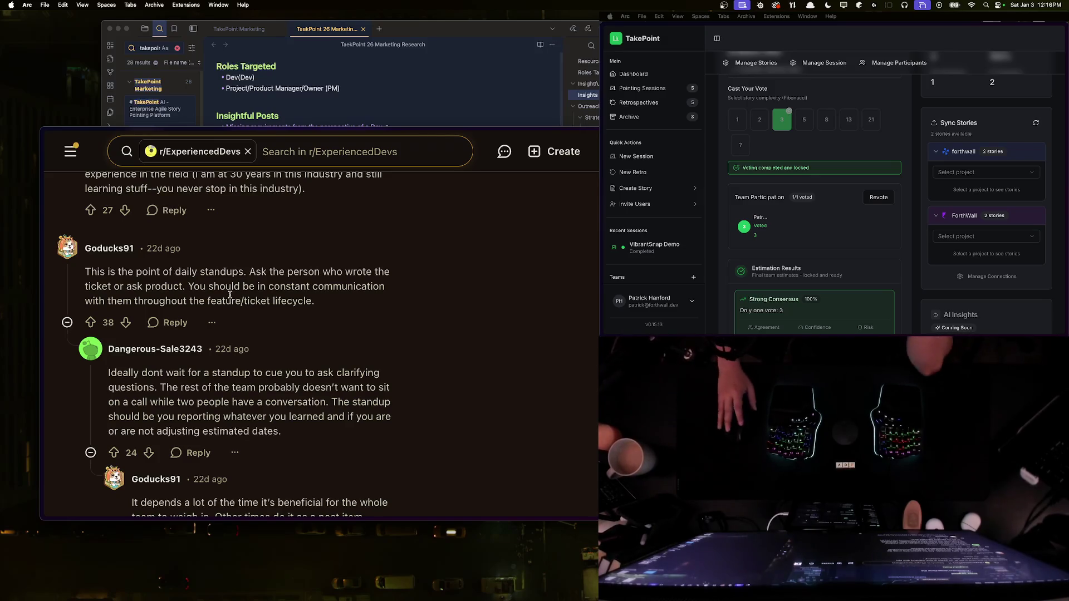
scroll(282, 261, "down", 2)
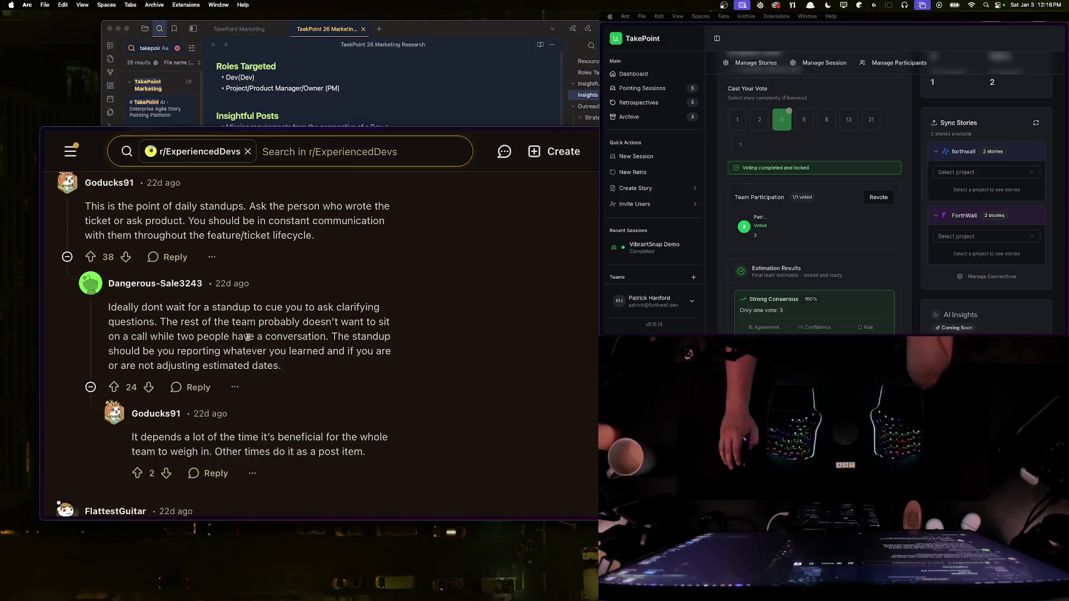
scroll(240, 342, "down", 2)
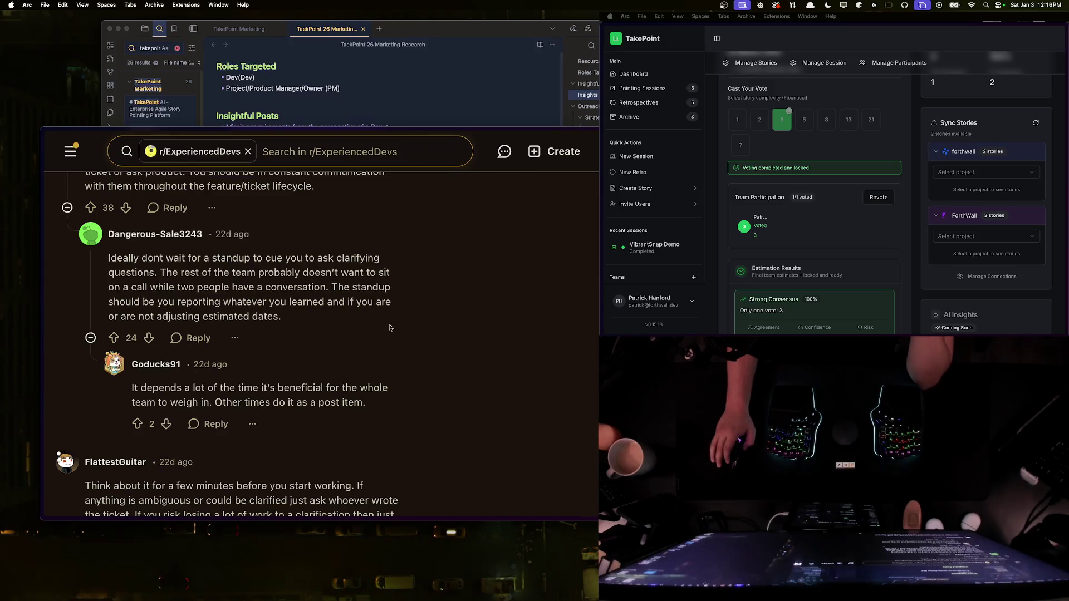
triple_click(357, 320)
Step: Write the once-per-day Standup engagement point and a sub-bullet about messaging channels versus the human element
key("super+Tab")
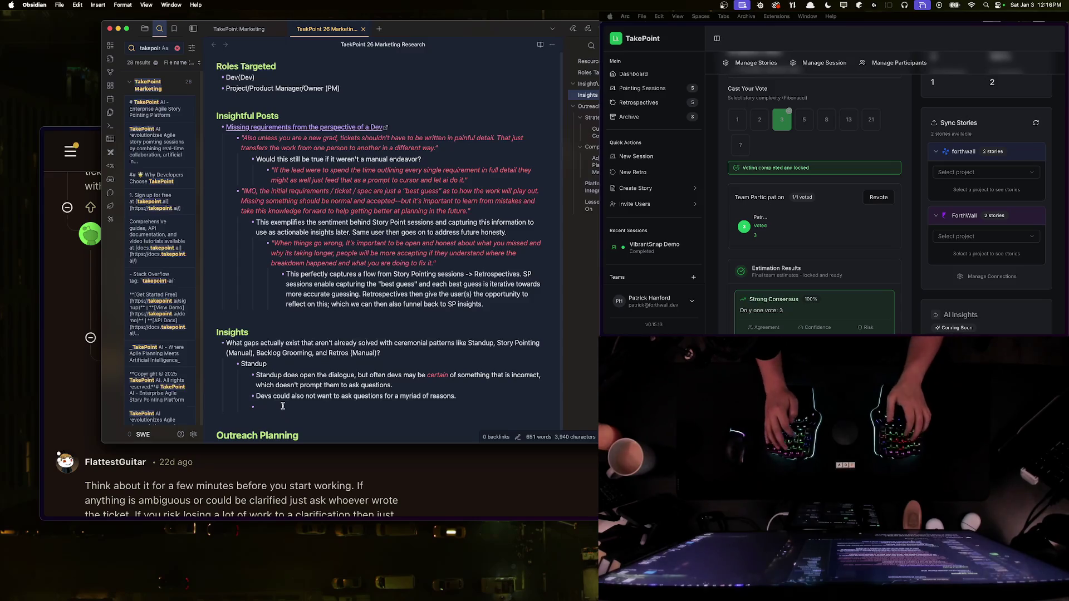
type("Standup occurs once per ")
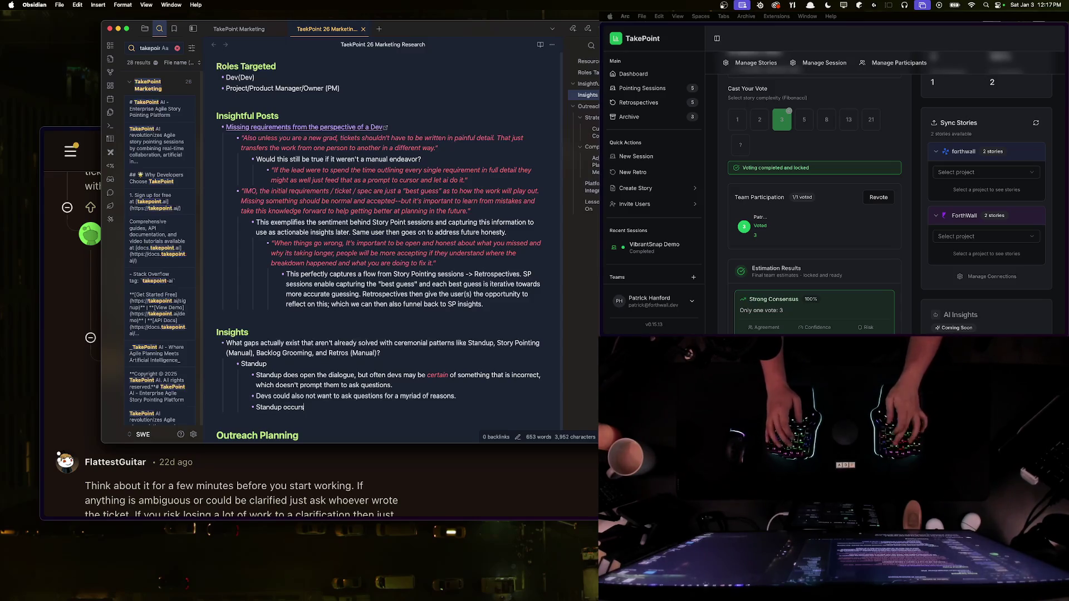
type("day")
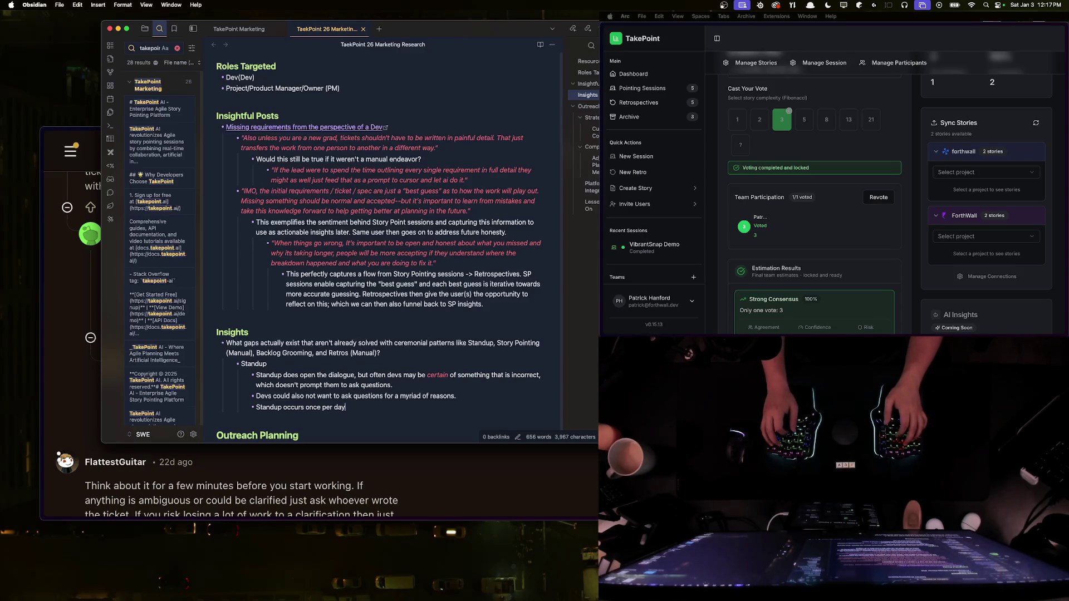
type(". This doesn't")
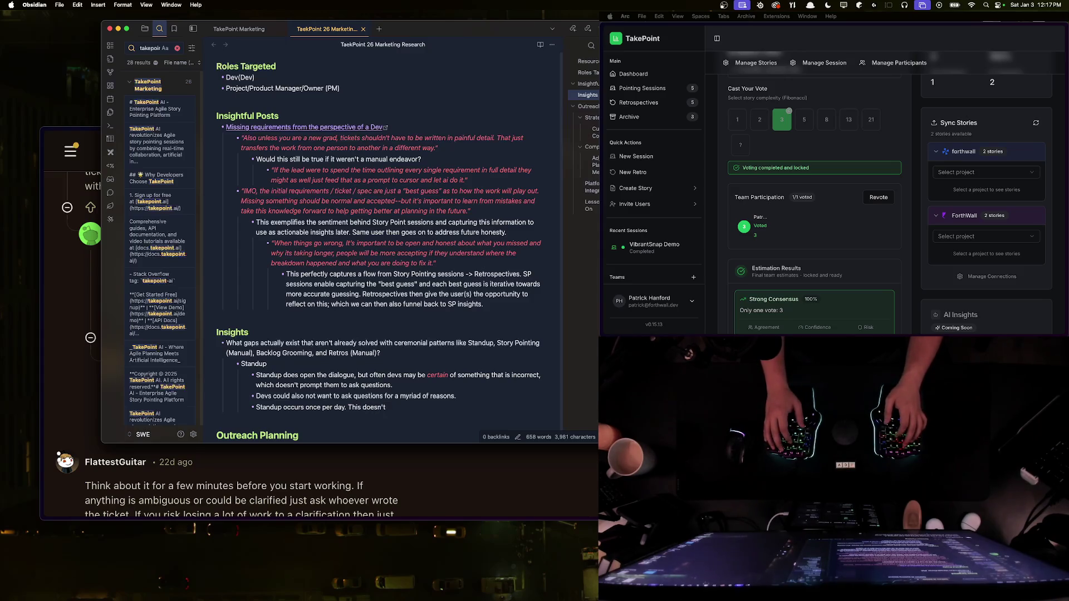
type(" gurantee")
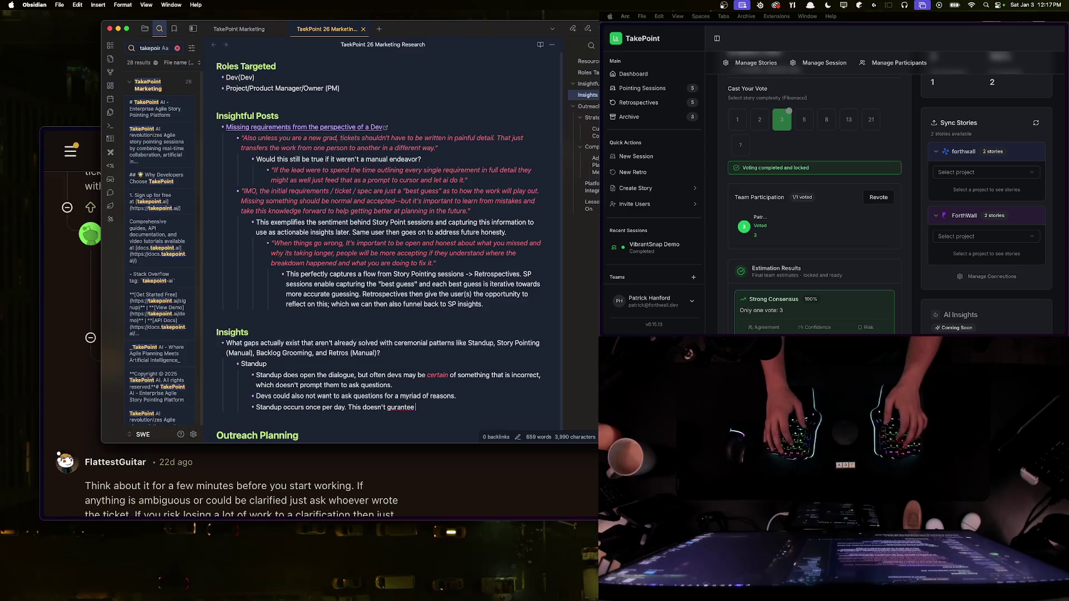
type(" full team engagement.")
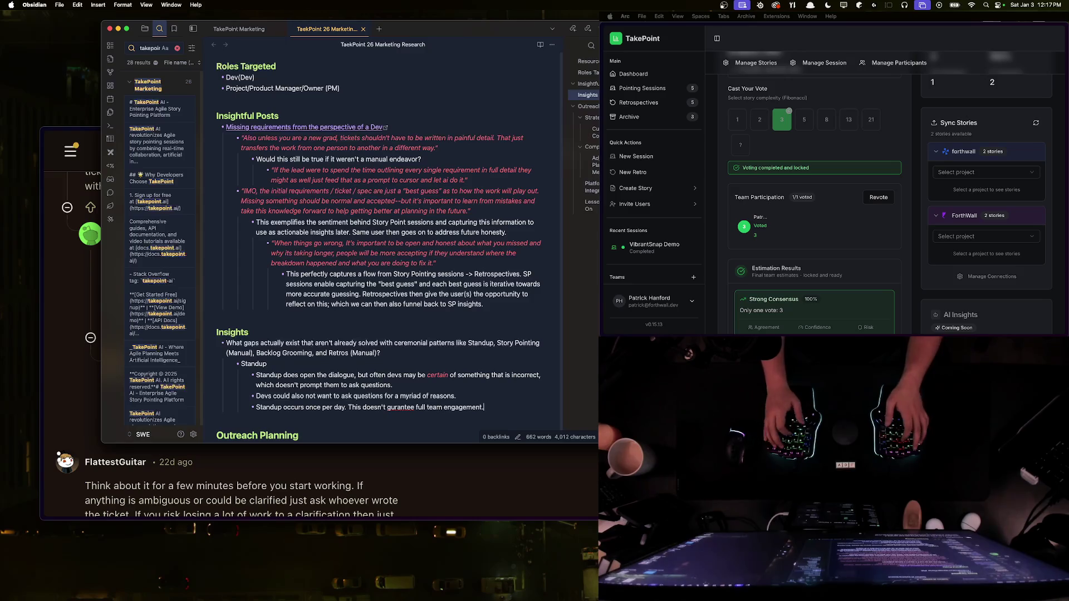
key("Tab")
key("shift+Tab")
key("BackSpace")
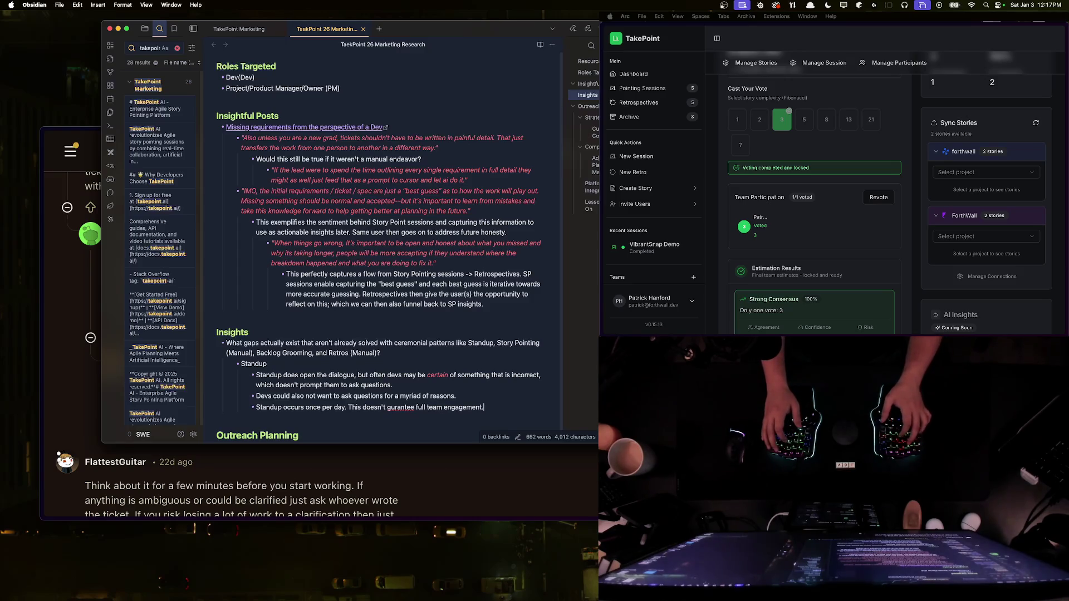
type("outside")
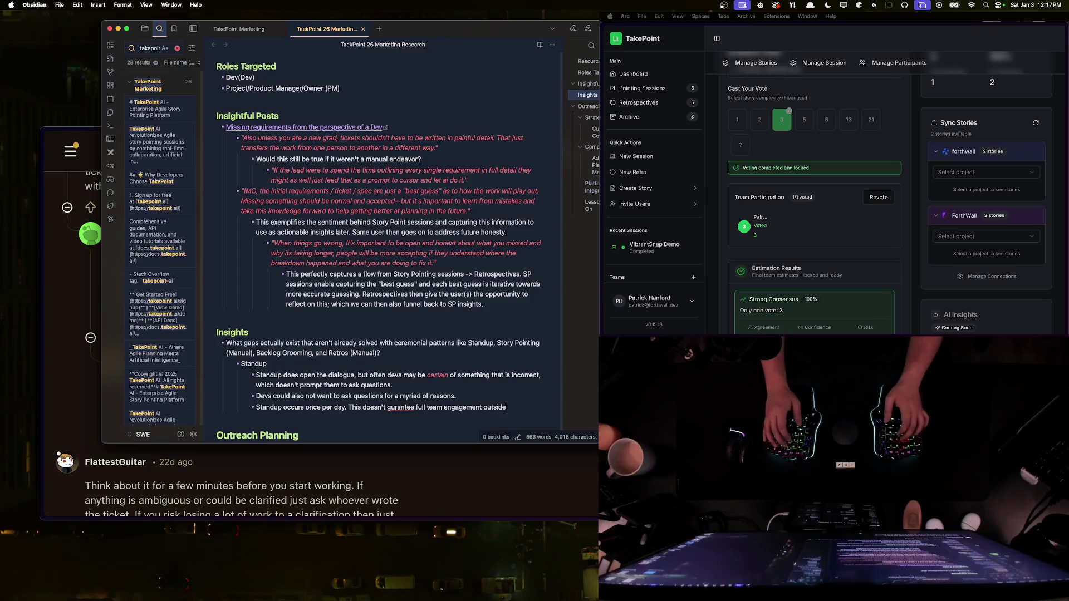
type(" of that time blo")
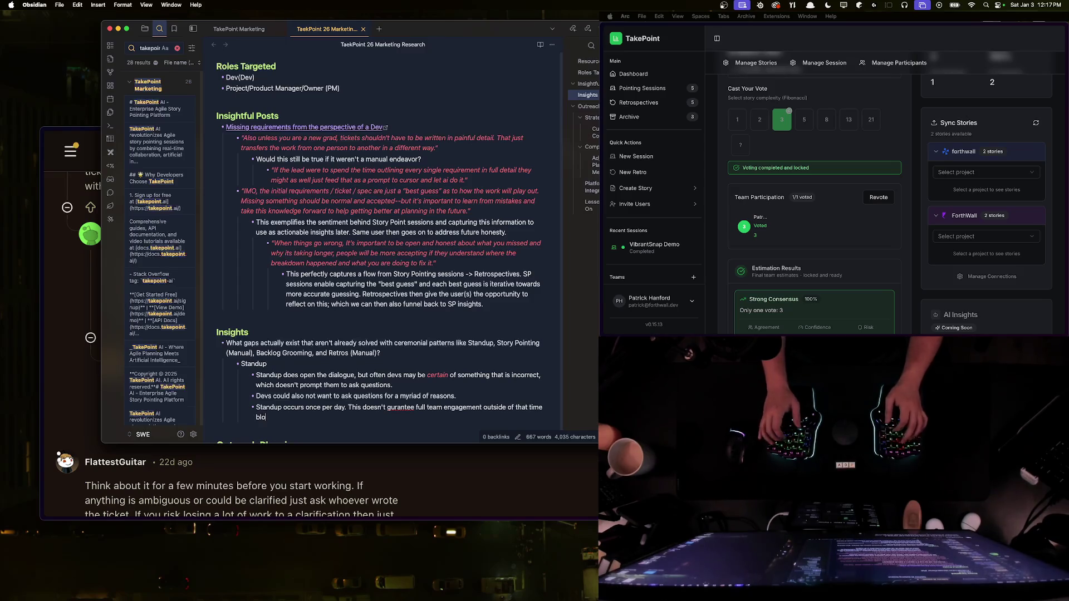
type("ck.Th")
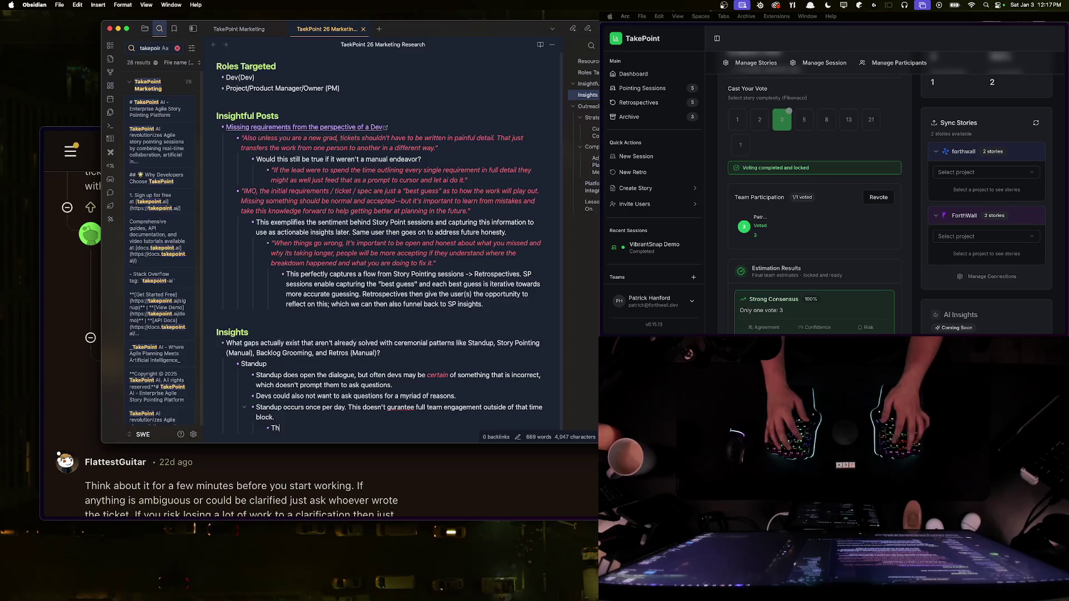
type("isshou")
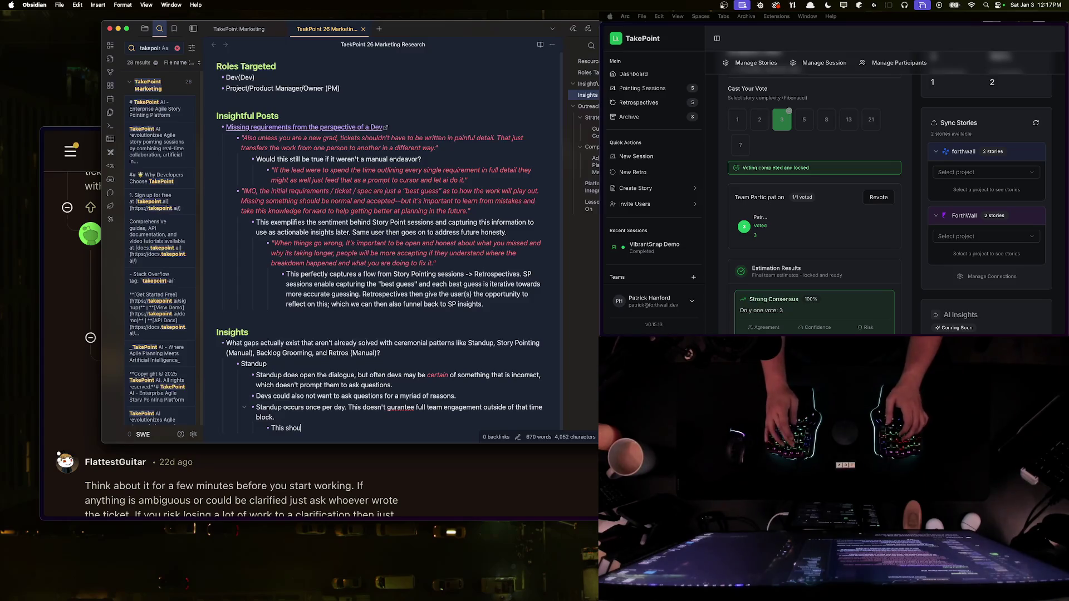
type("ld be alleviated")
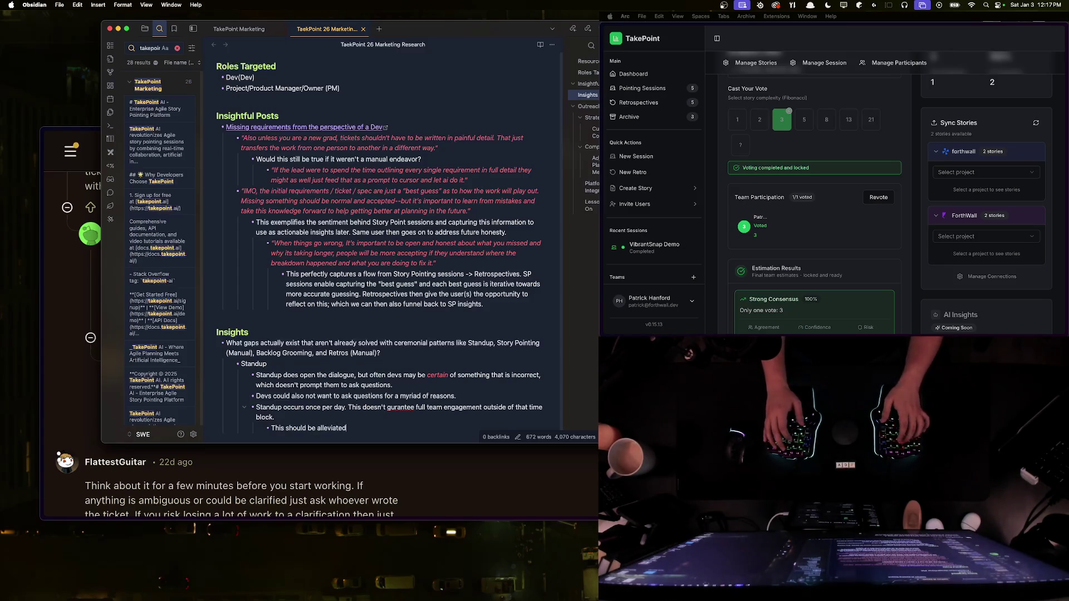
type(" throughmessaging channel")
type("s, bu")
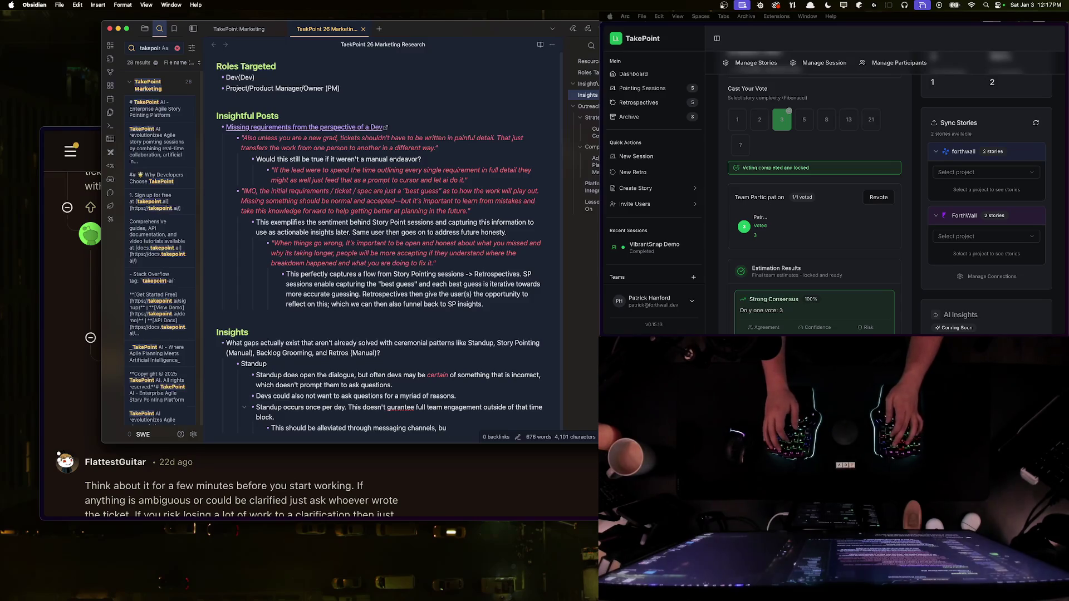
type("t again,")
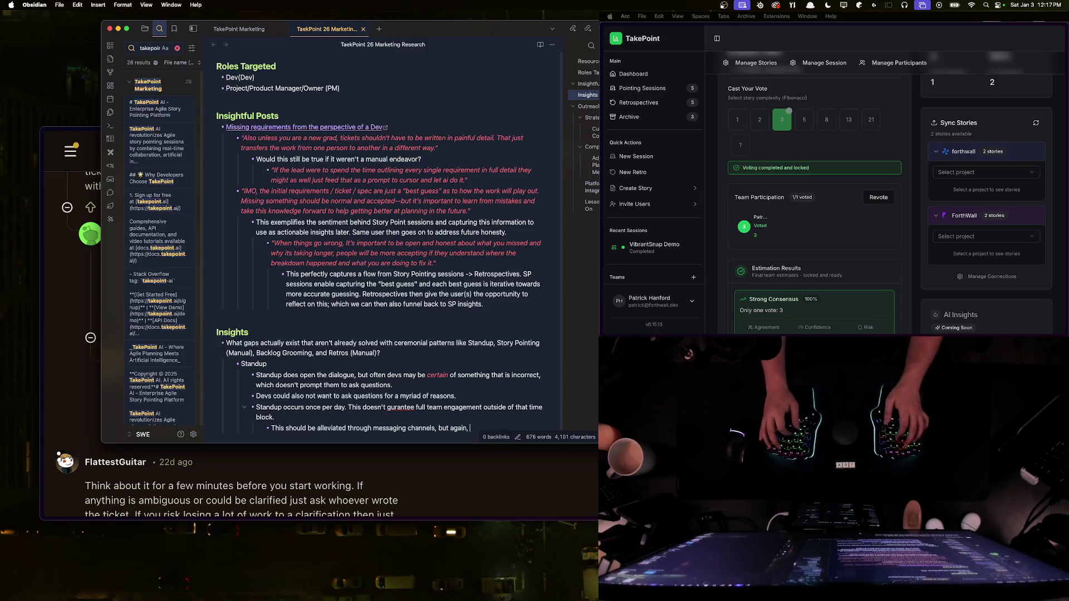
type(" the human elemen")
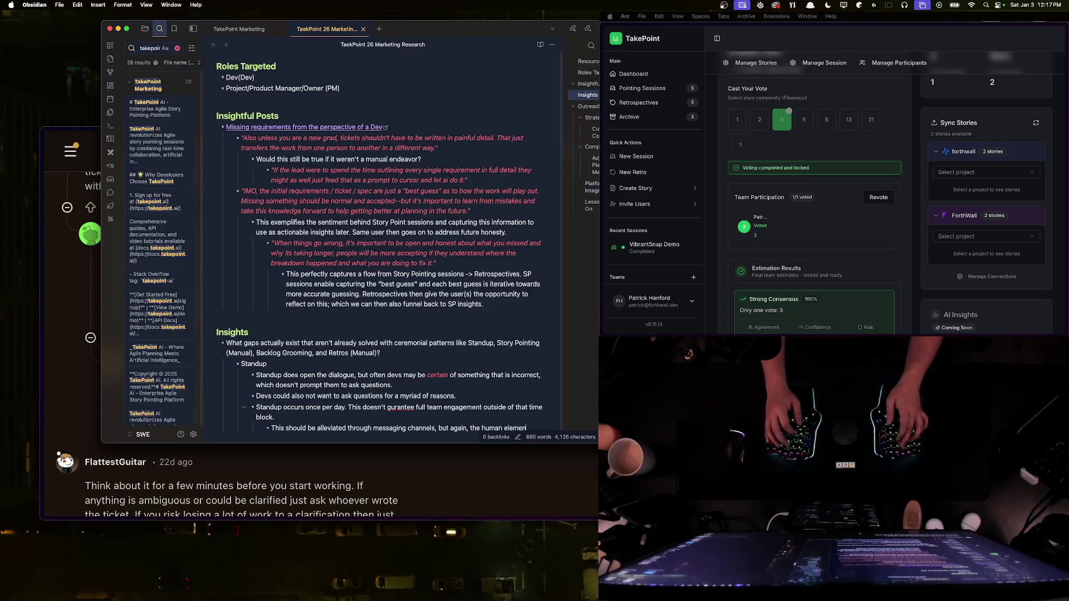
type("t can prevent this.")
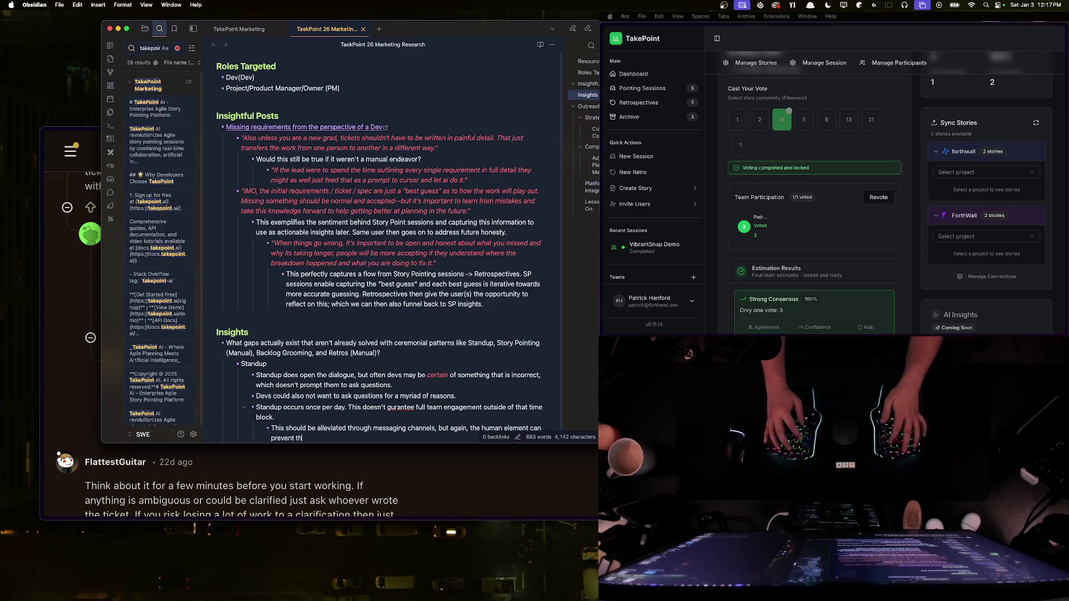
left_click(283, 481)
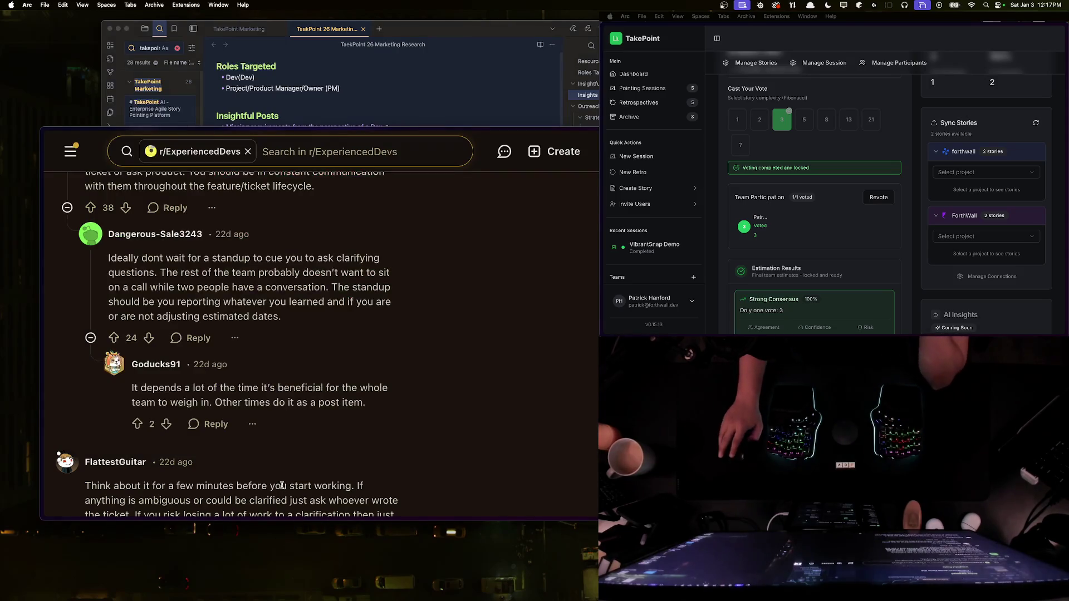
Step: Scroll to the OP's reply, highlight its sentence about tickets going to QA, then return to Obsidian
scroll(283, 485, "down", 3)
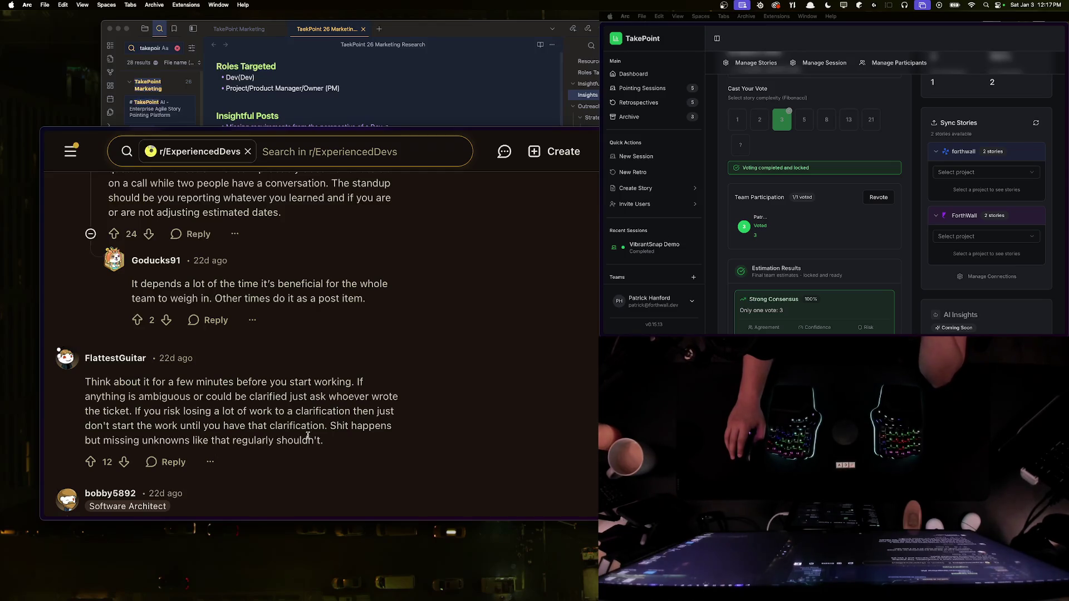
scroll(308, 436, "down", 3)
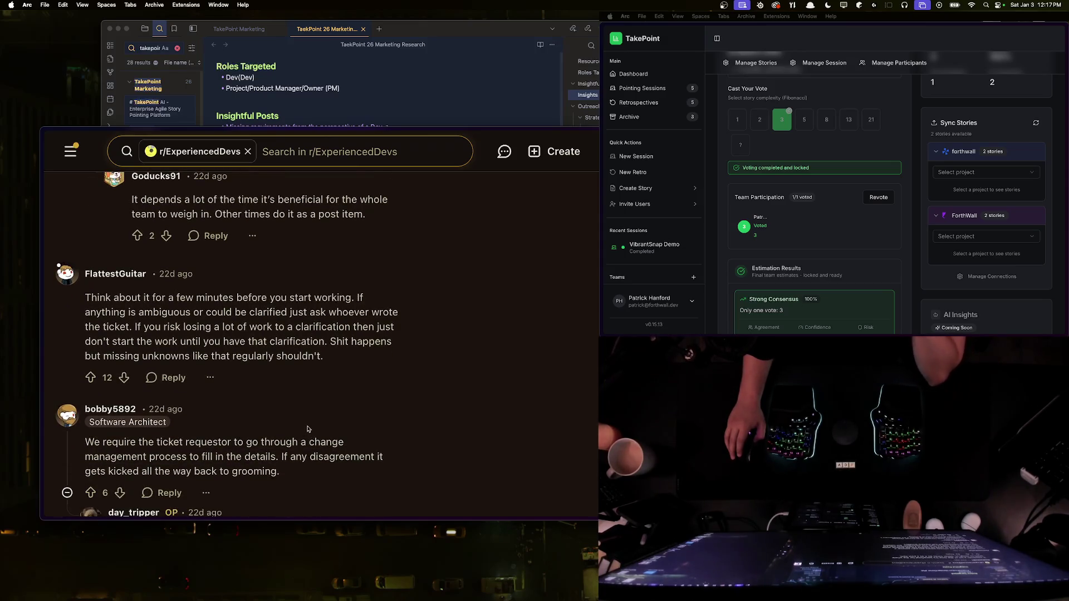
scroll(304, 423, "down", 4)
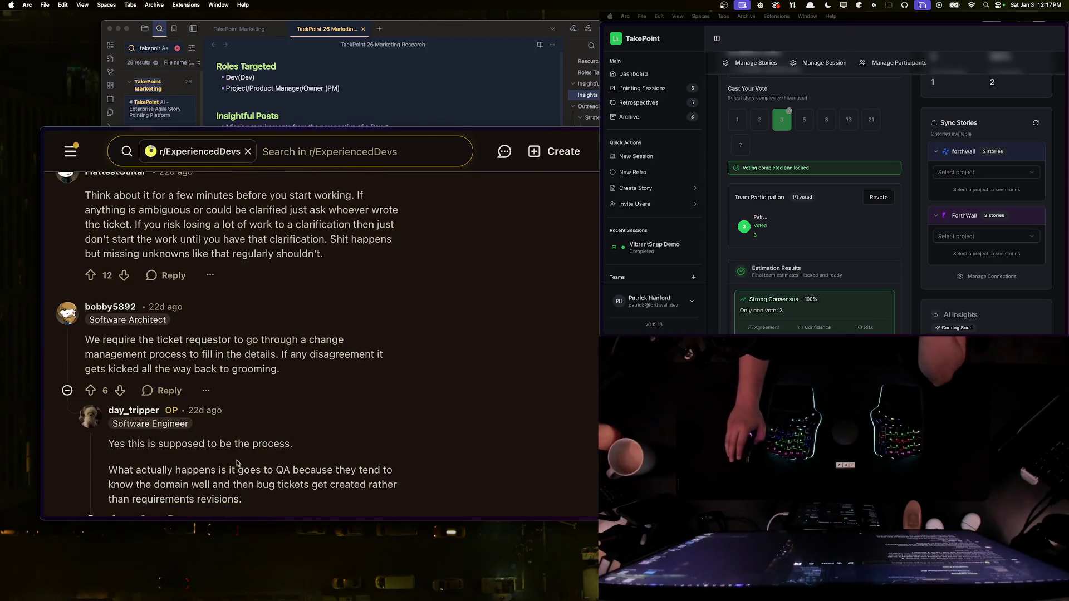
scroll(238, 472, "down", 1)
mouse_move(199, 459)
left_mouse_down()
mouse_move(388, 458)
mouse_move(231, 472)
left_mouse_up()
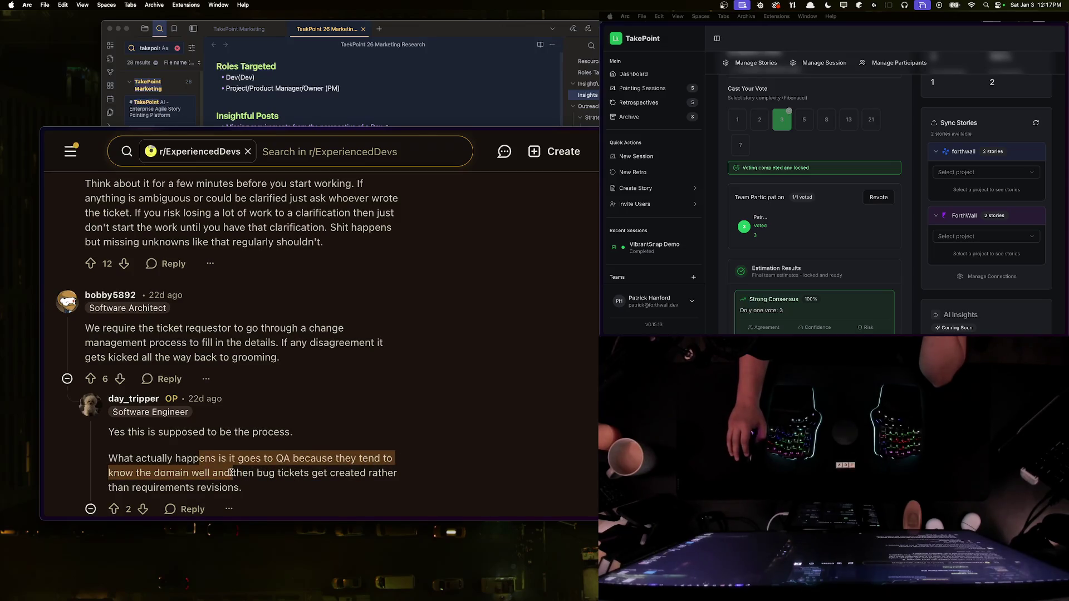
left_click(254, 488)
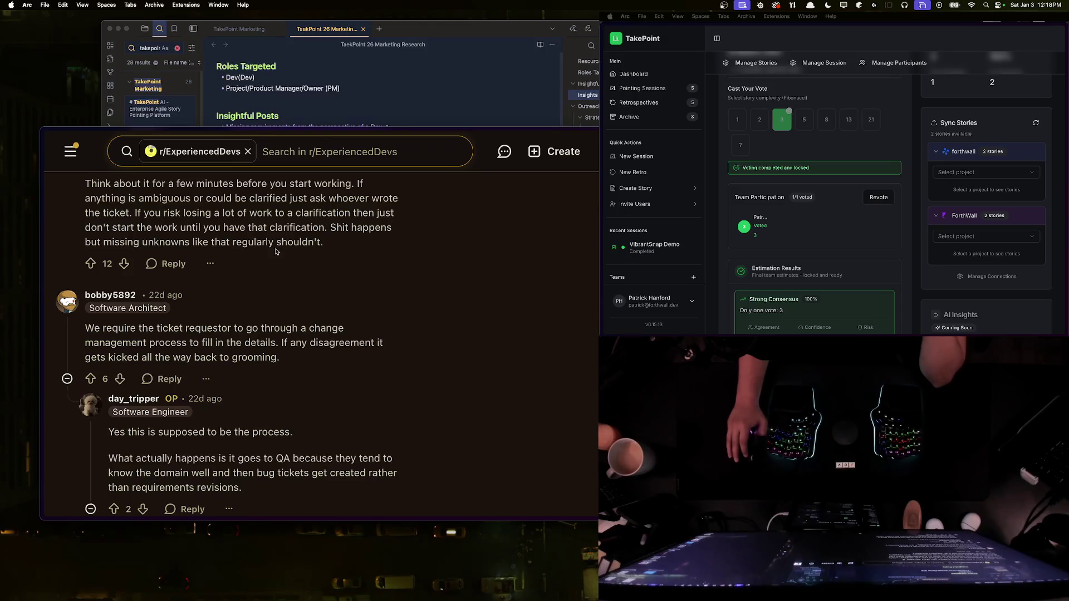
key("super+Tab")
scroll(325, 382, "down", 10)
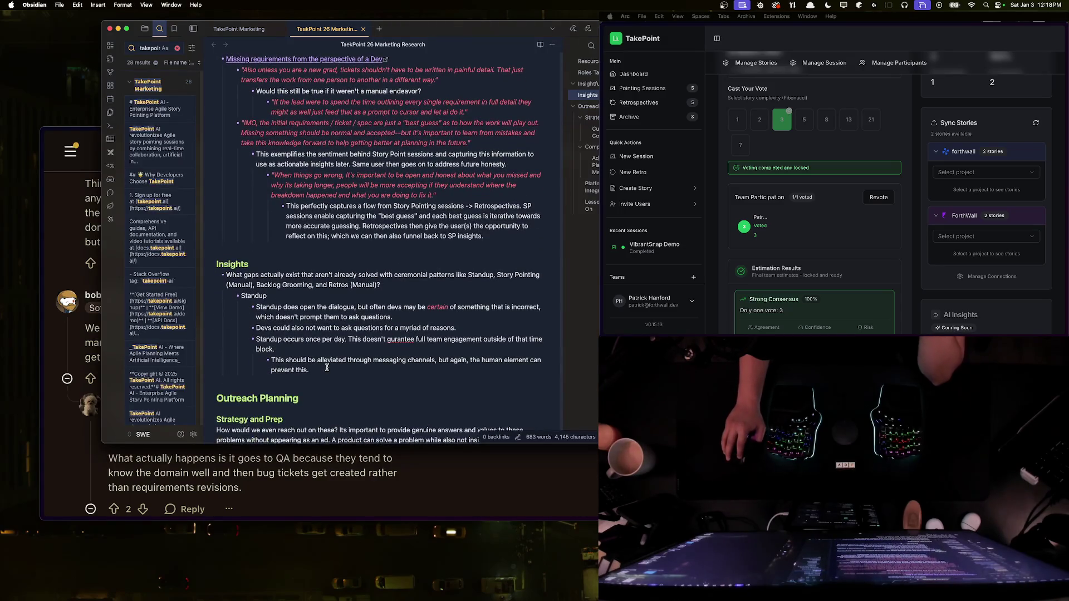
Step: Add an Insights bullet: **work from spec**, push to QA, then open bug tickets for improper behaviors
key("Return")
key("shift+Tab")
key("shift+Tab")
key("shift+Tab")
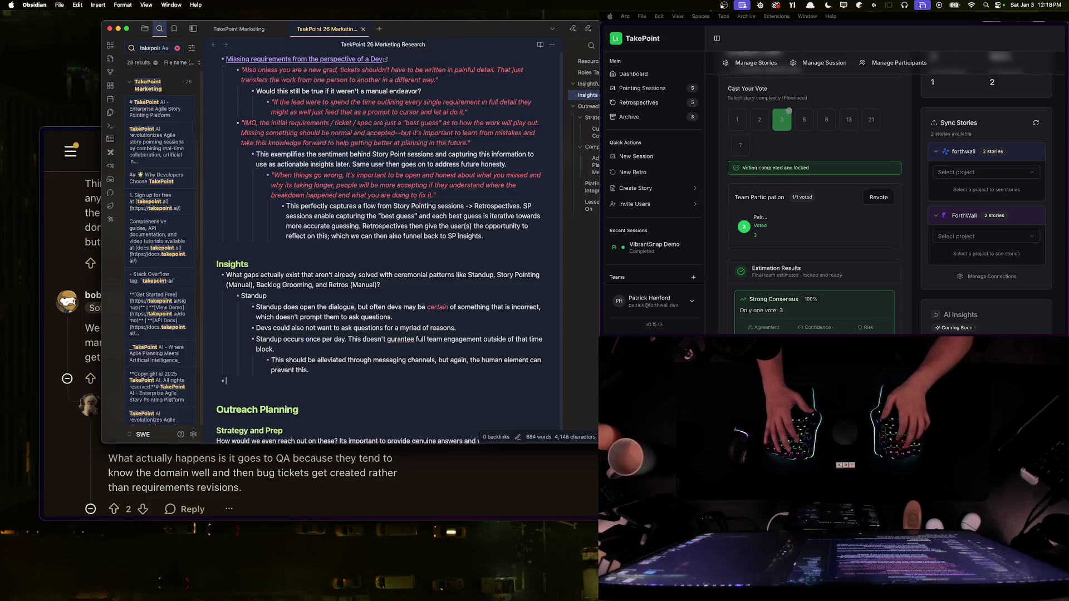
type("Often the cycle is to")
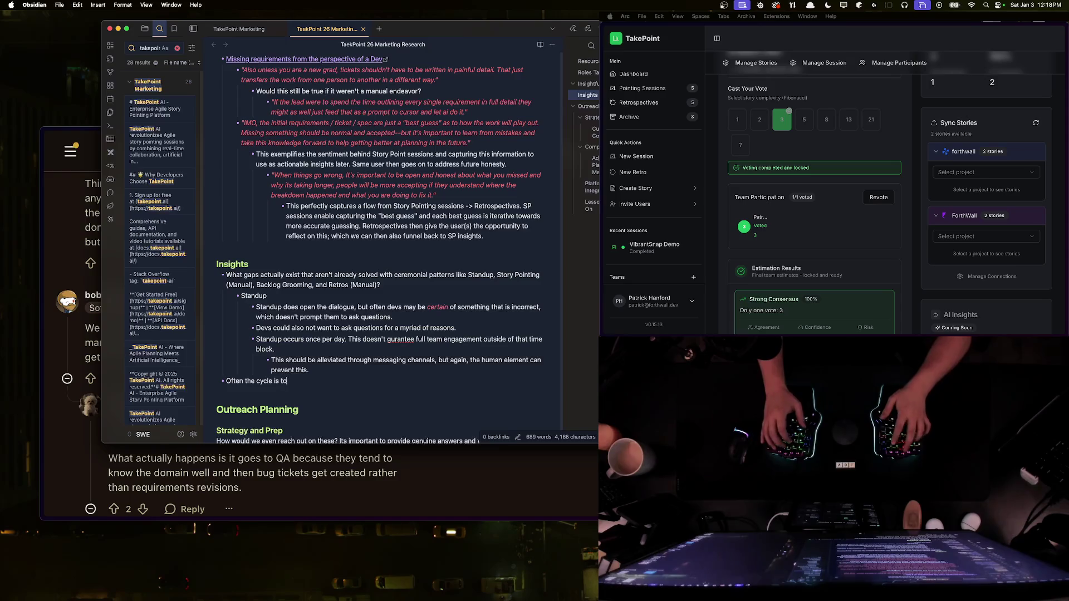
type(" **work from spe")
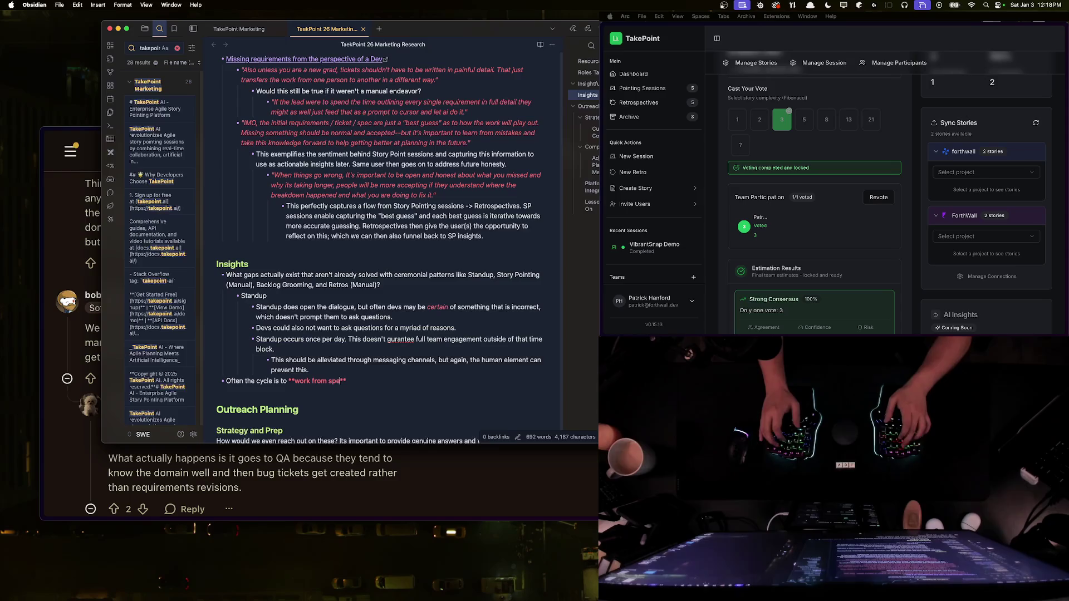
type("*")
key("Return")
type("qnd the")
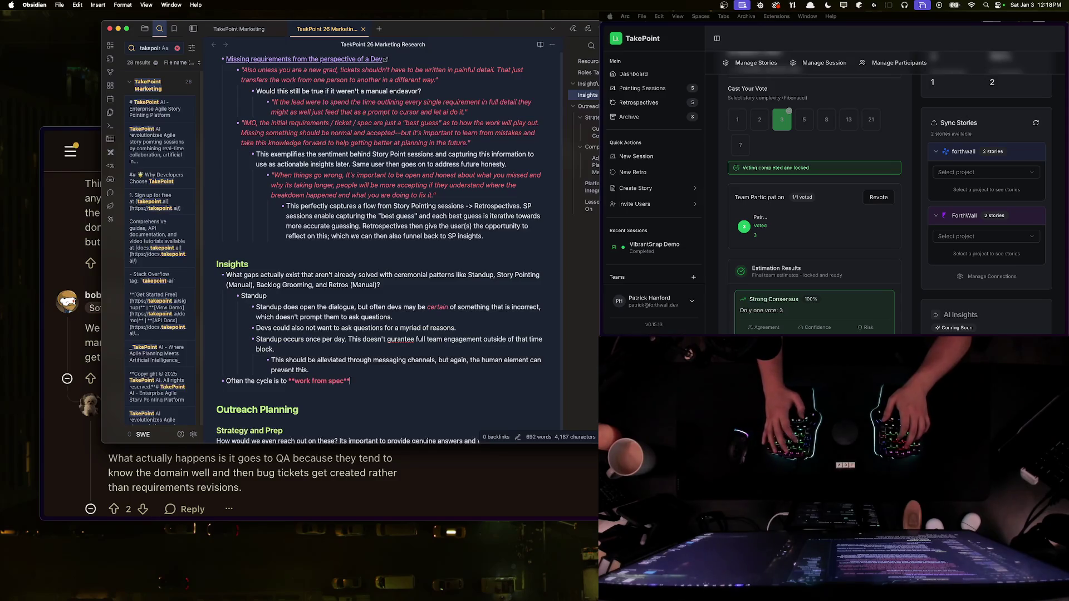
key("BackSpace")
key("BackSpace")
key("BackSpace")
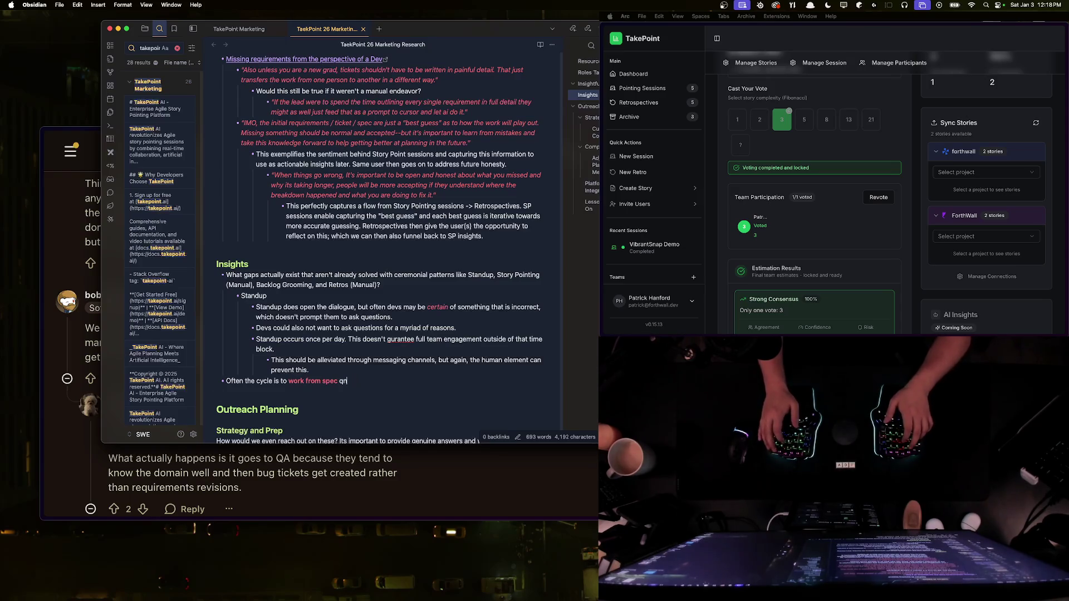
type(",")
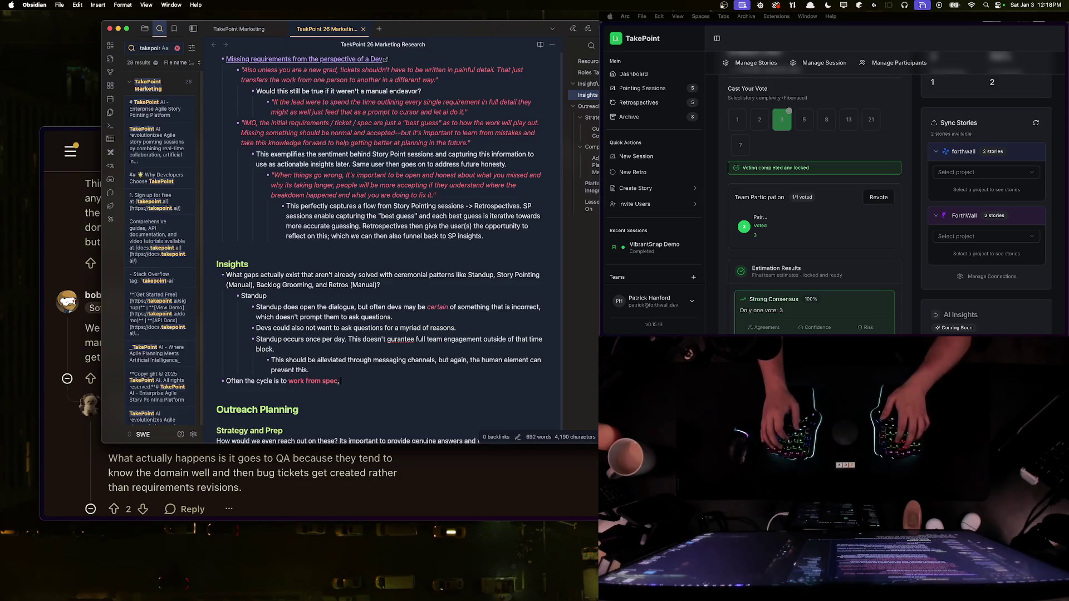
type(" push to Q")
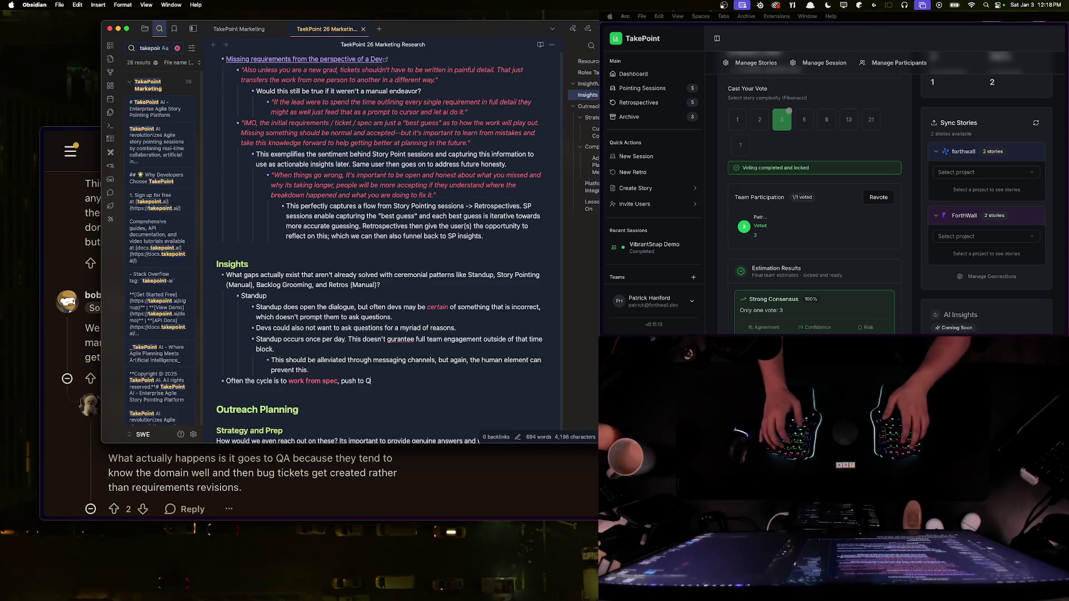
type("A, and then")
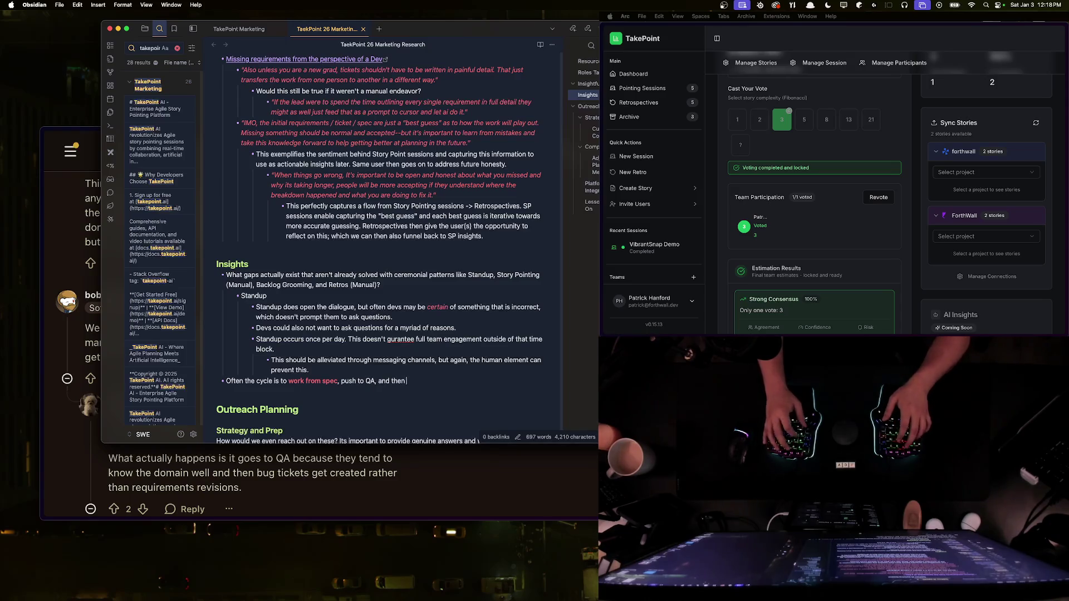
type(" open bug tickets for be")
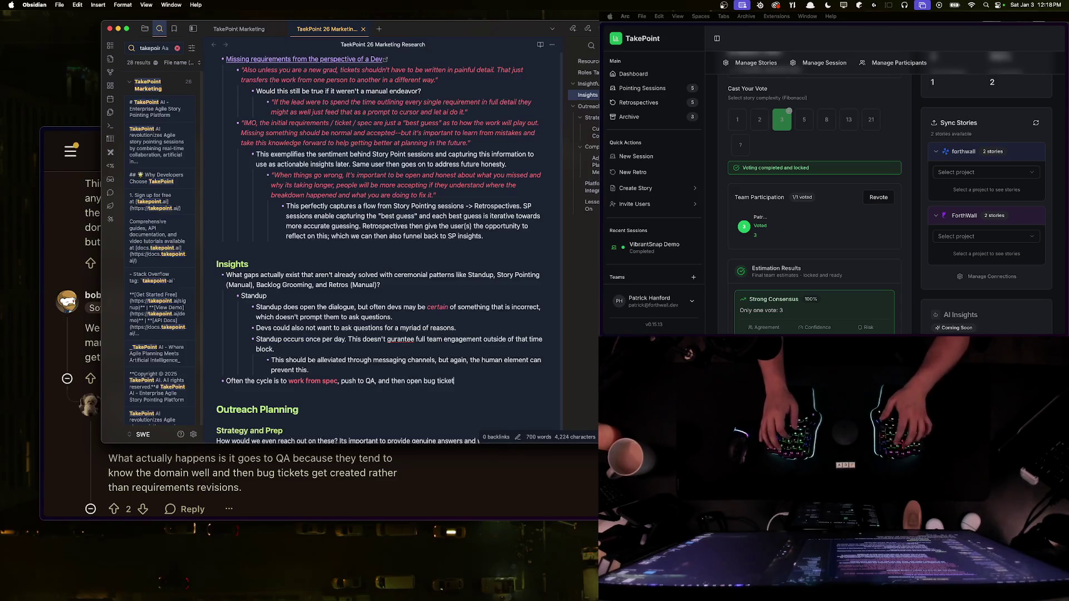
key("BackSpace")
key("BackSpace")
key("BackSpace")
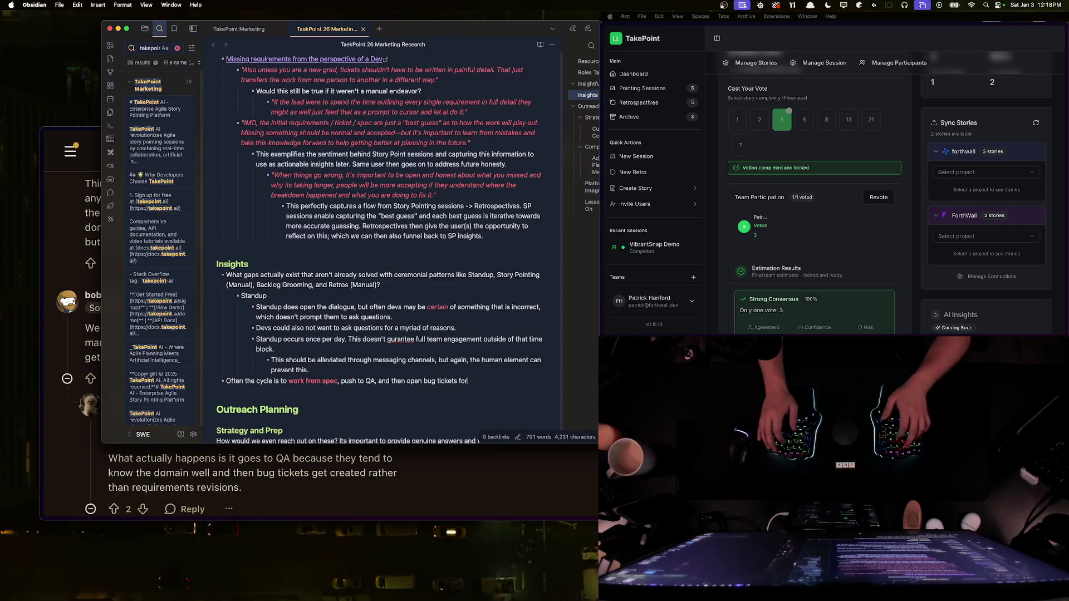
type("impro")
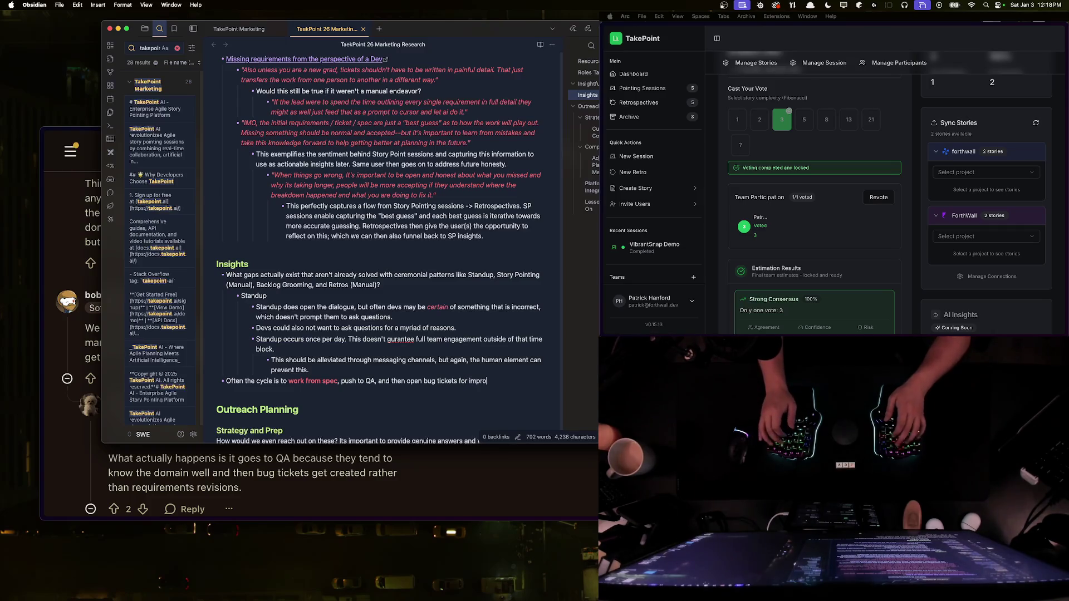
type("per behavio")
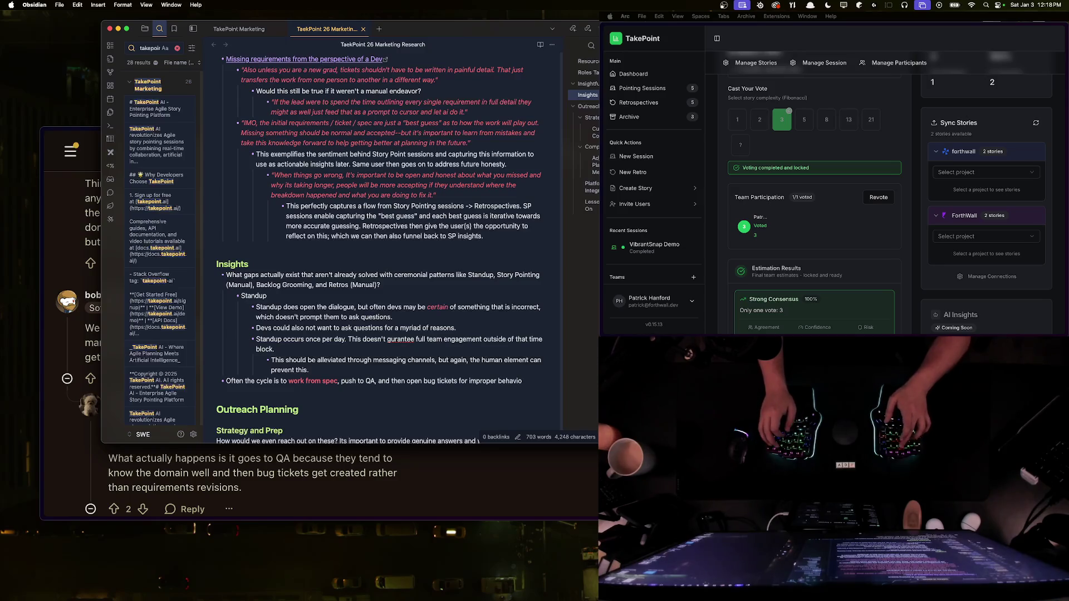
key("Return")
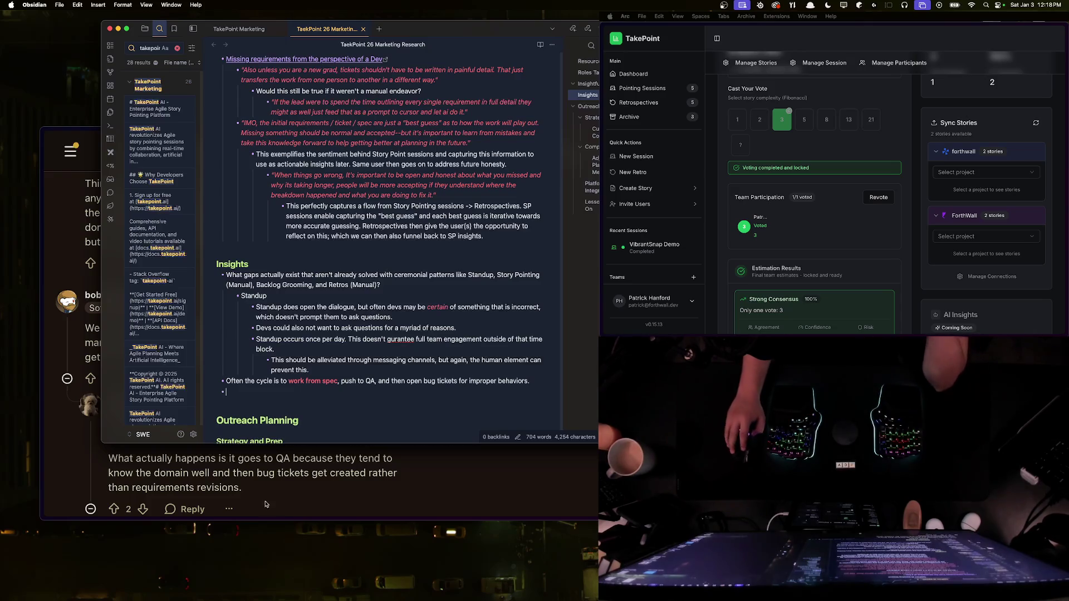
left_click(258, 473)
scroll(258, 473, "down", 5)
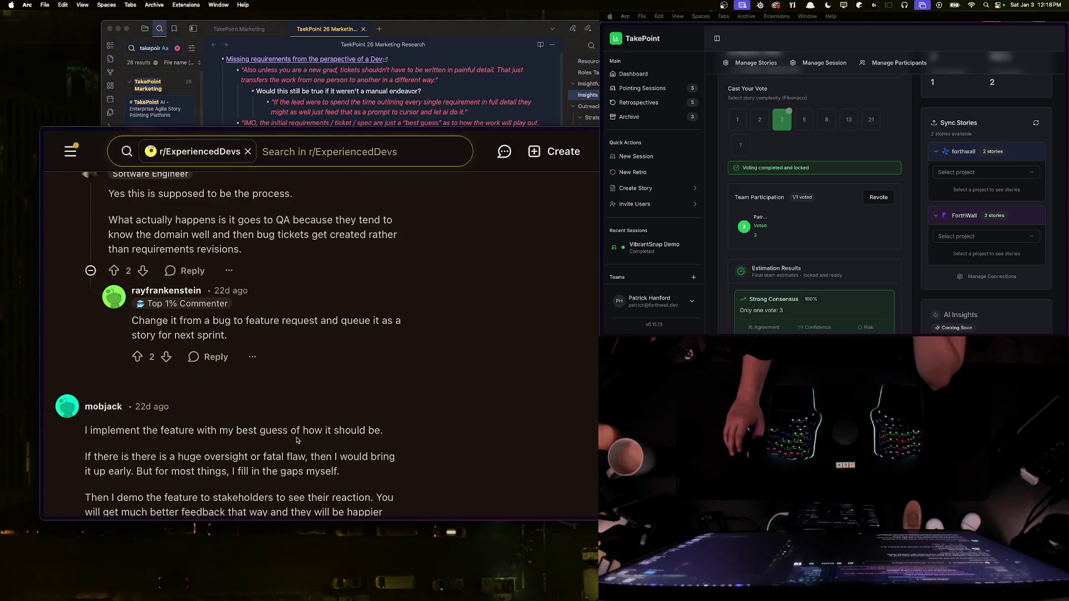
Step: Upvote the feature-request reply and read down through the long reply about raising questions early
left_click(137, 356)
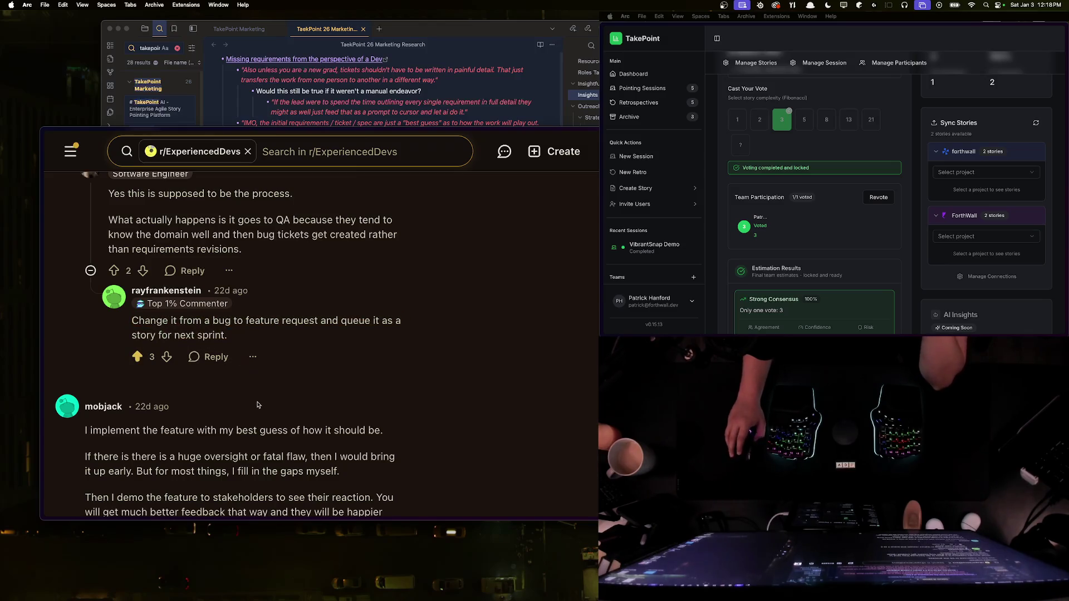
scroll(257, 407, "down", 2)
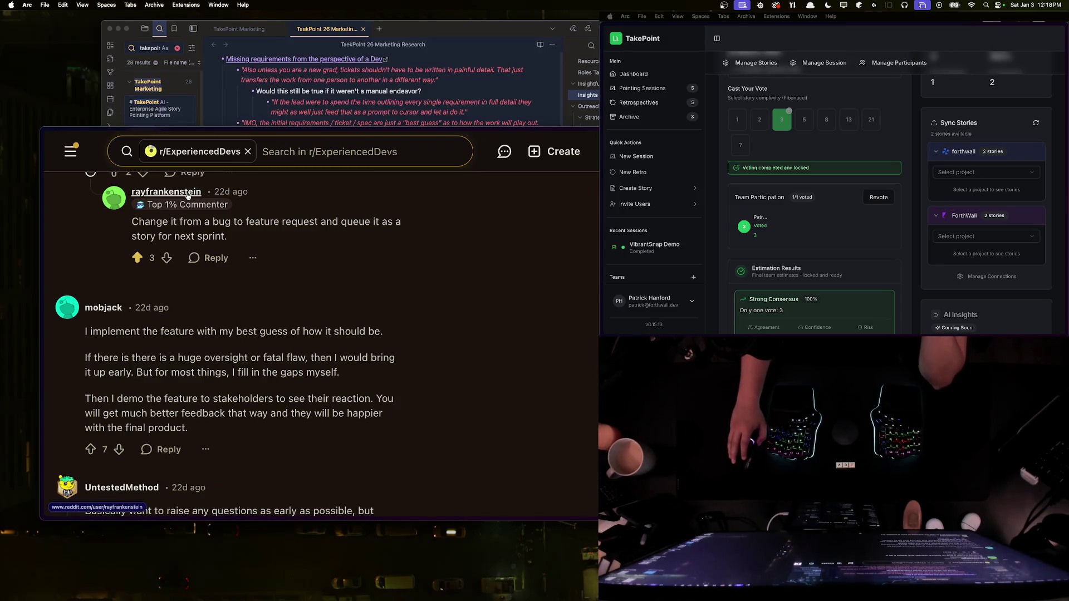
mouse_move(188, 196)
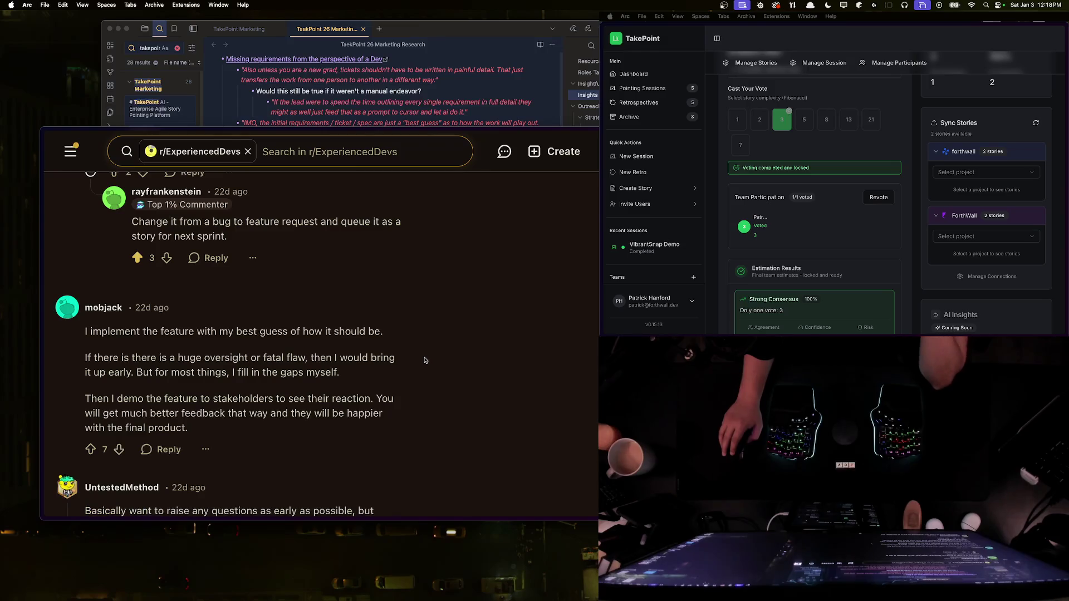
scroll(421, 362, "down", 3)
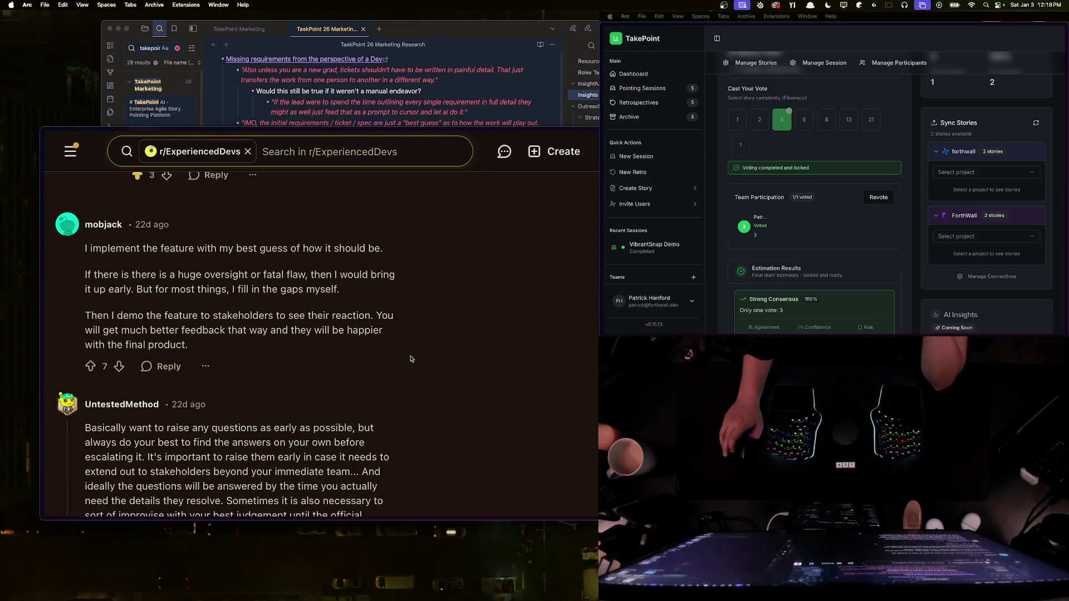
scroll(408, 355, "down", 1)
scroll(408, 355, "down", 3)
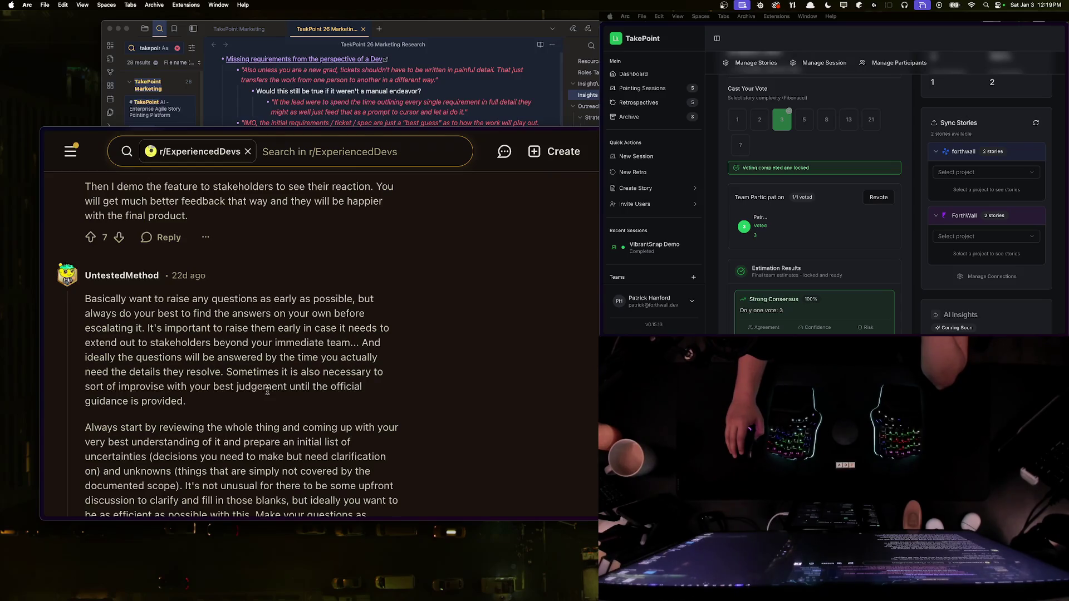
scroll(268, 392, "down", 1)
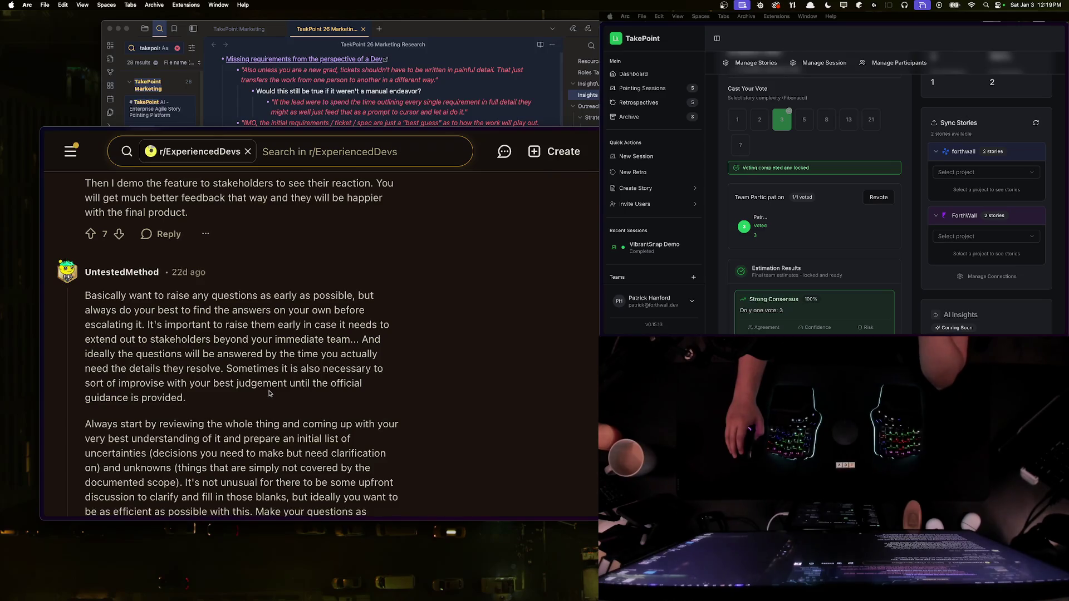
scroll(270, 393, "down", 1)
scroll(270, 392, "down", 1)
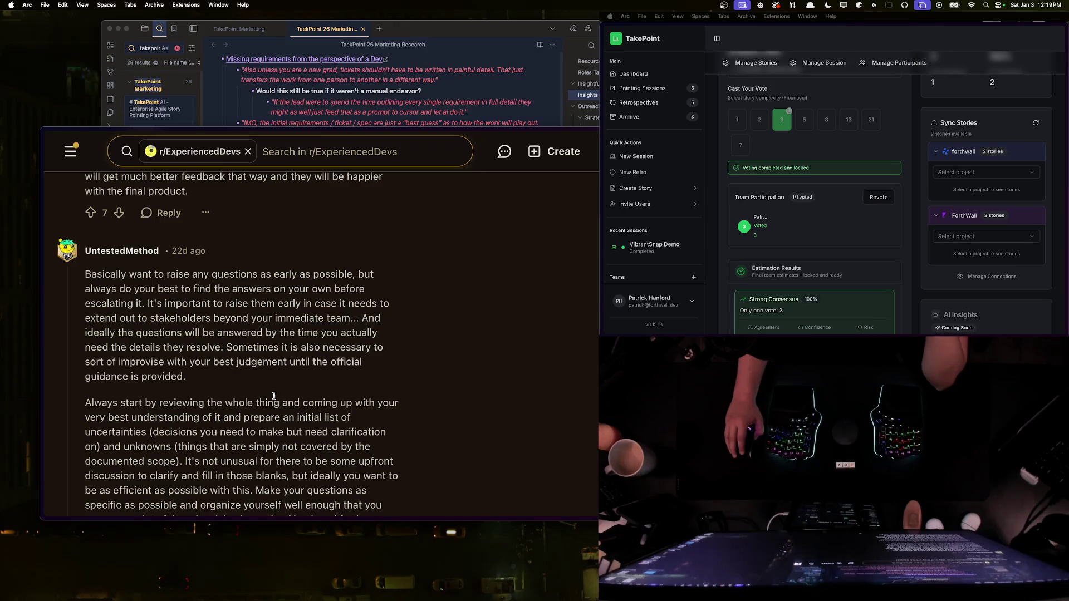
Step: Return to the Obsidian note and scroll to the Lessons to Execute On section
key("super+Tab")
scroll(278, 298, "down", 5)
scroll(277, 298, "down", 10)
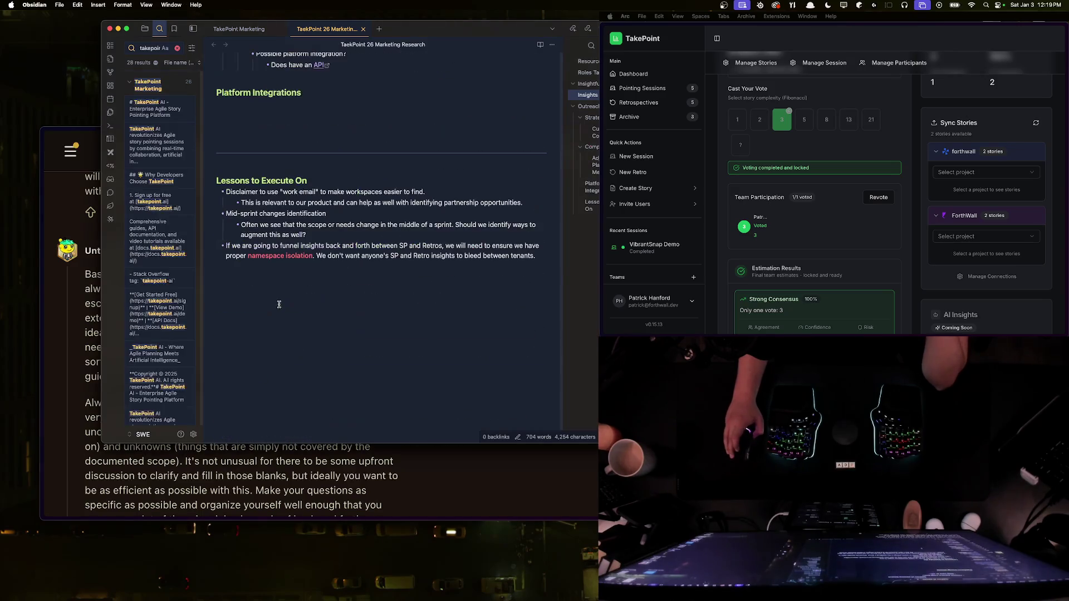
Step: Add a 'Blindspot coverage' bullet after the namespace isolation lesson
left_click(550, 265)
key("Return")
type("Bil")
key("BackSpace")
key("BackSpace")
type("lindspot coverage")
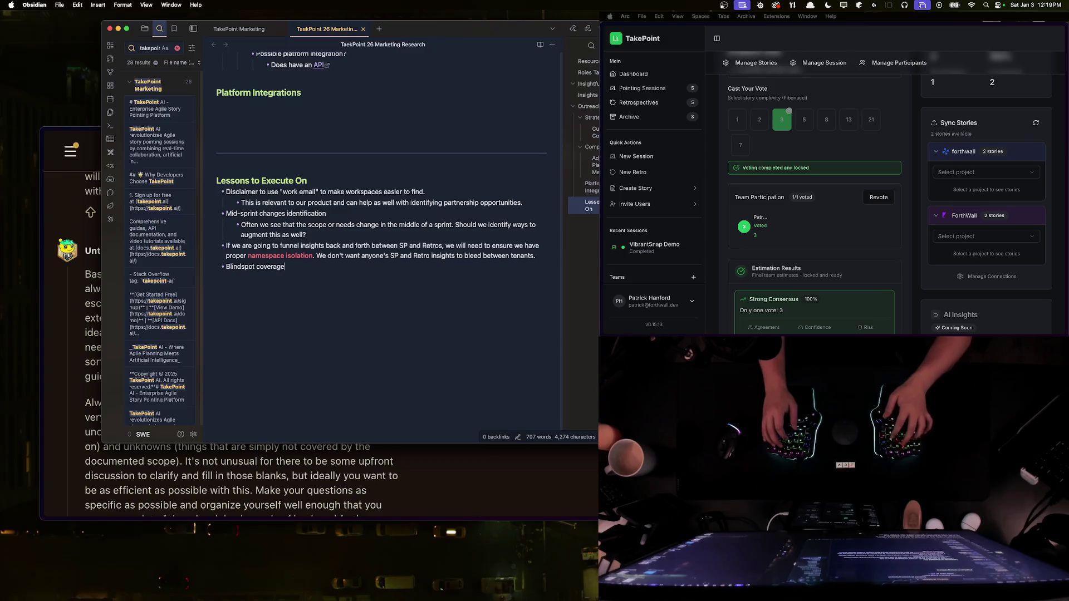
Step: Nest notes under it: identify gaps from past blind spots; mid-sprint edits or context updates signal this
key("Return")
key("Tab")
type("-- Identify gaps when plann")
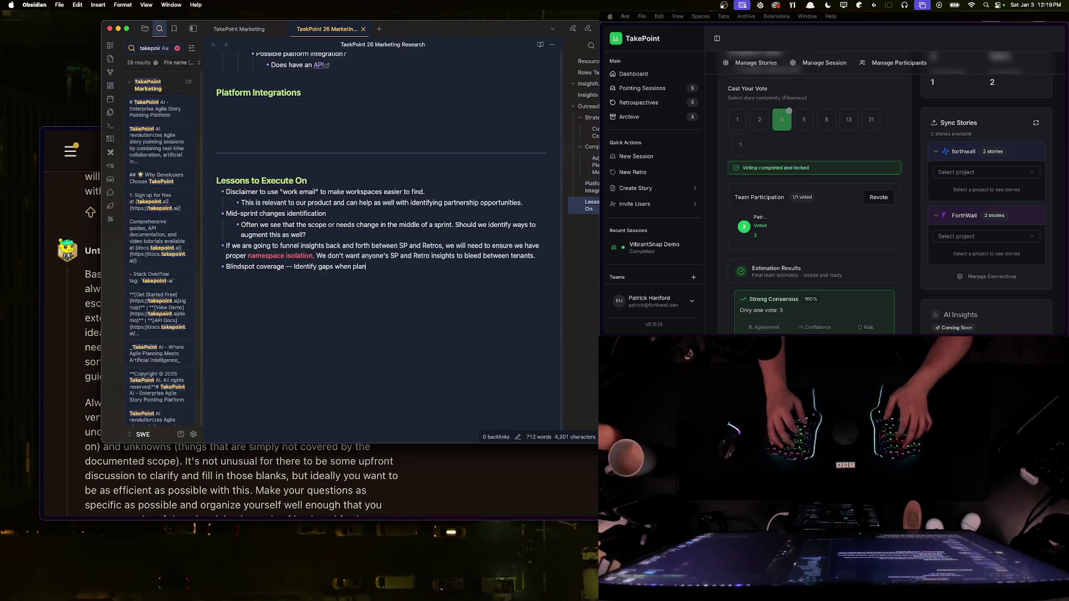
type("ing based o")
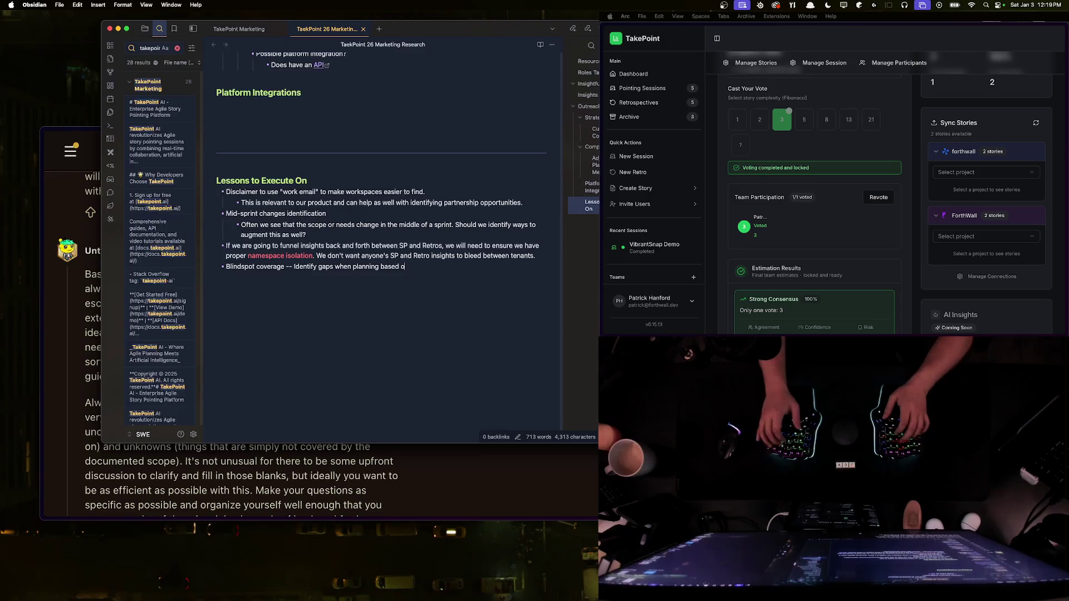
type("n previous")
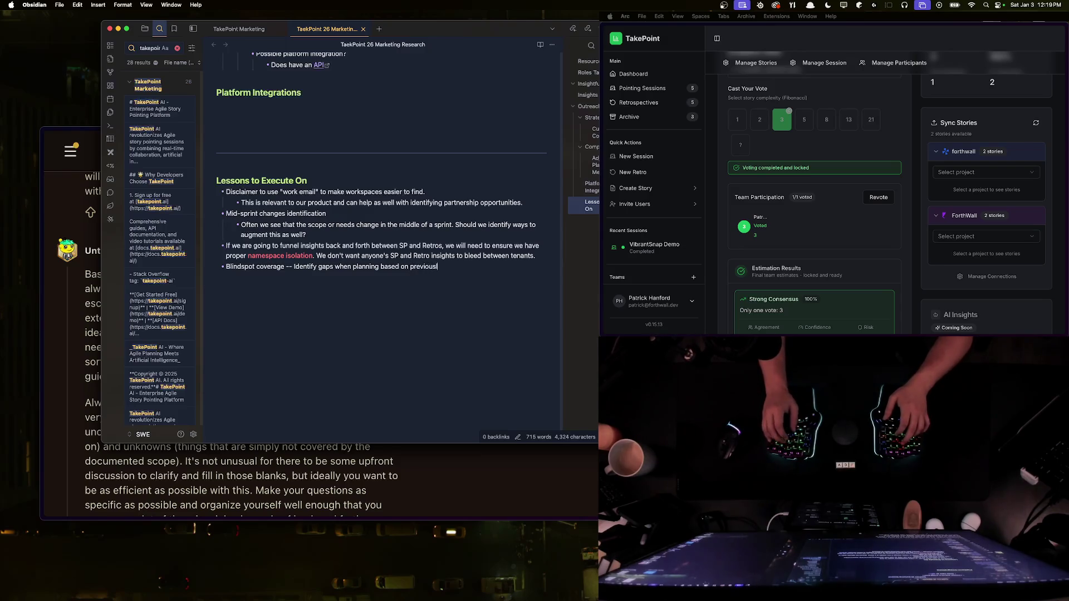
type("ly discovered bl")
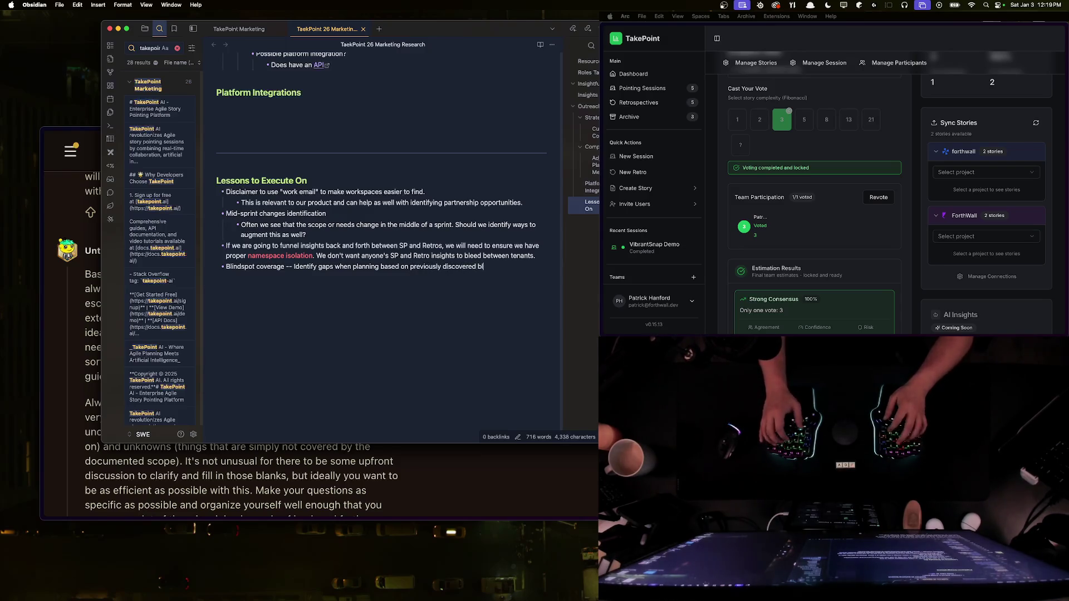
type("ind spots.")
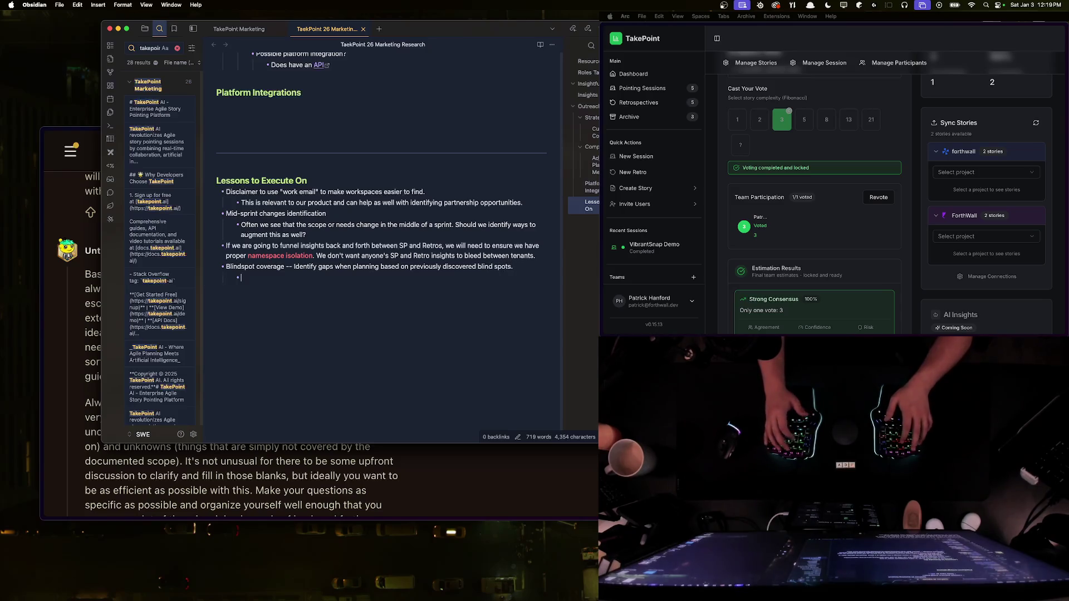
key("Return")
key("Tab")
type("Actions such as ")
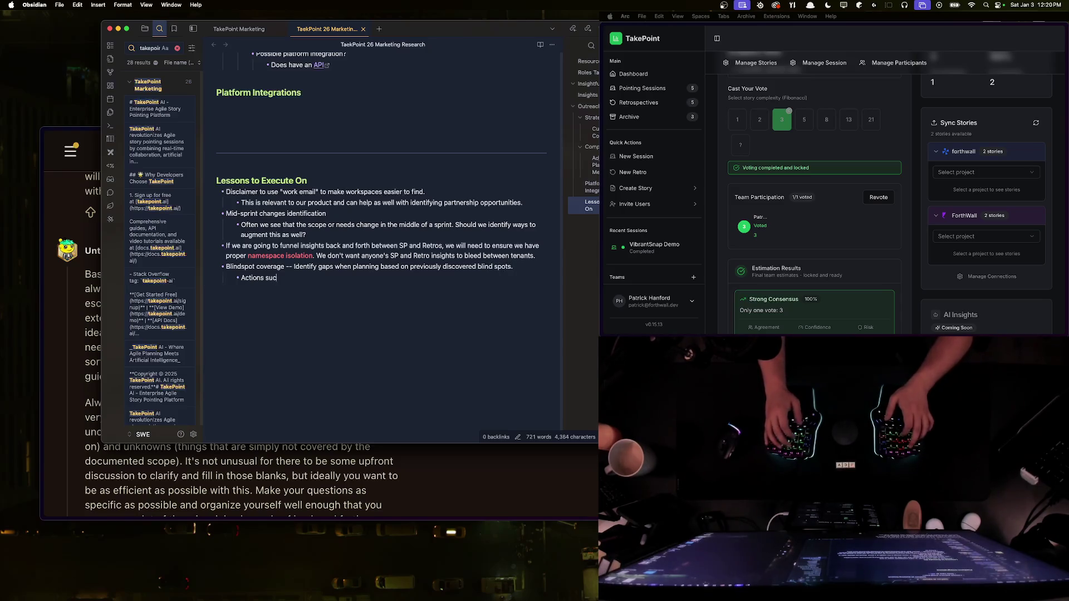
type("mid-s")
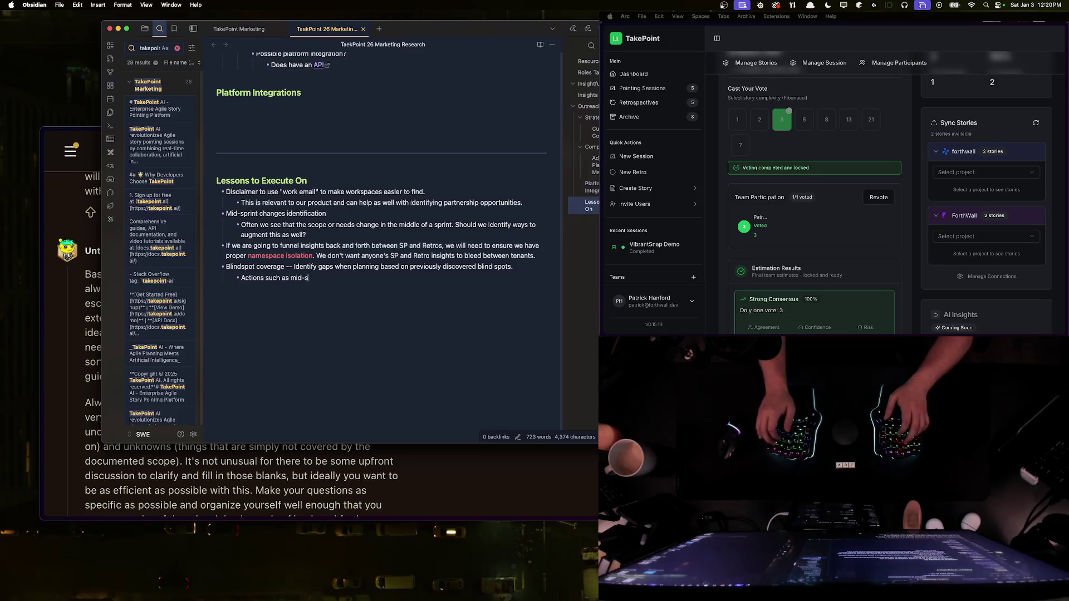
type("print edits")
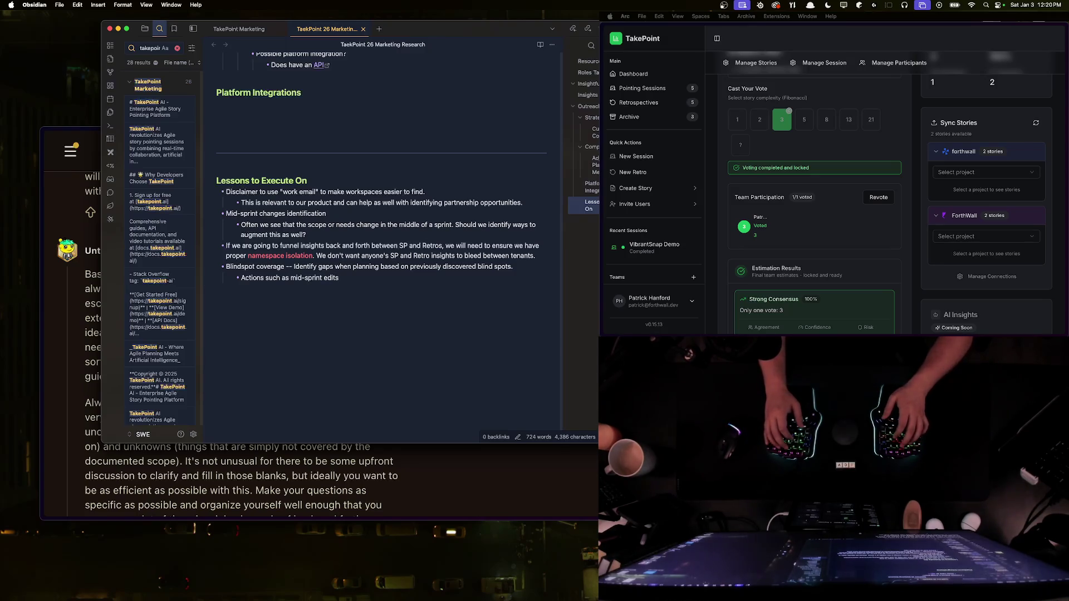
type(" or context u")
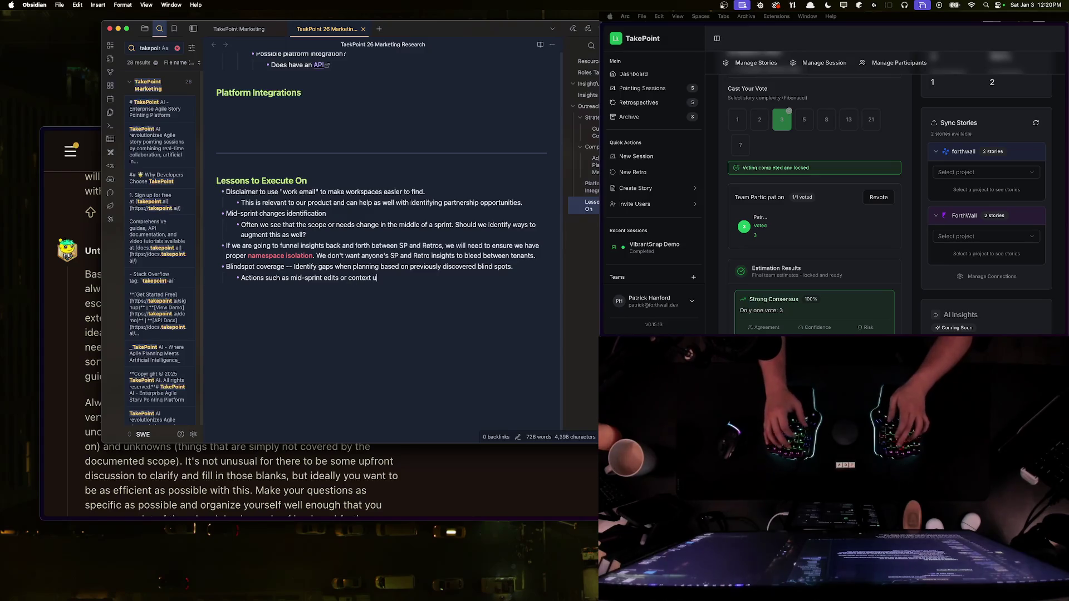
type("pdates could sign")
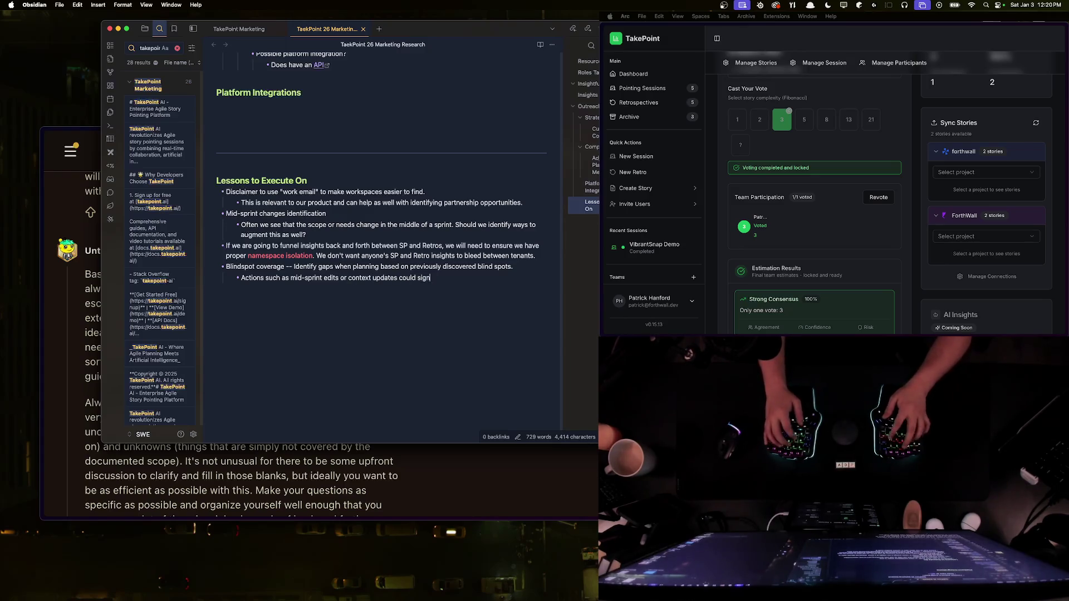
type("al this")
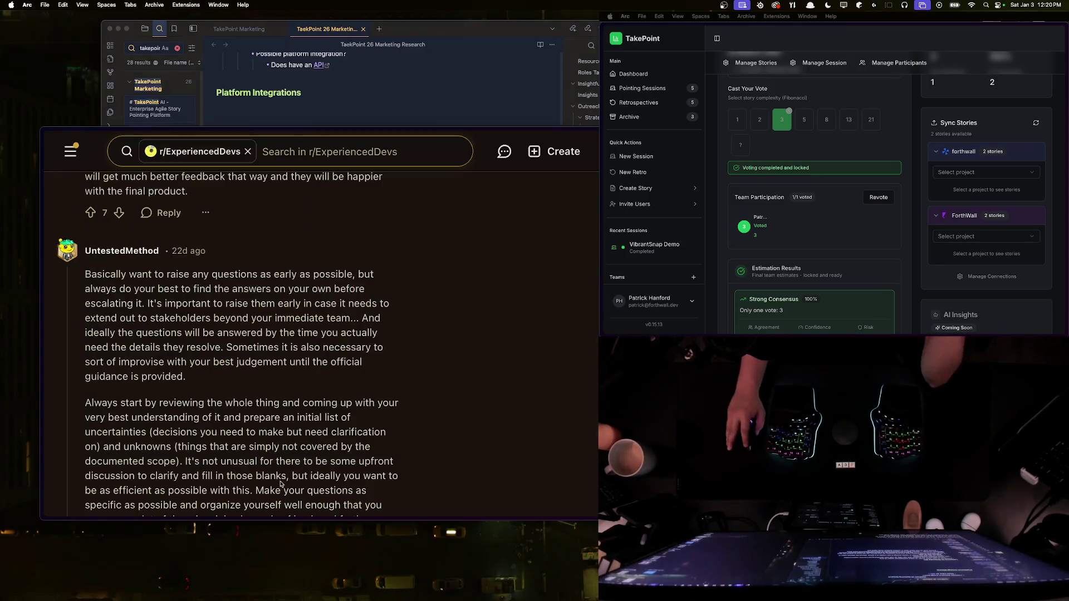
Step: Bring Reddit forward and scroll to the OP's reply about iterating toward the exact need together
left_click(264, 477)
scroll(265, 473, "down", 1)
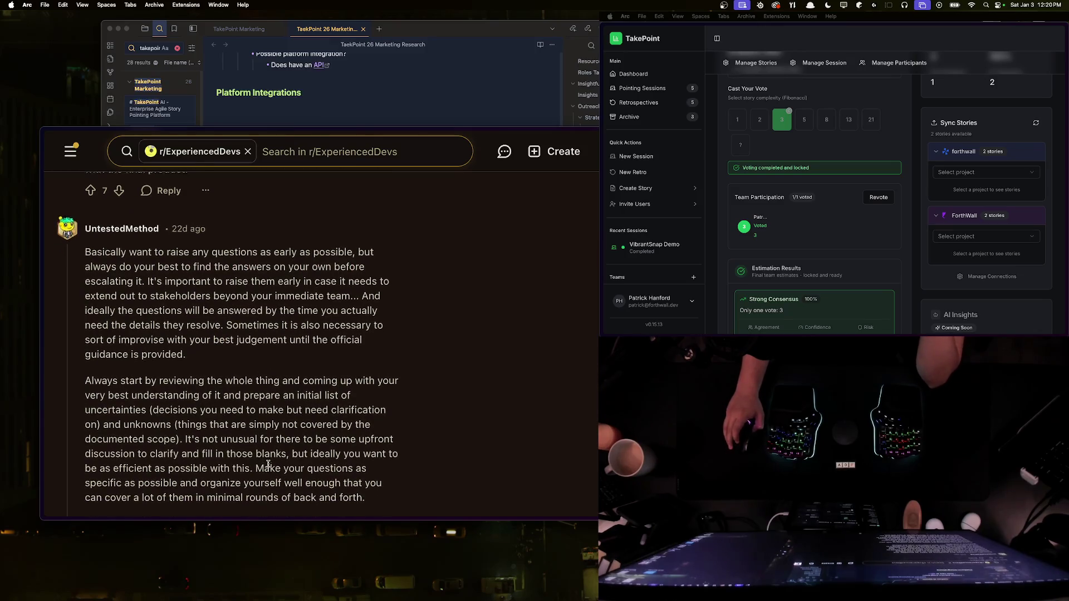
scroll(268, 467, "down", 3)
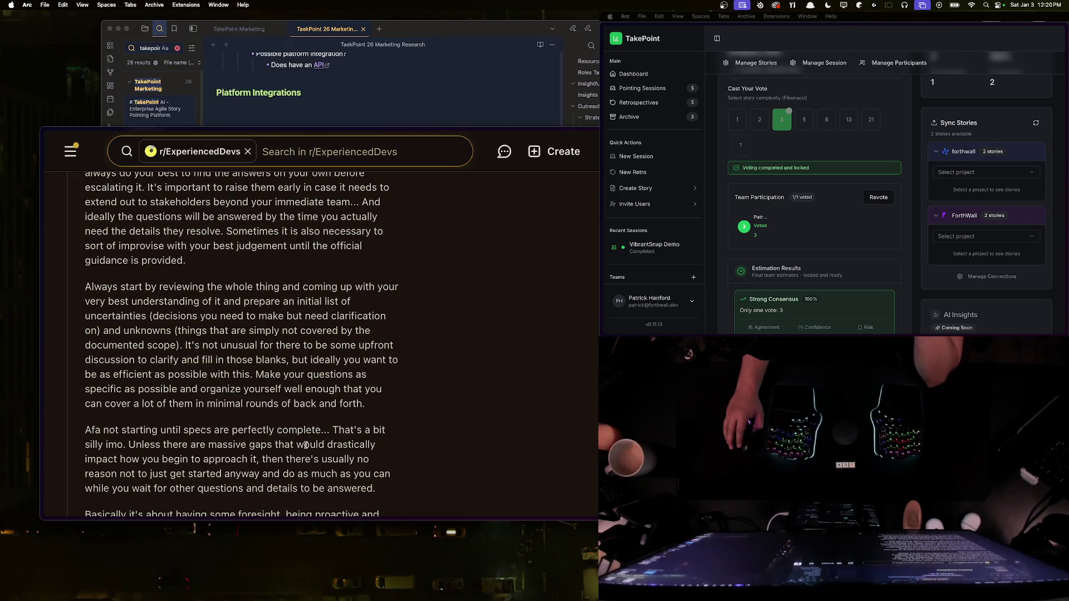
scroll(334, 426, "down", 7)
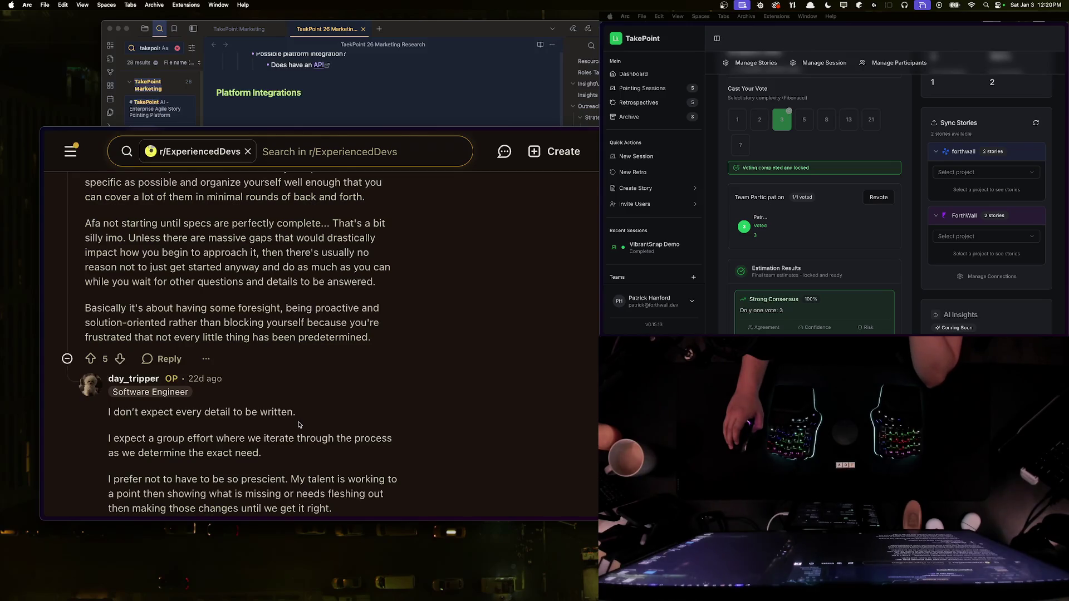
Step: Look up the dictionary definition of 'prescient' in the OP's reply
double_click(251, 479)
right_click(251, 475)
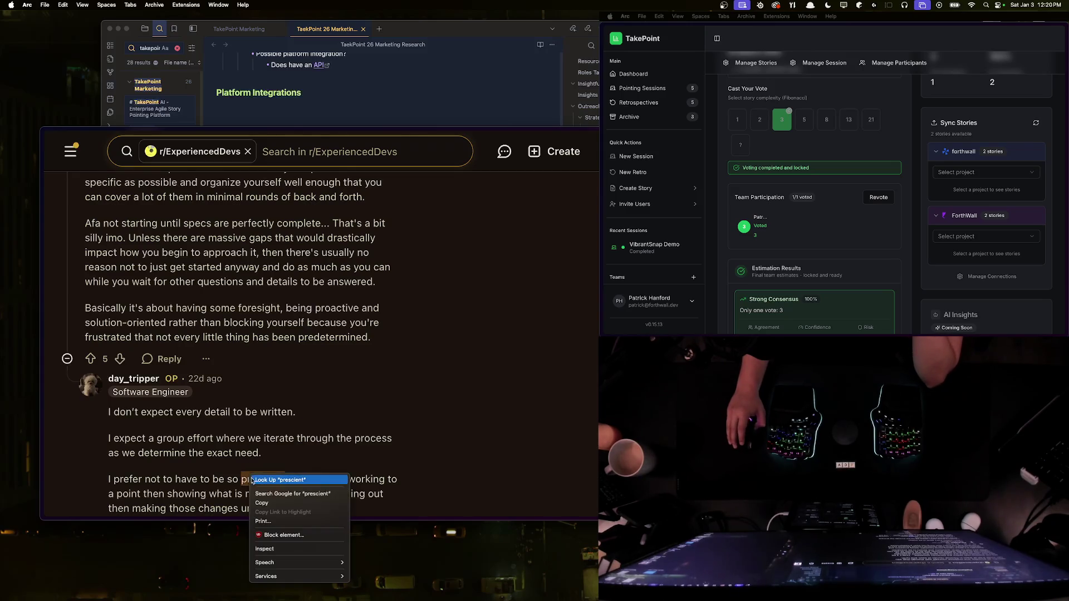
left_click(268, 480)
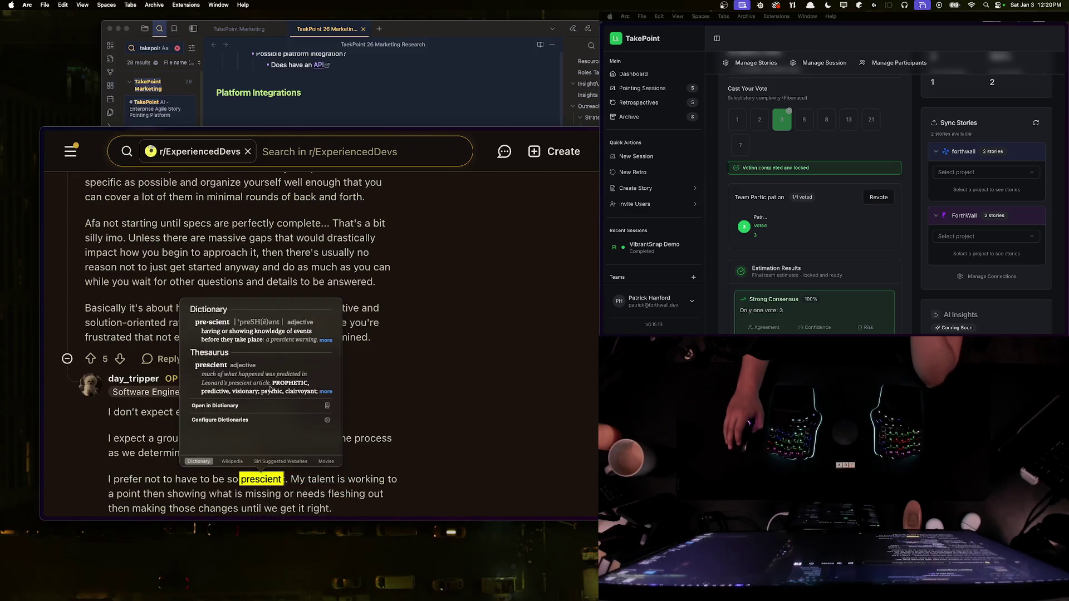
left_click(411, 342)
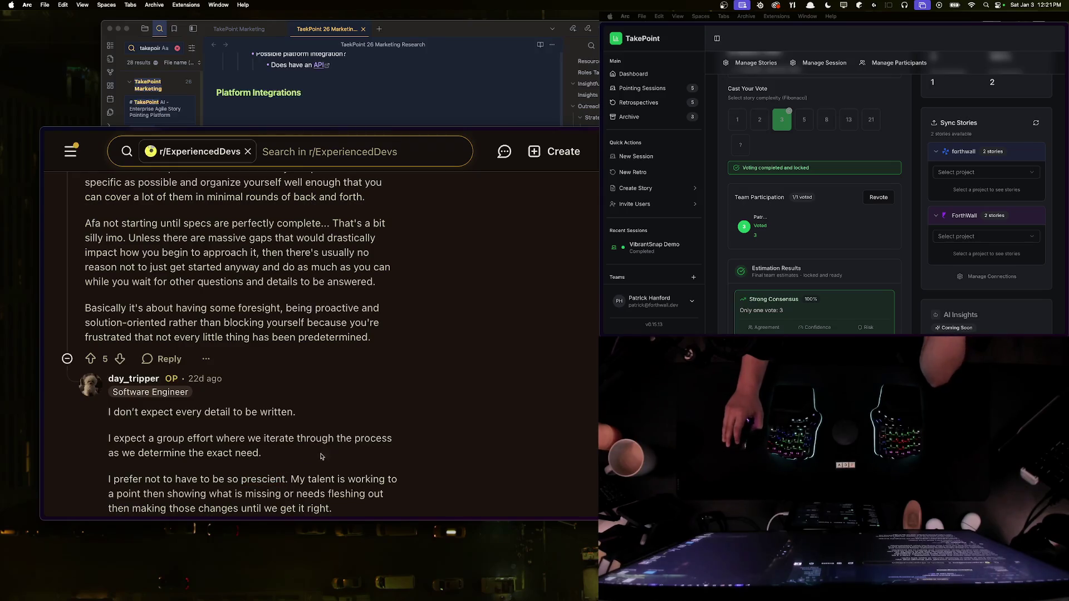
Step: Read on through the rest of the OP's reply, ending 'Maybe Im just burnt out.'
double_click(263, 479)
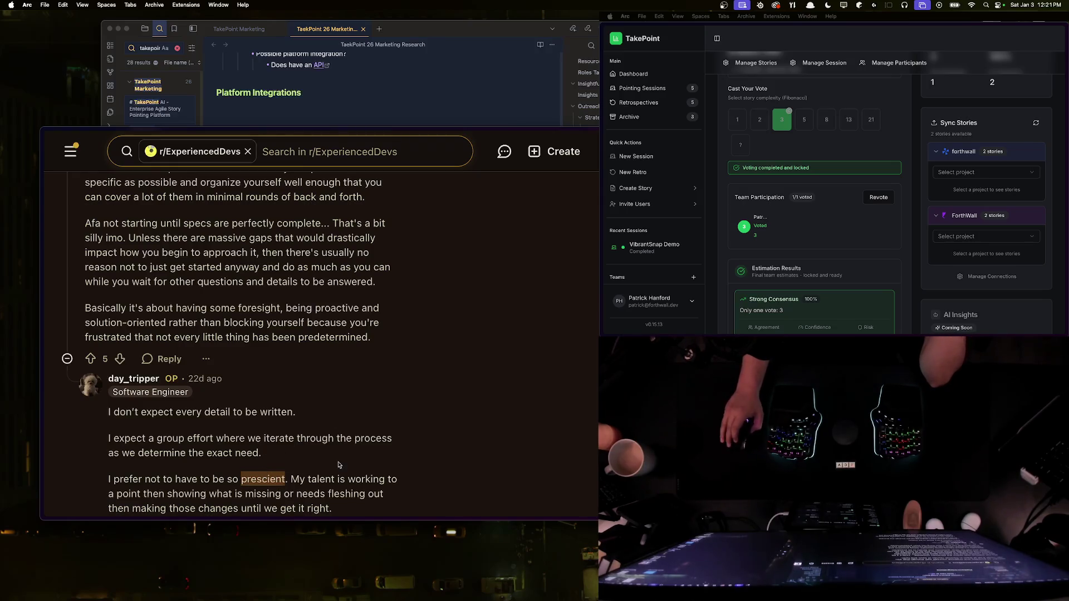
left_click(290, 479)
left_click_drag(290, 479, 398, 479)
left_click(398, 479)
scroll(399, 465, "down", 2)
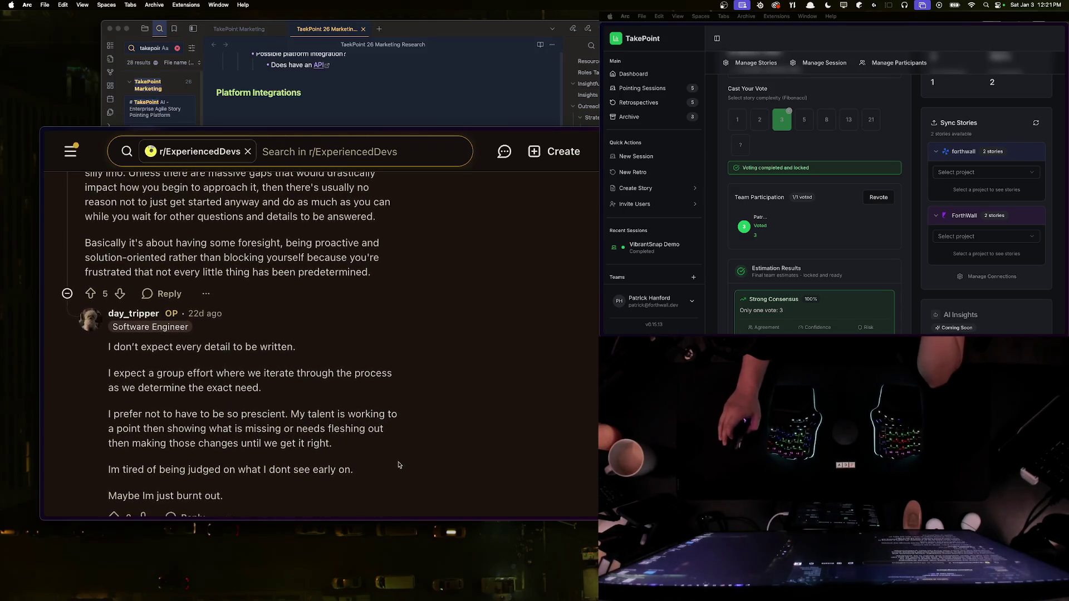
scroll(399, 465, "down", 3)
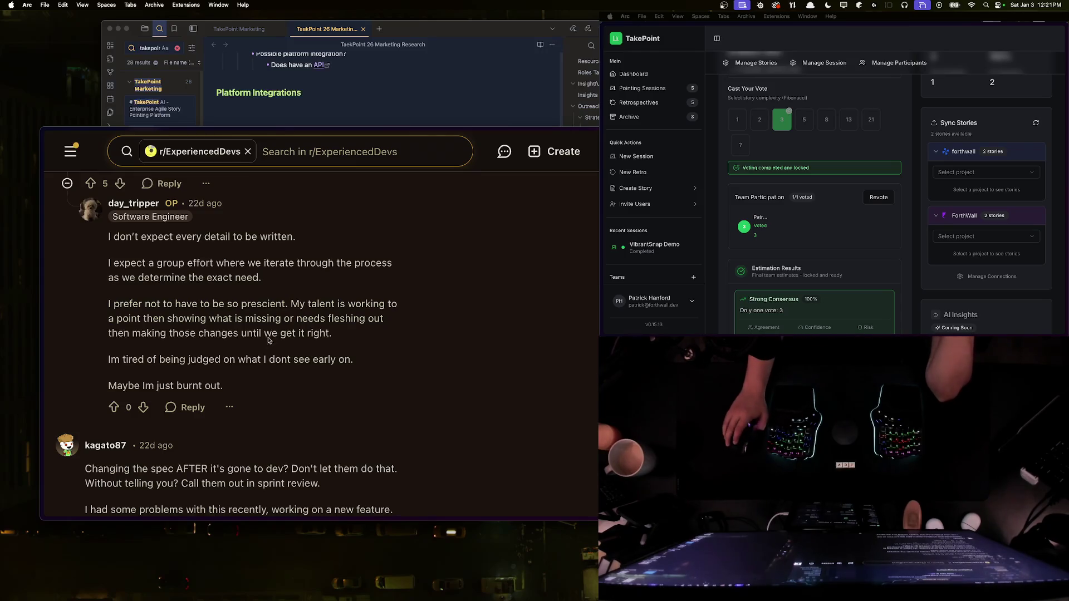
Step: Read the comment about changing specs after development, highlighting its key passages
scroll(241, 338, "down", 4)
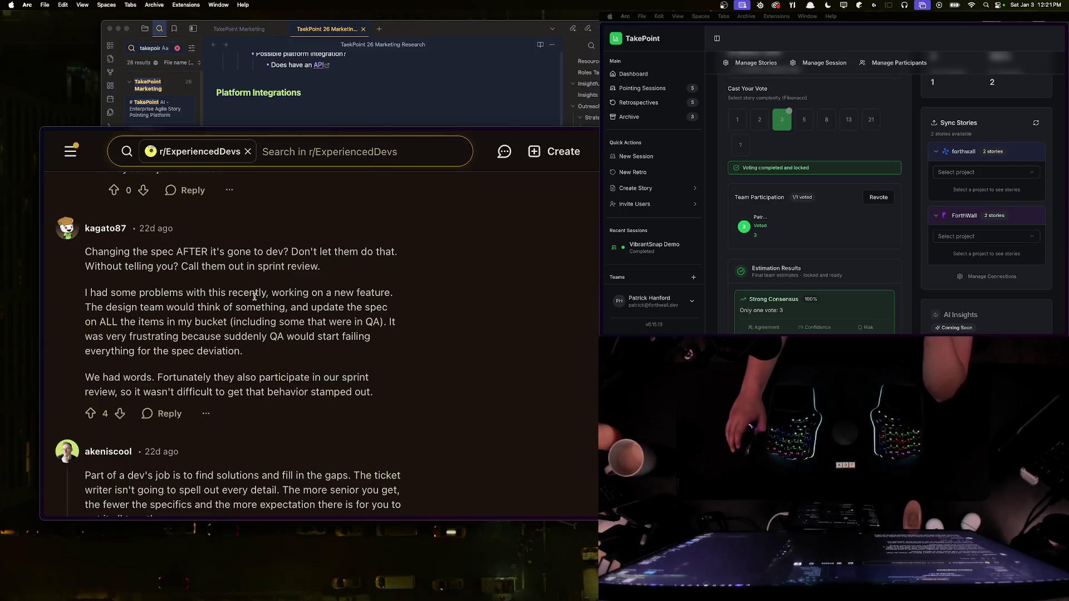
mouse_move(174, 252)
left_mouse_down()
mouse_move(297, 255)
mouse_move(320, 267)
mouse_move(397, 254)
left_mouse_up()
left_click(398, 256)
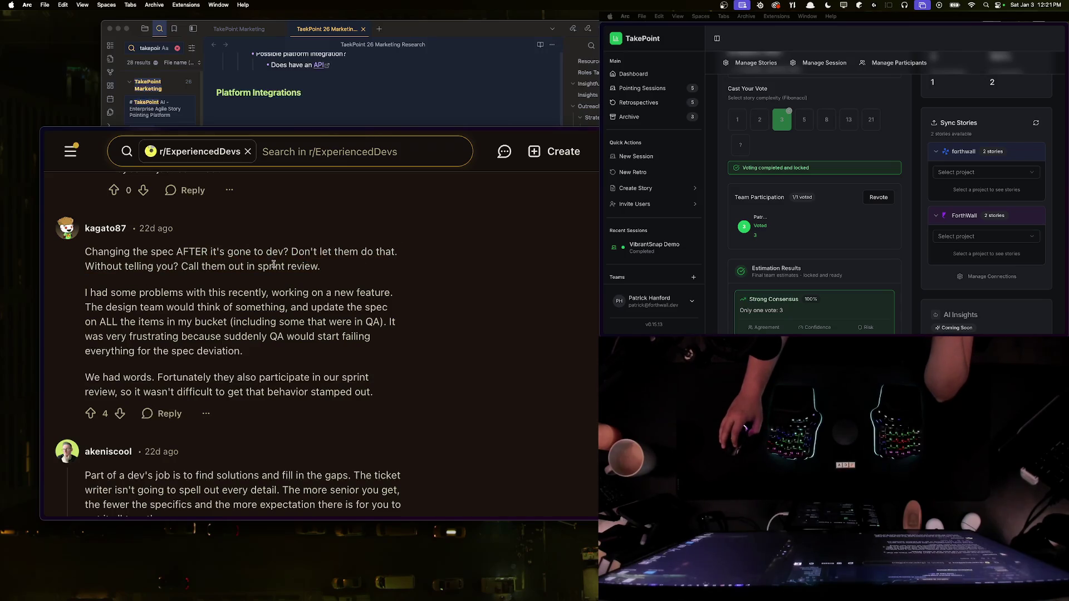
left_click_drag(322, 261, 85, 254)
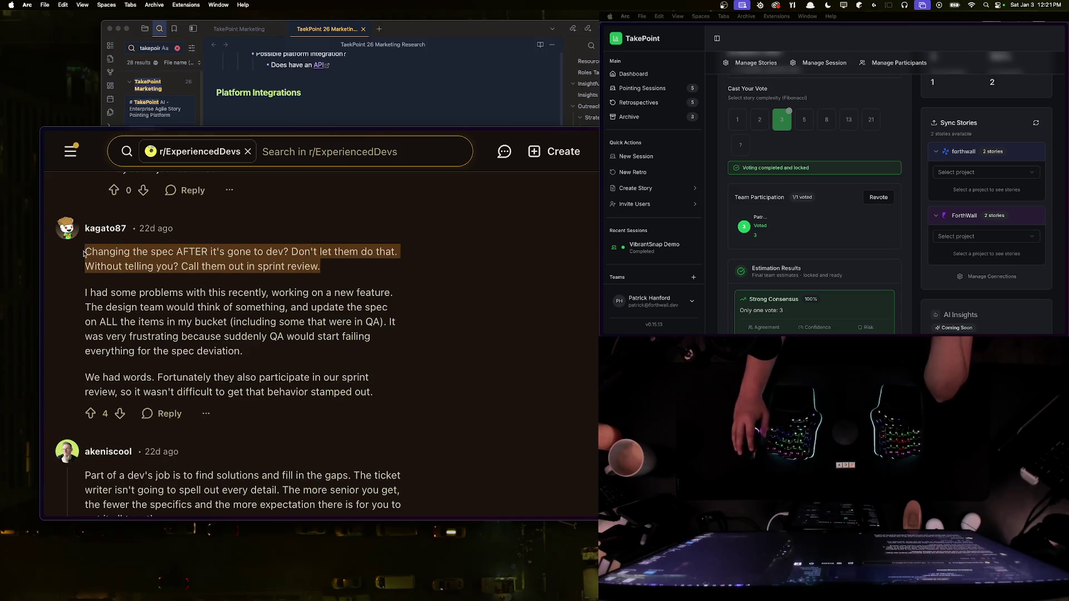
left_click(223, 271)
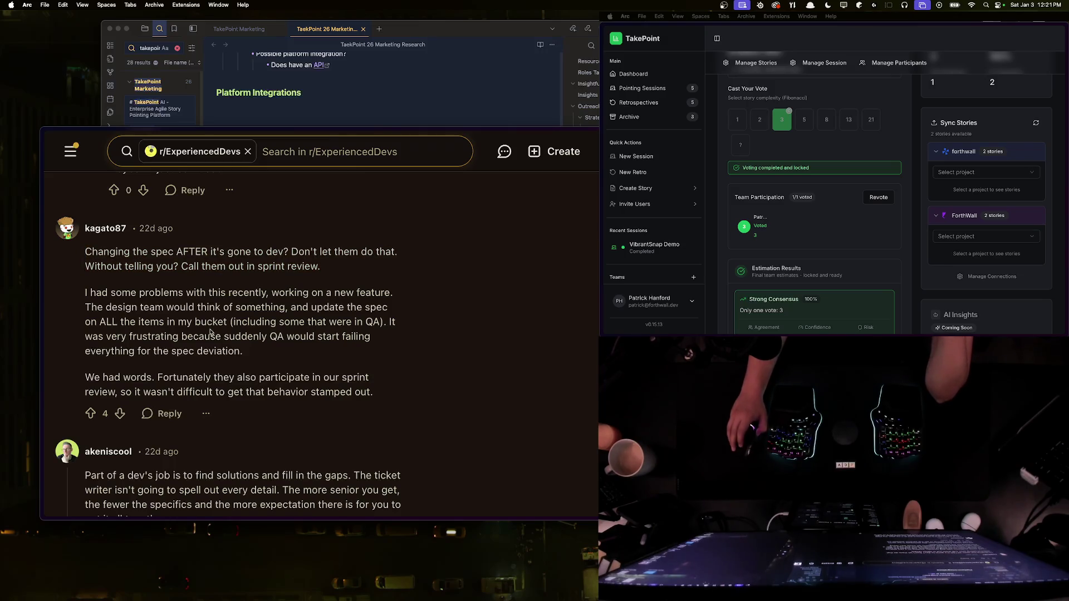
mouse_move(86, 293)
left_mouse_down()
mouse_move(289, 308)
mouse_move(279, 290)
mouse_move(269, 304)
left_mouse_up()
left_click(290, 303)
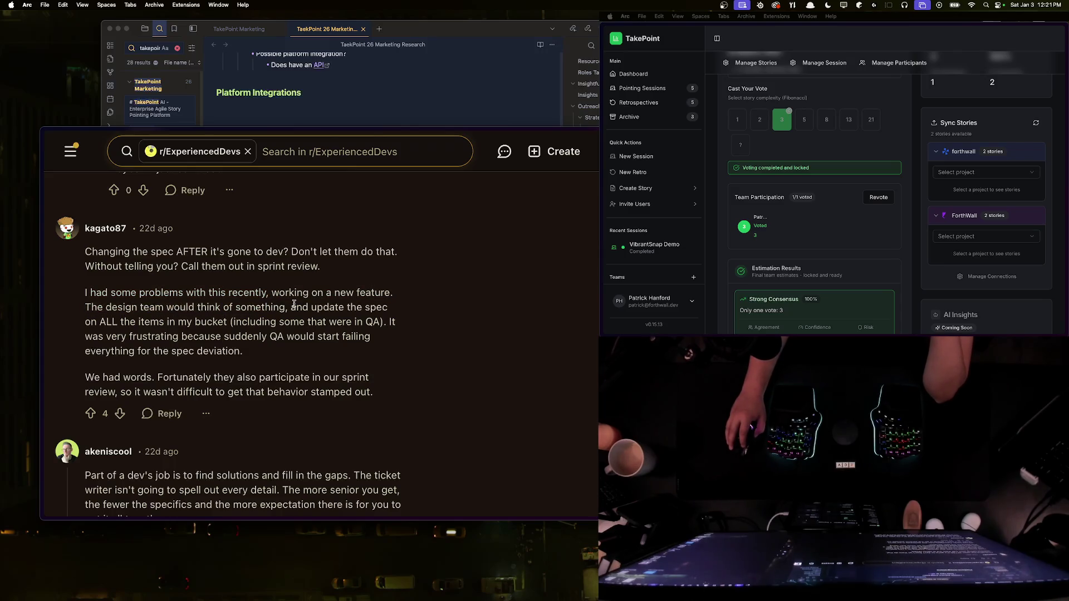
mouse_move(89, 319)
left_mouse_down()
mouse_move(284, 307)
mouse_move(395, 323)
mouse_move(246, 335)
mouse_move(271, 353)
mouse_move(80, 299)
left_mouse_up()
left_click(79, 299)
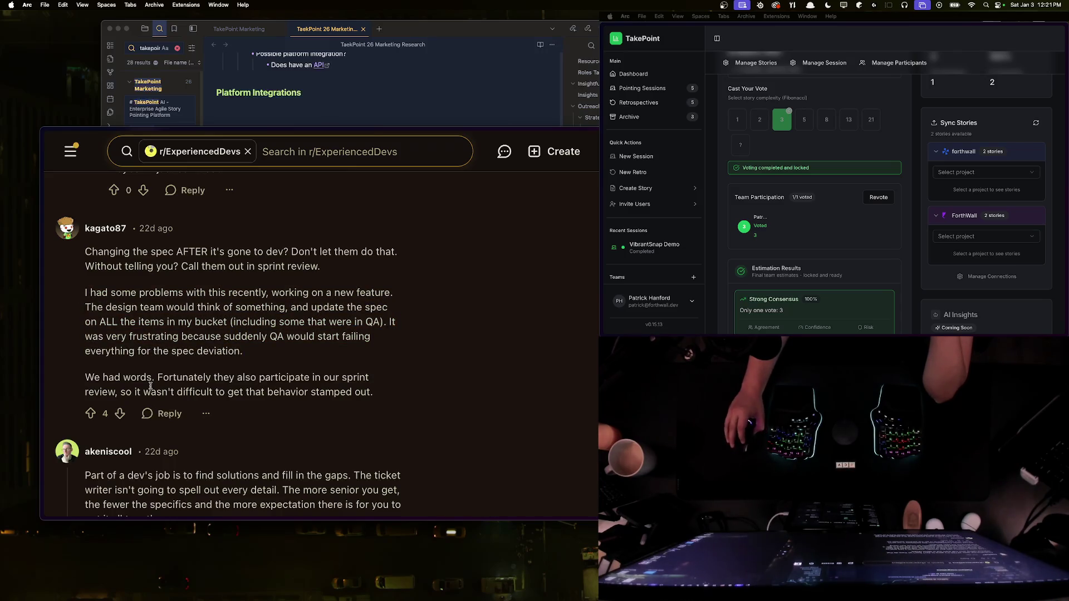
left_click_drag(81, 381, 375, 389)
left_click(234, 401)
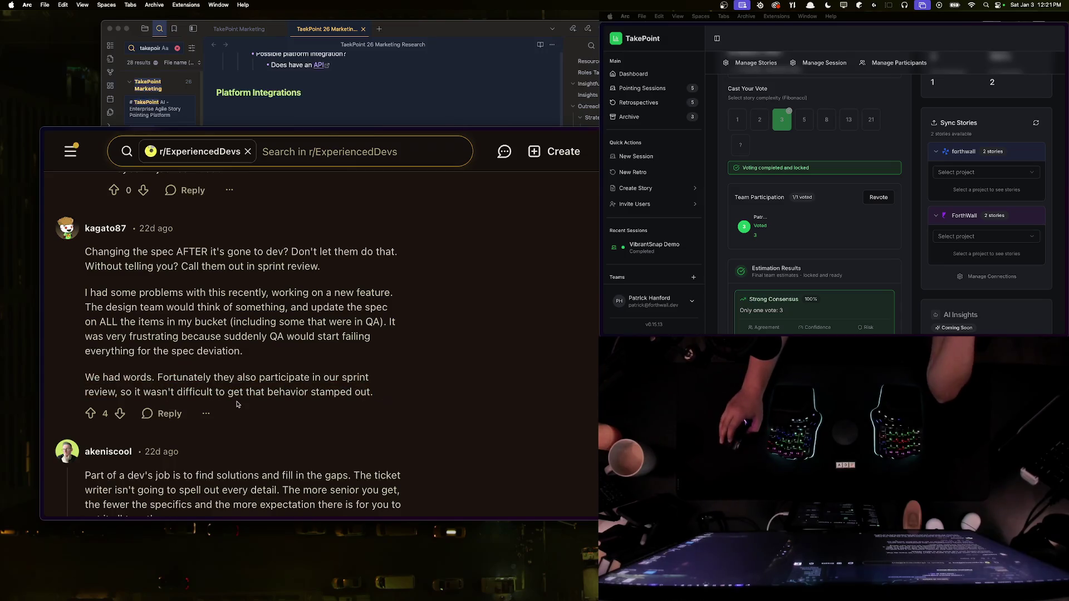
scroll(234, 401, "down", 1)
scroll(234, 401, "down", 3)
Step: Copy the reply paragraph saying a dev's job is to find solutions and fill the gaps
left_click_drag(82, 388, 268, 437)
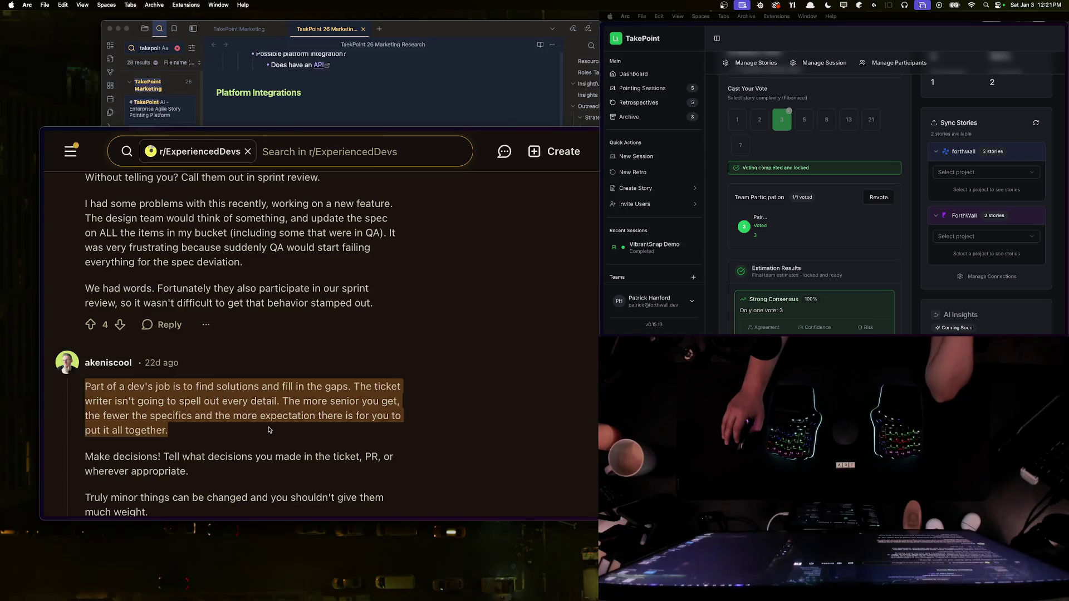
left_click_drag(206, 386, 350, 386)
left_click(346, 387)
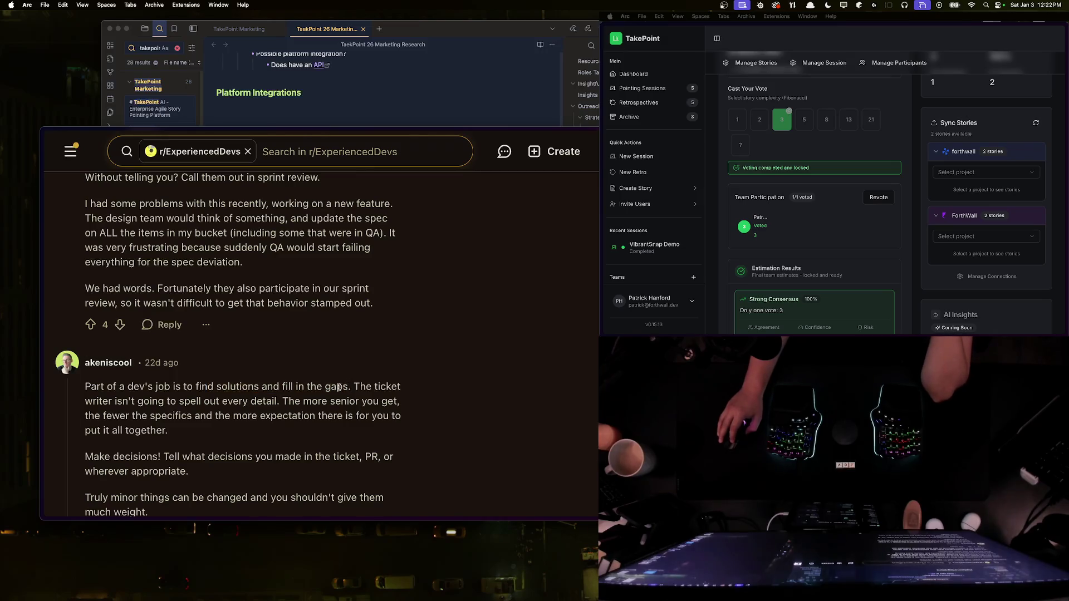
left_click_drag(129, 401, 281, 403)
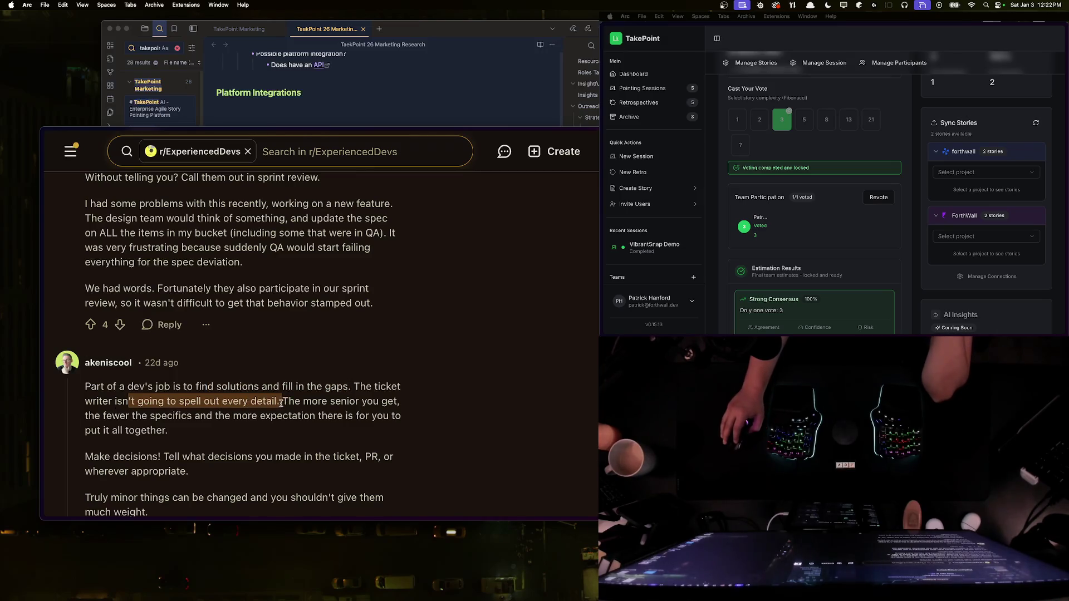
left_click(281, 403)
left_click_drag(88, 416, 266, 413)
left_click(266, 413)
triple_click(85, 385)
right_click(142, 410)
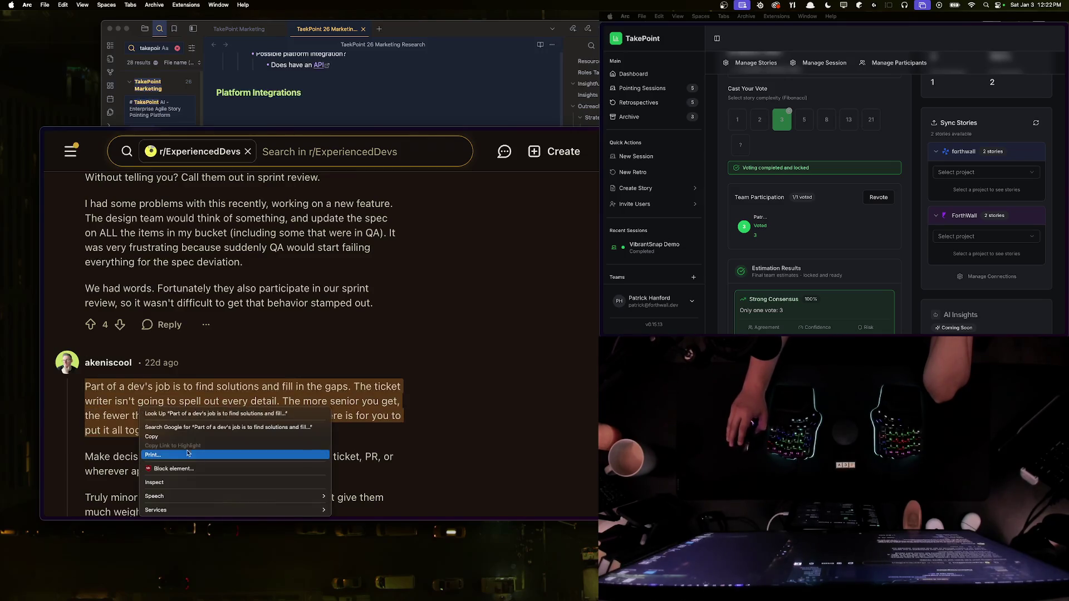
left_click(151, 437)
left_click(374, 117)
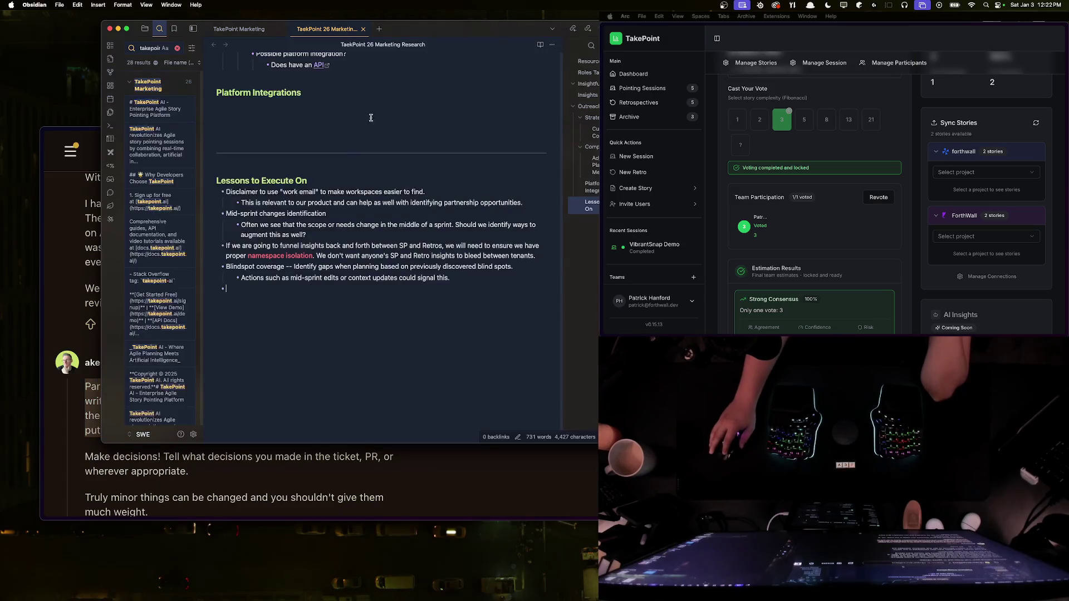
Step: Paste the copied gap-filling quote as an italic bullet after the SP insights line
scroll(374, 117, "up", 15)
scroll(418, 140, "down", 8)
left_click(500, 158)
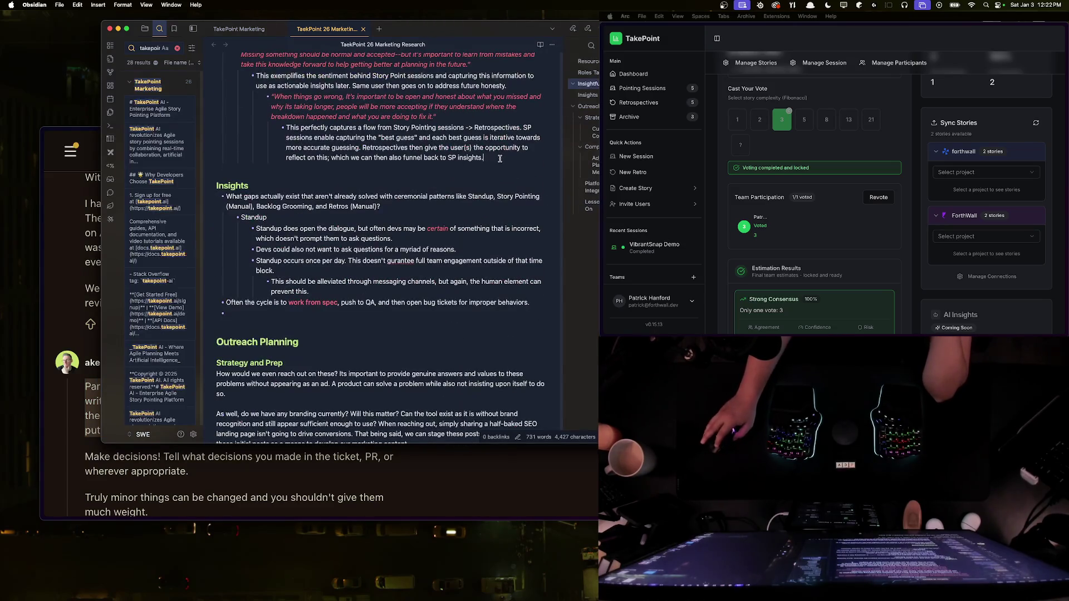
key("Return")
key("shift+Tab")
key("shift+Tab")
key("shift+Tab")
scroll(484, 179, "up", 3)
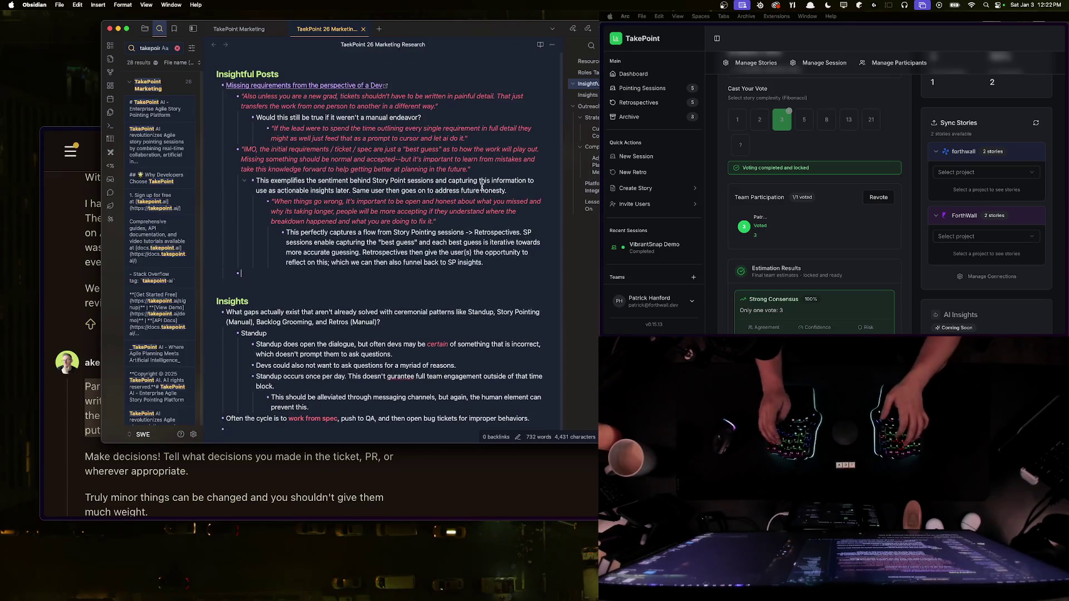
type("**")
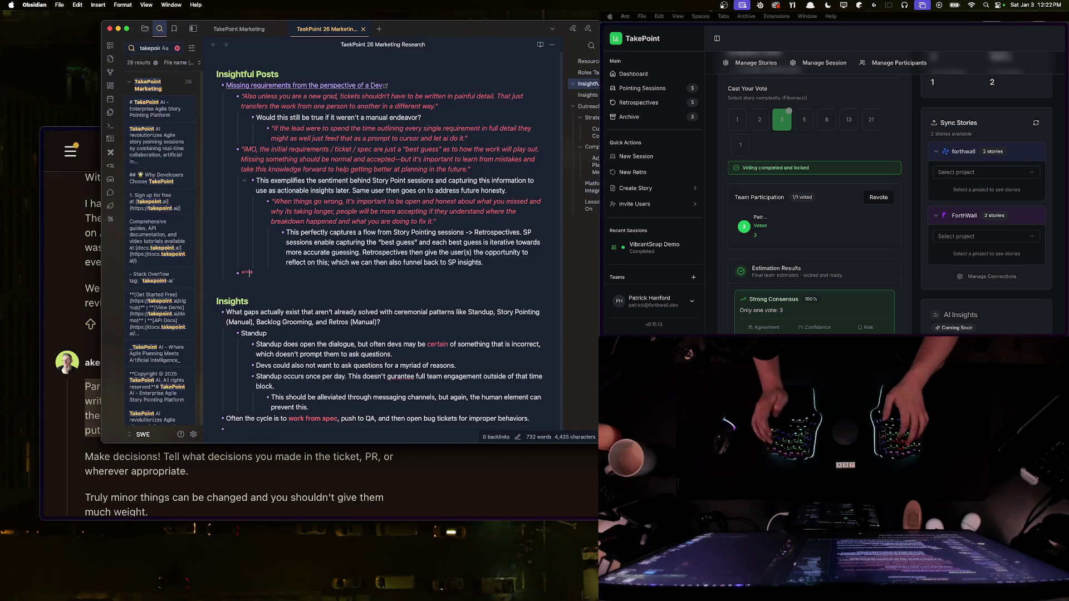
key("super+v")
type(".\"")
Step: Nest a comment: 'This is a fair point.' plus a question about making gaps easier to fill
key("Return")
key("Tab")
type("This is a fair point.")
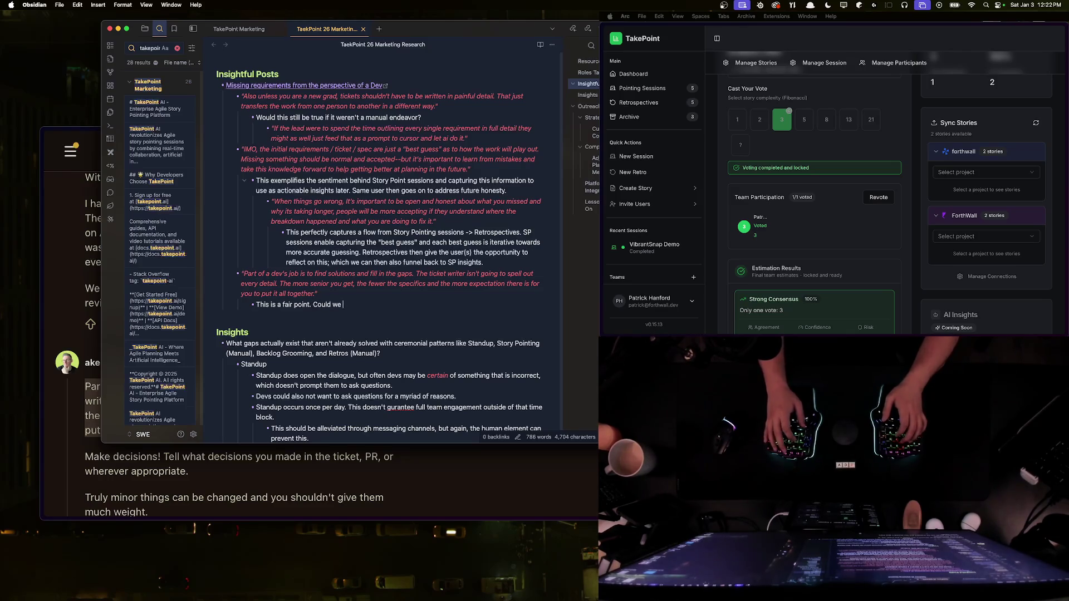
type("it easier to fill these gaps in a meaningful way?")
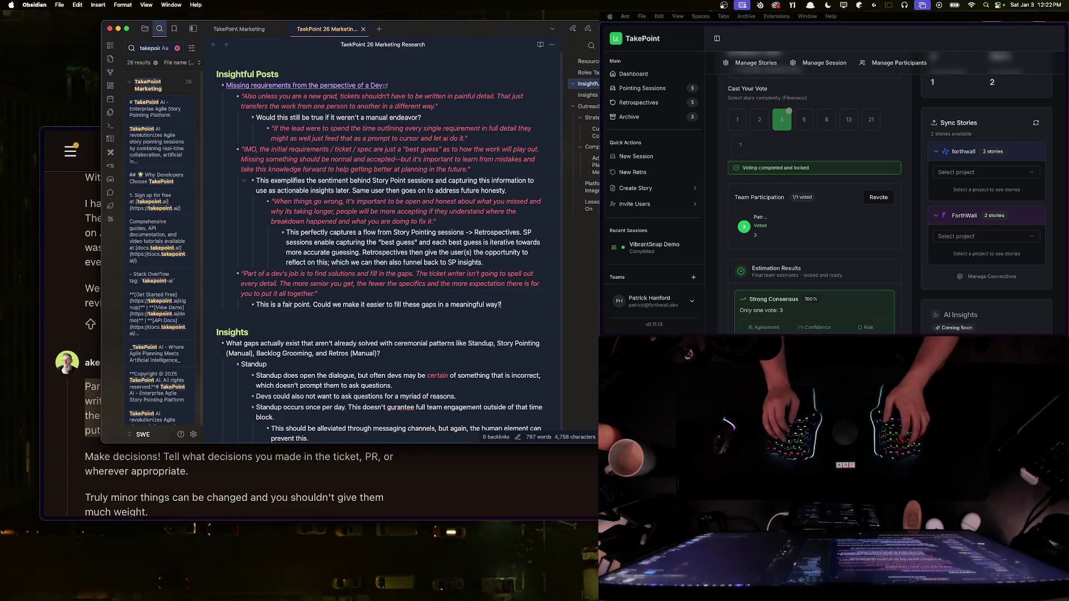
Step: Nest a note that updating the ticket in the platform could create insights for users' future SP sessions
key("Return")
key("Tab")
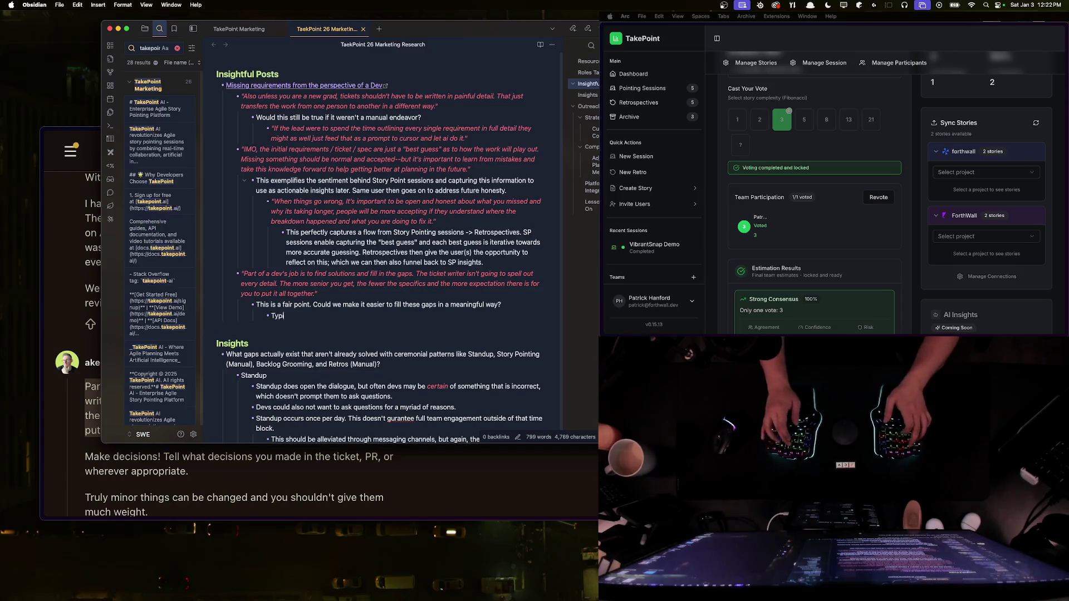
type("aske")
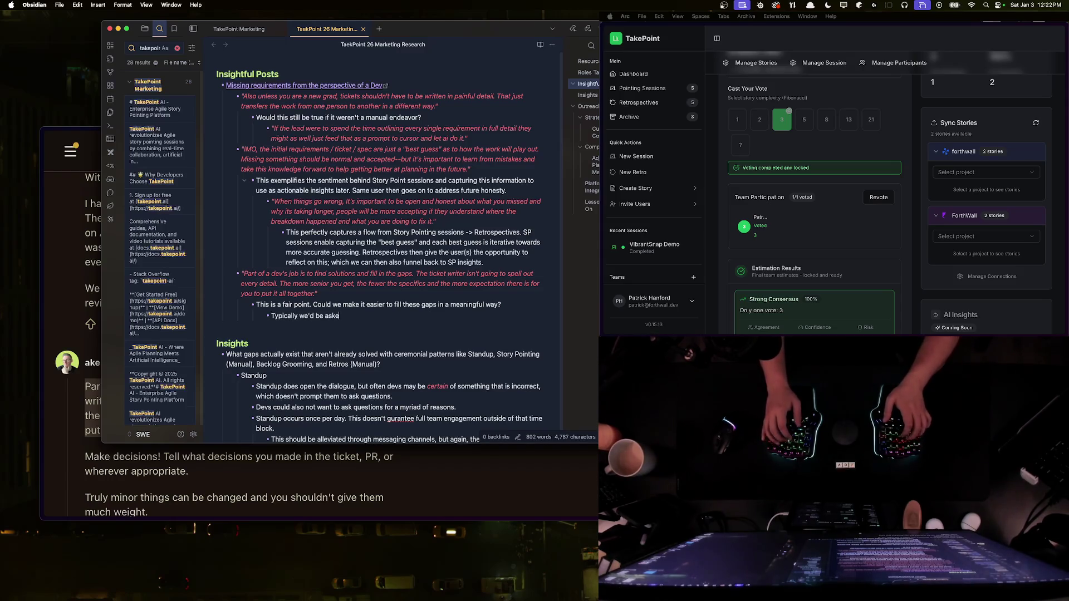
type("d to \"update the ticket\" which m")
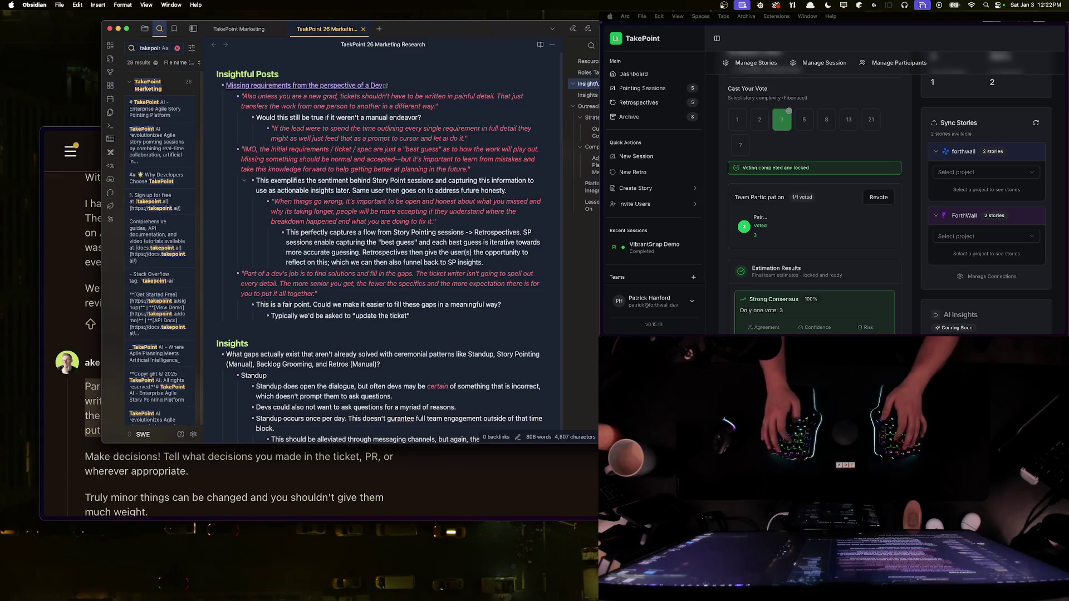
type("akes sense.")
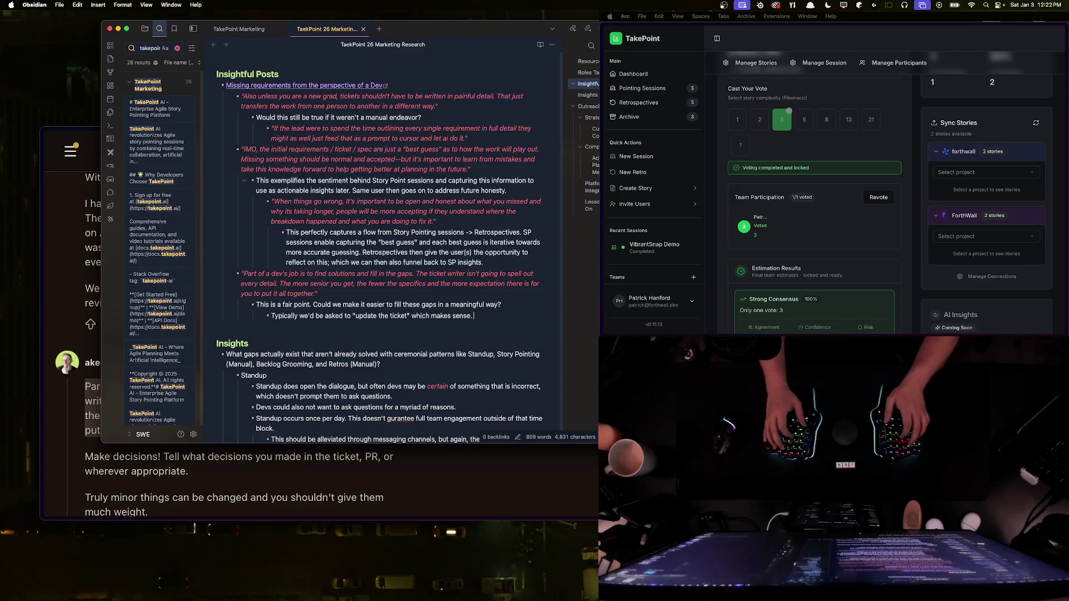
type(" Updating the ticket ")
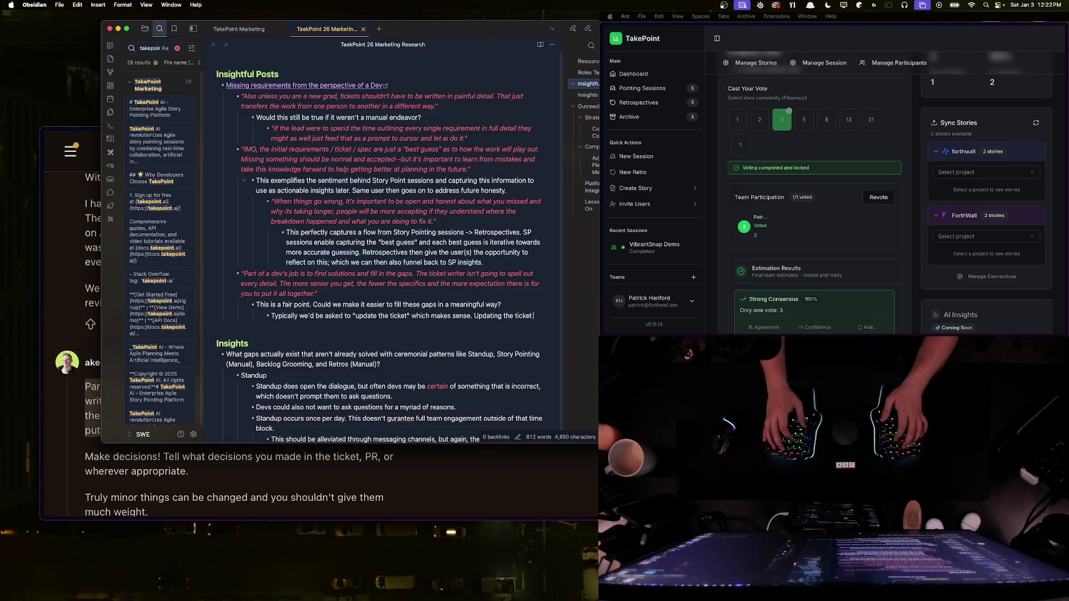
type("in the platform ")
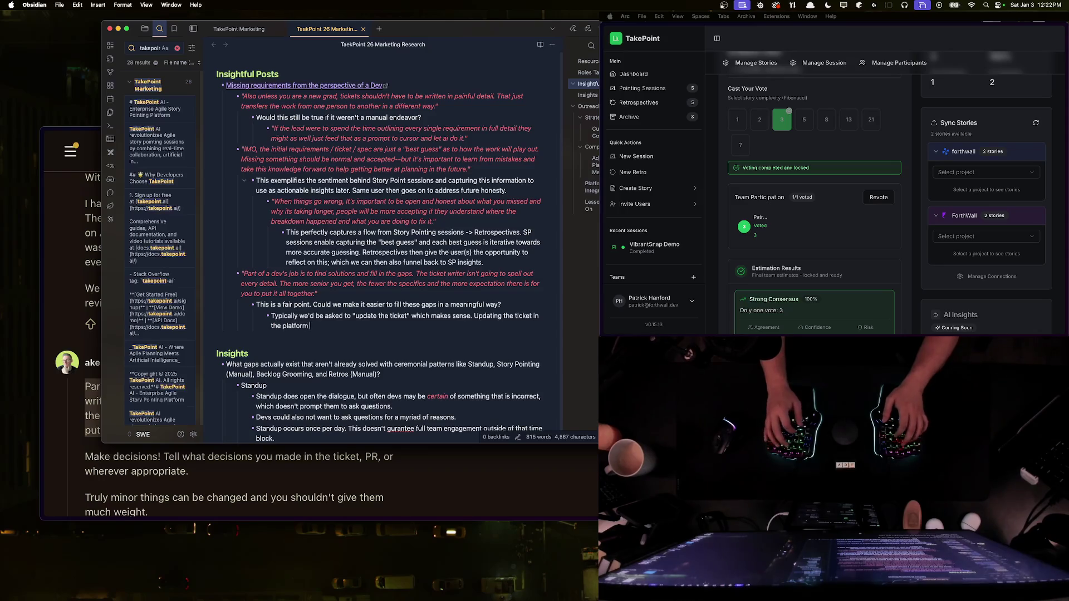
type("connection could also trigger analysis backwards on the")
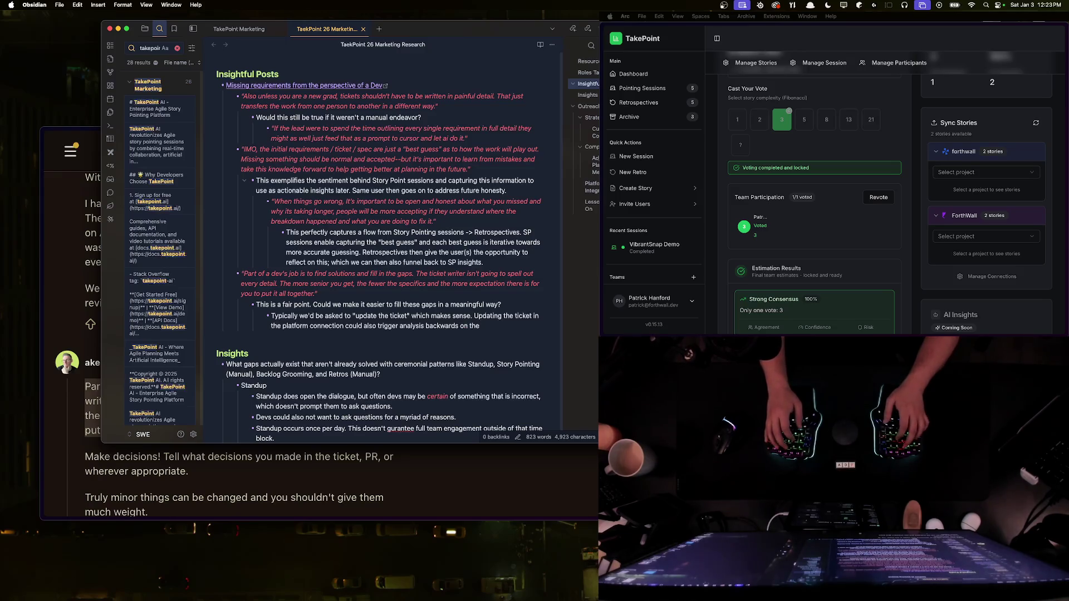
key("BackSpace")
key("BackSpace")
key("BackSpace")
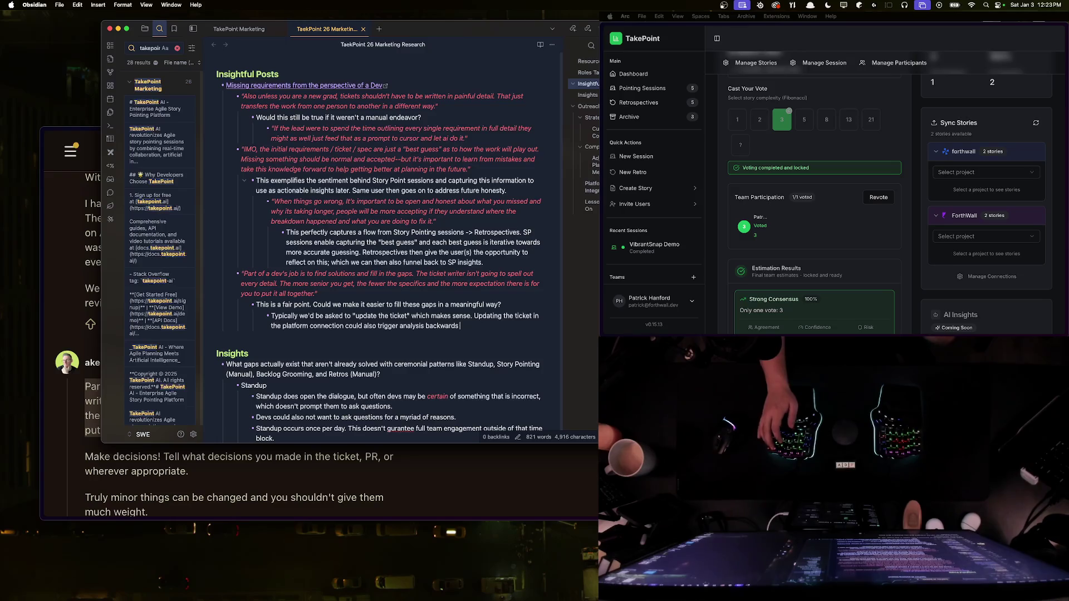
type("to ")
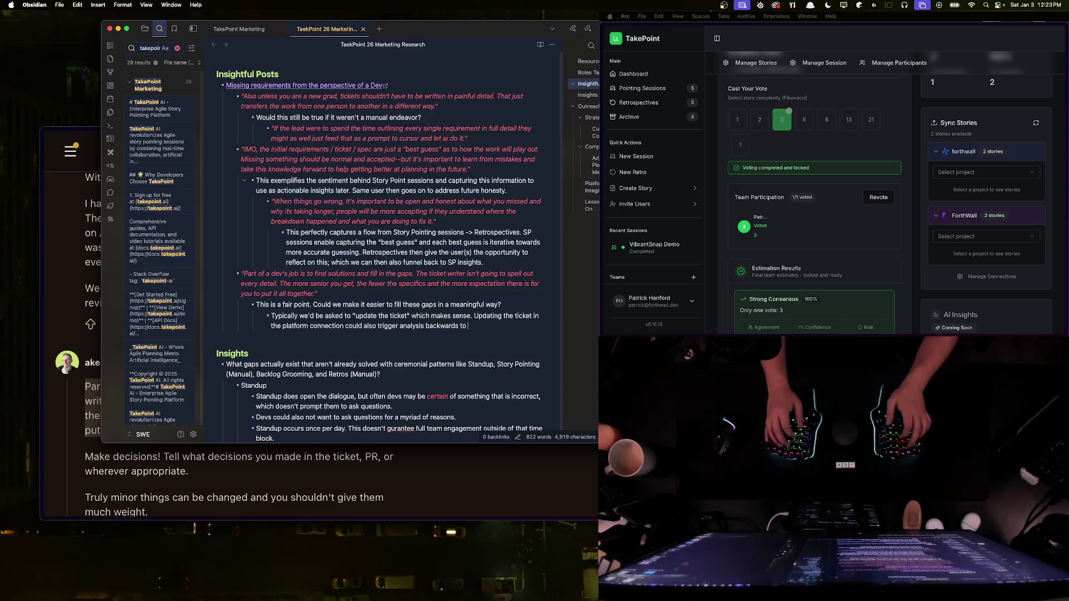
type("create insights for the users' ")
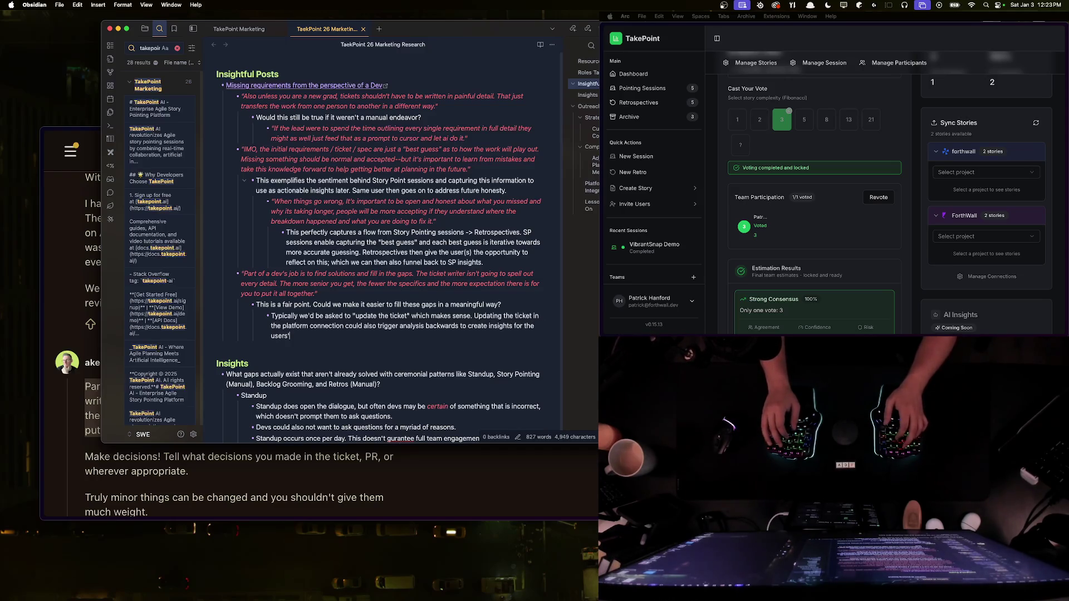
type("future SP sessi")
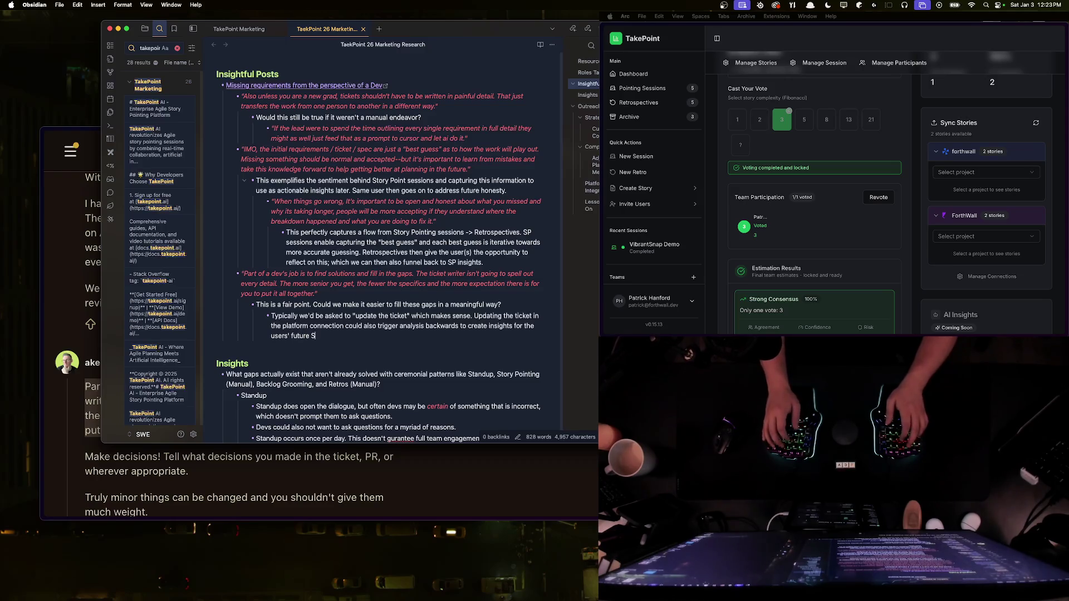
type("ons.")
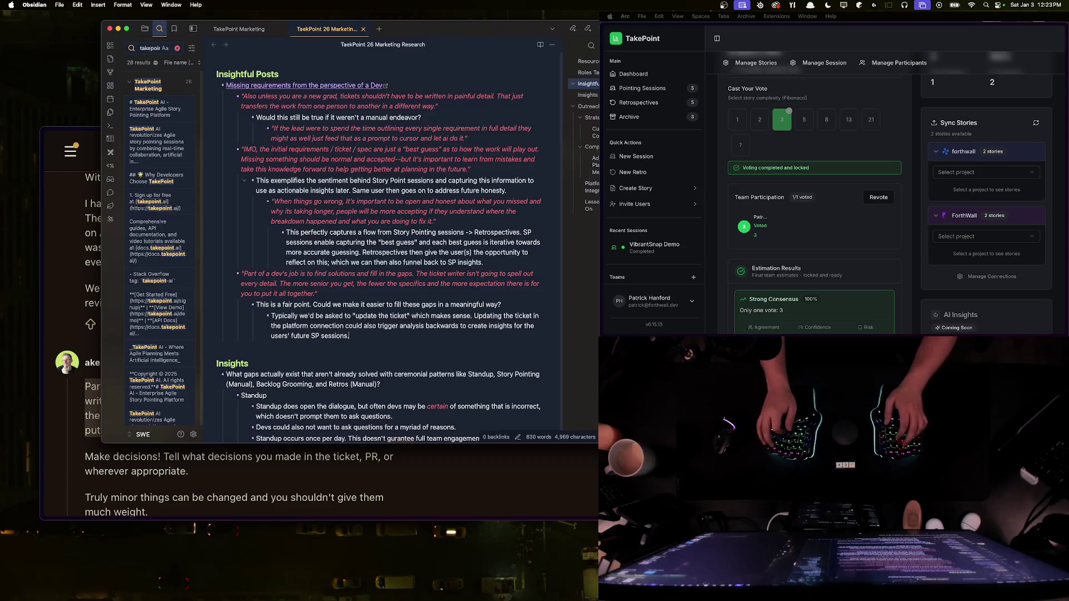
Step: Add a deeper line: Retro cards could be created from these signals, 'But is there value in this?'
key("Return")
key("Tab")
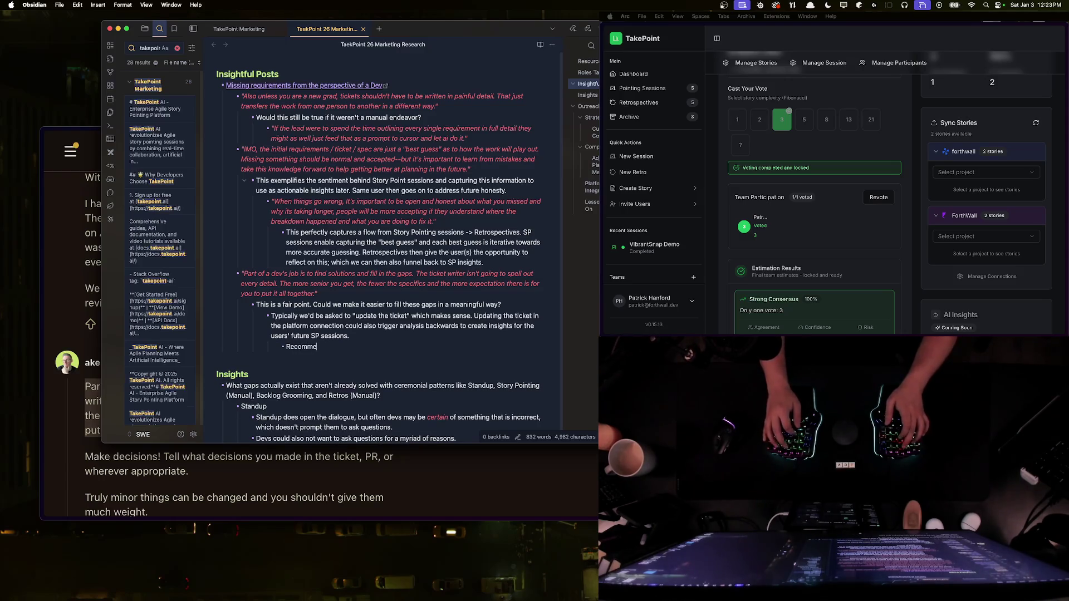
type("nded retro")
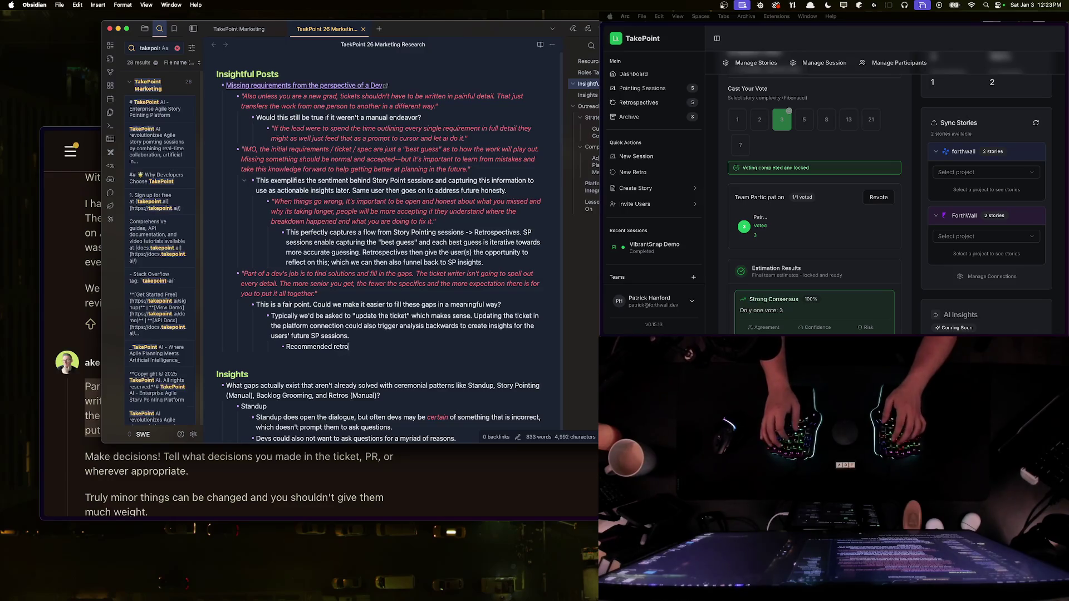
type("etro cards c")
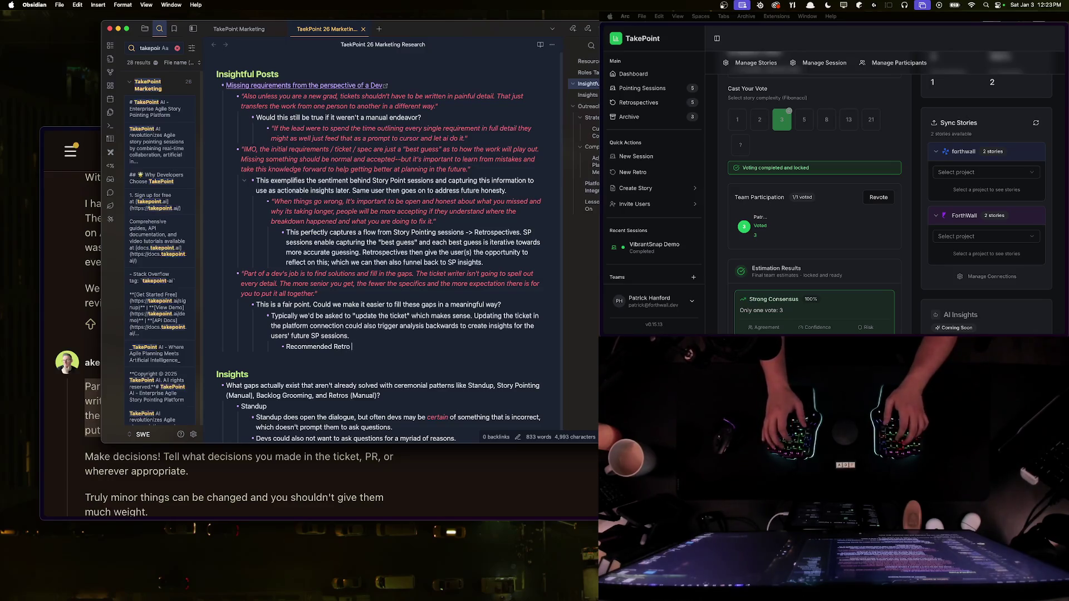
type("ould be created based o")
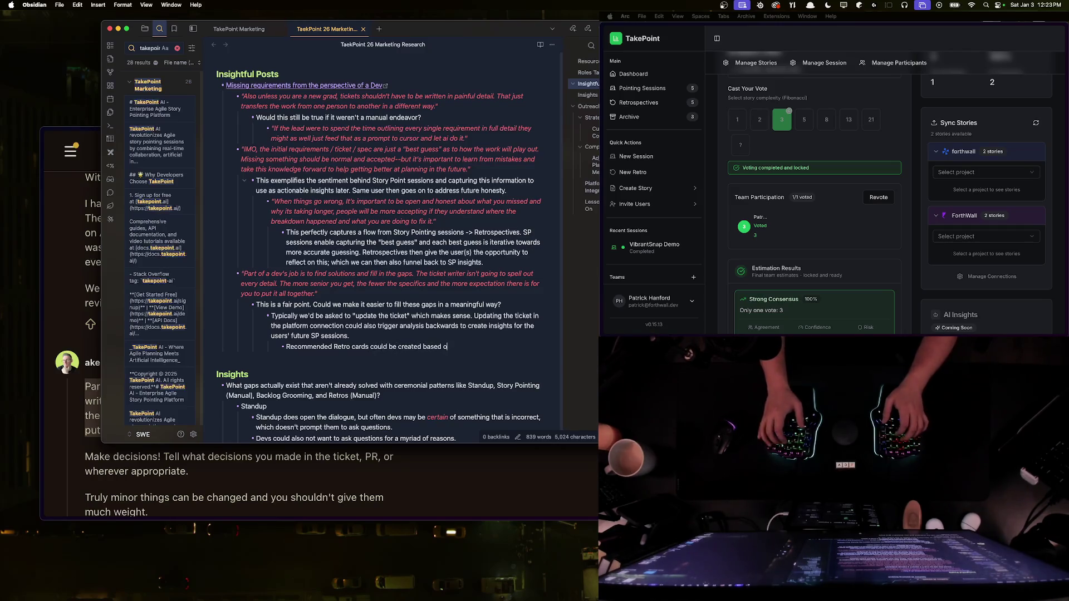
type("n these signals")
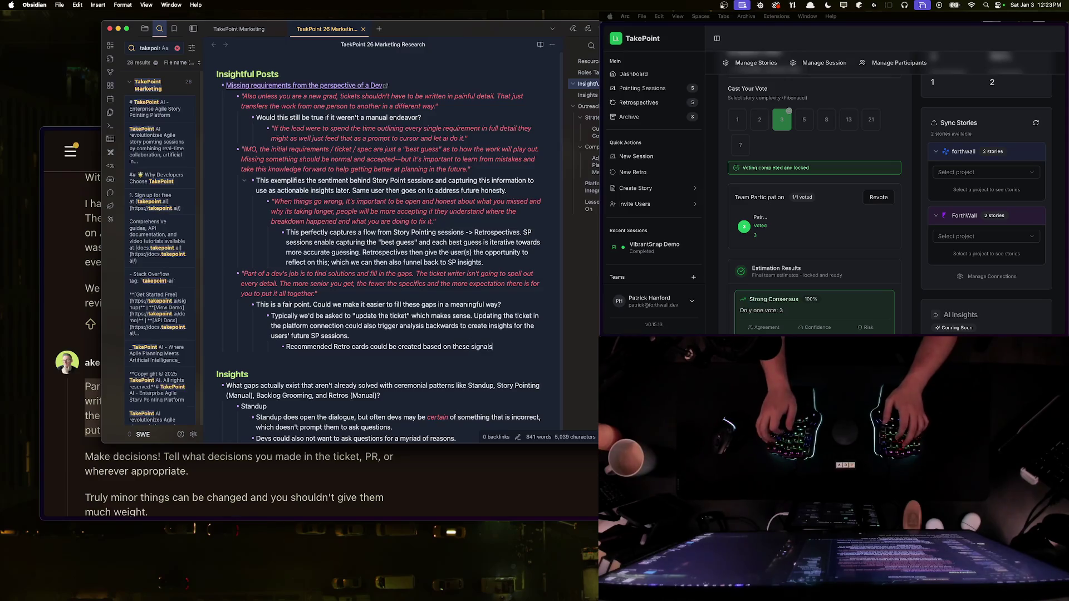
type(". ")
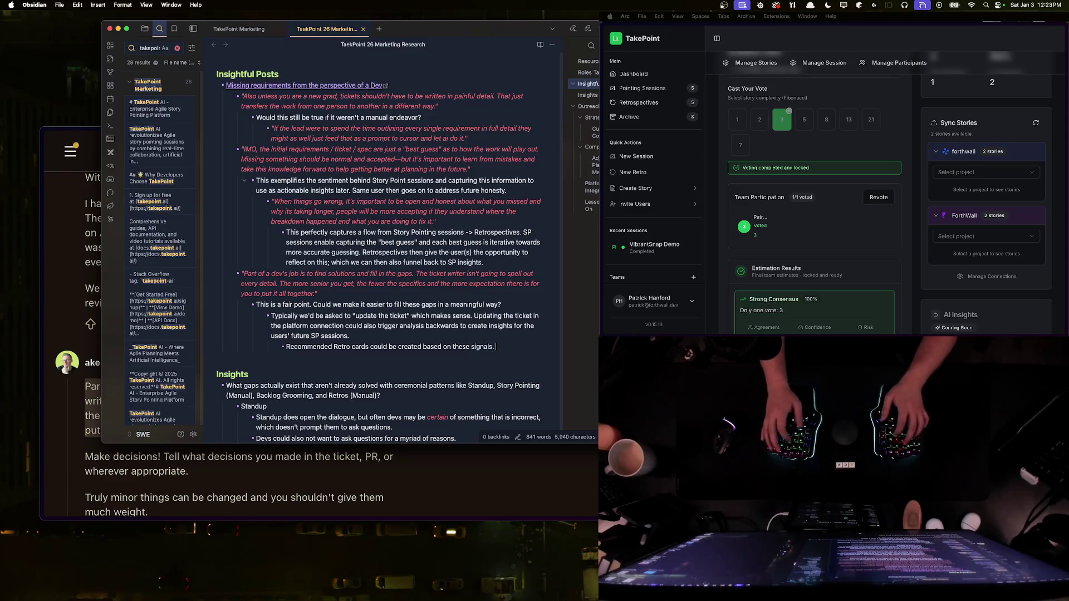
type("But is there val")
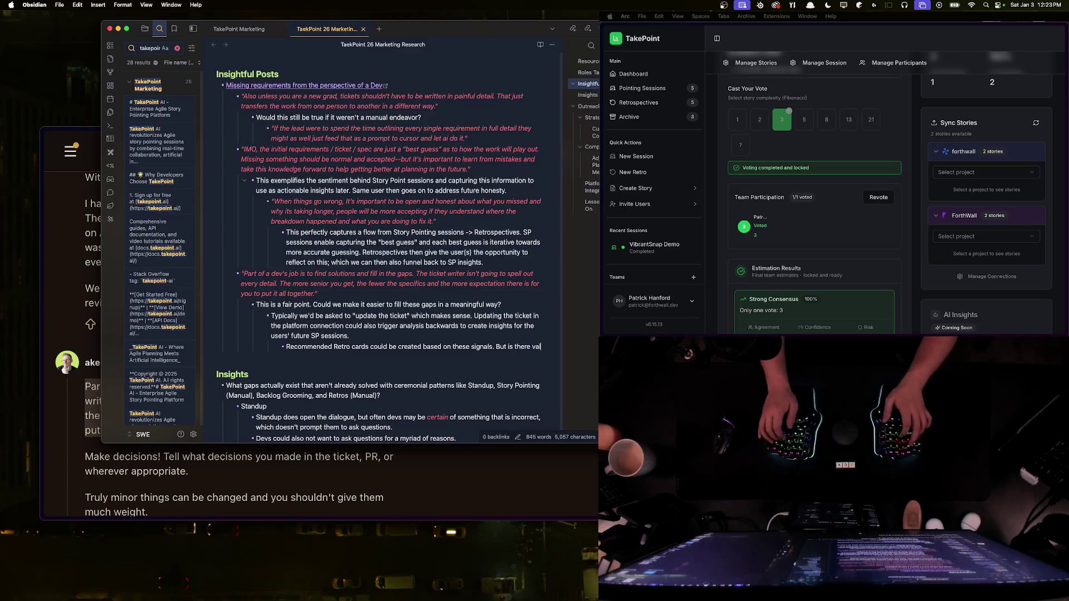
type("ue in n this?")
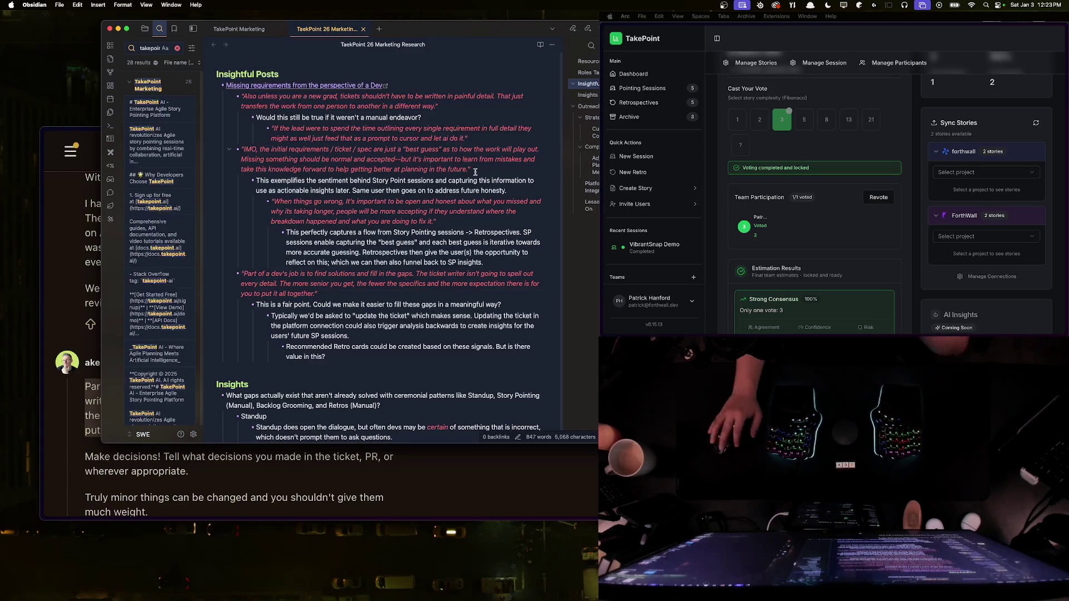
key("super+Tab")
Step: Scroll the Reddit reply and copy the quote about choosing between option A and option B
scroll(216, 393, "down", 3)
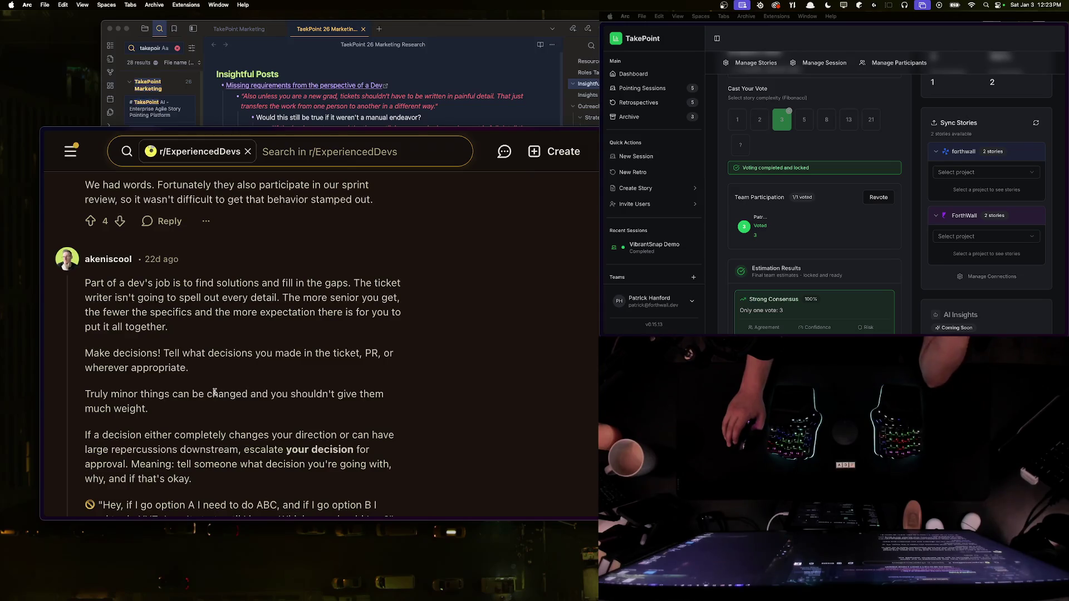
scroll(215, 394, "down", 1)
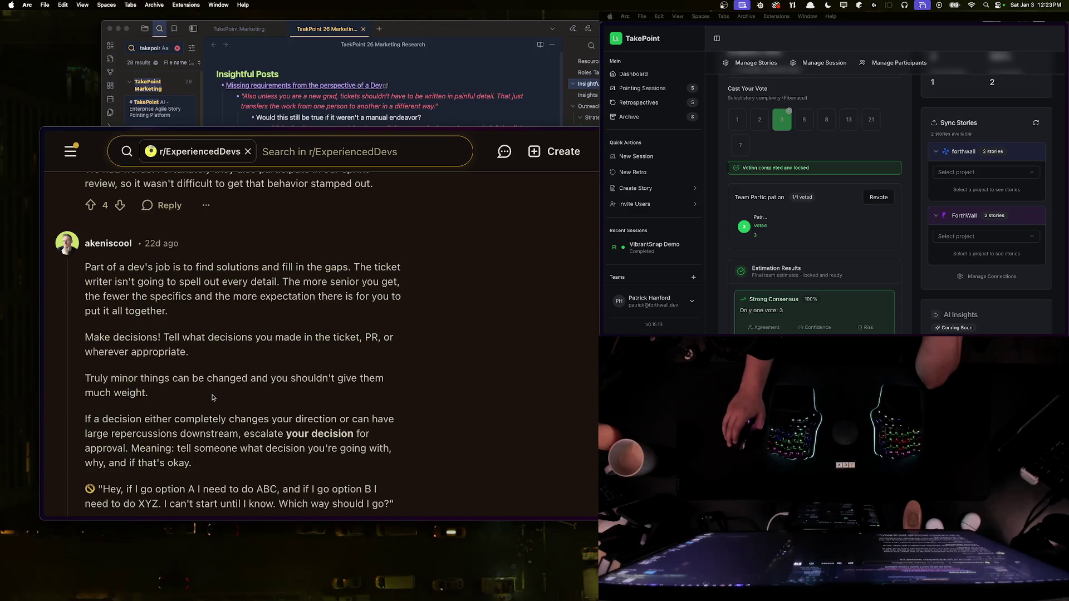
scroll(213, 398, "down", 4)
scroll(212, 398, "down", 4)
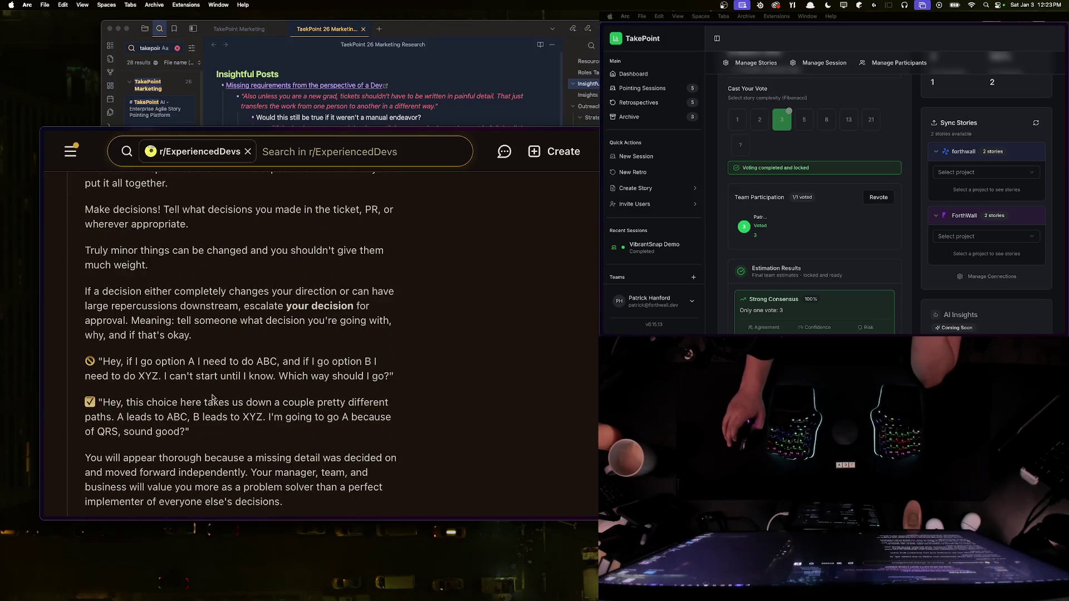
right_click(92, 361)
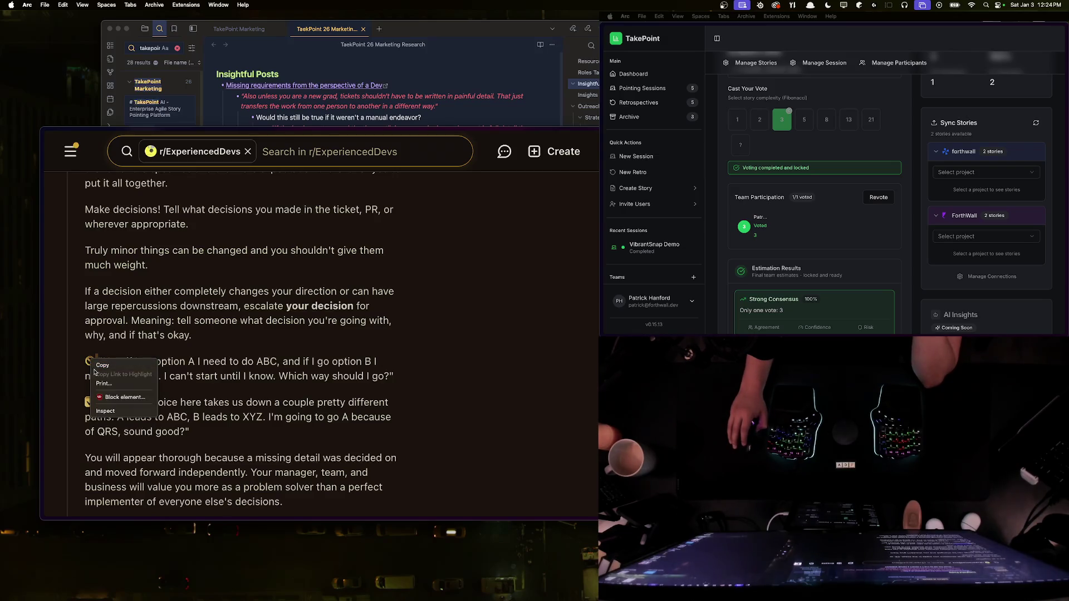
left_click(100, 366)
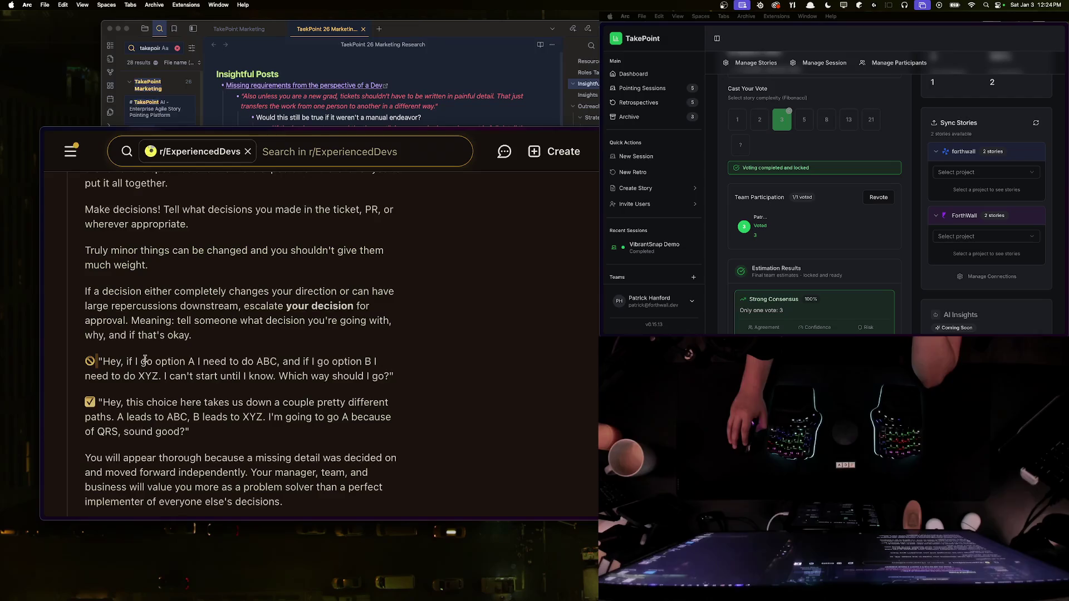
key("super+Tab")
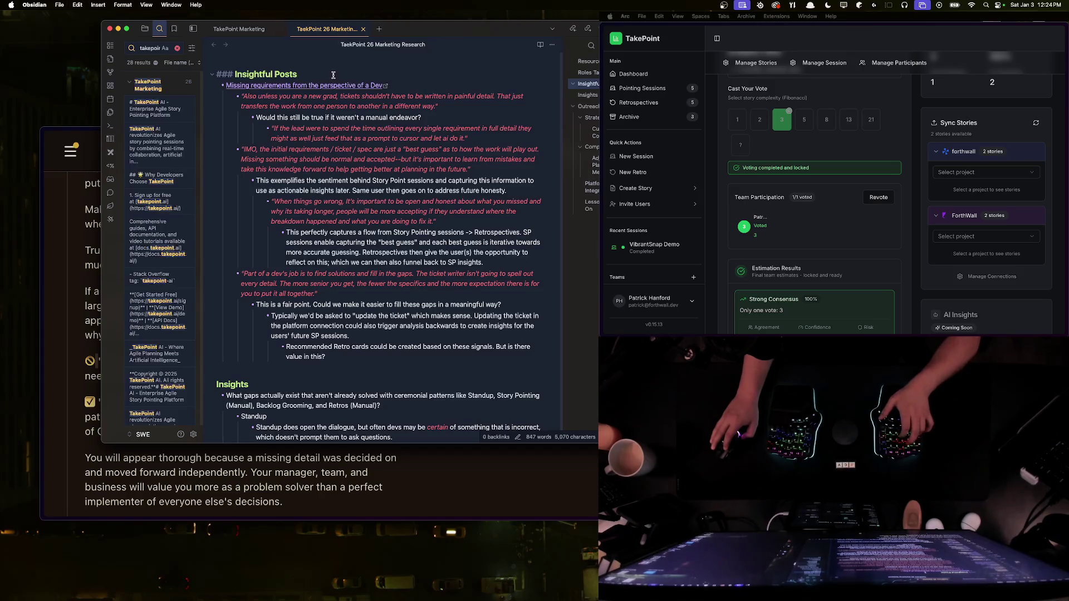
Step: Back in Reddit, select the ✅ quote about picking option A
left_click(94, 358)
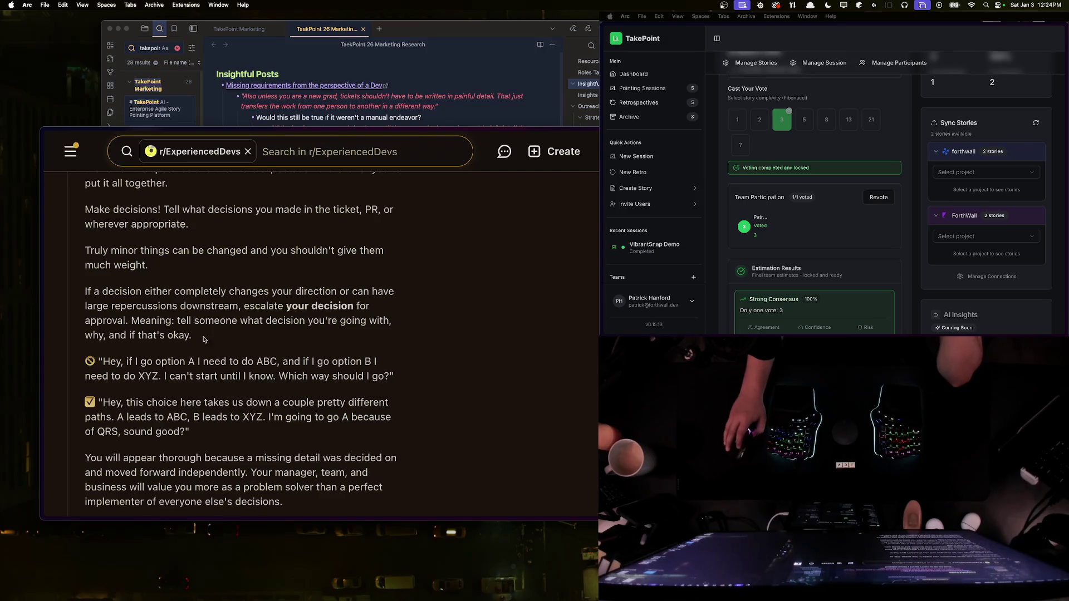
scroll(228, 380, "down", 1)
scroll(229, 380, "down", 2)
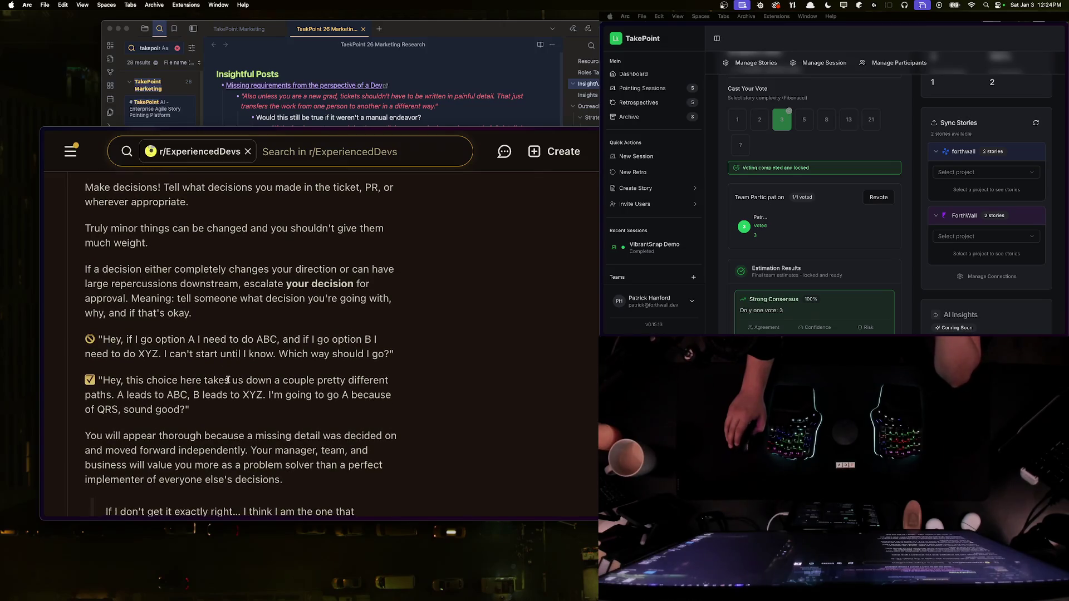
scroll(228, 380, "down", 1)
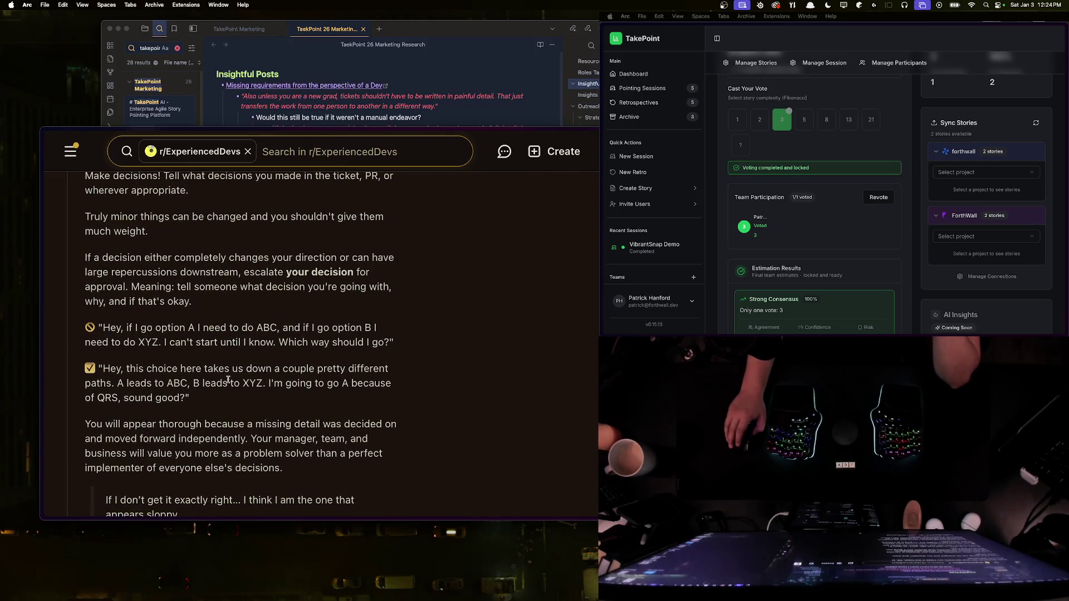
mouse_move(125, 369)
left_mouse_down()
mouse_move(255, 385)
mouse_move(88, 385)
mouse_move(104, 369)
left_mouse_up()
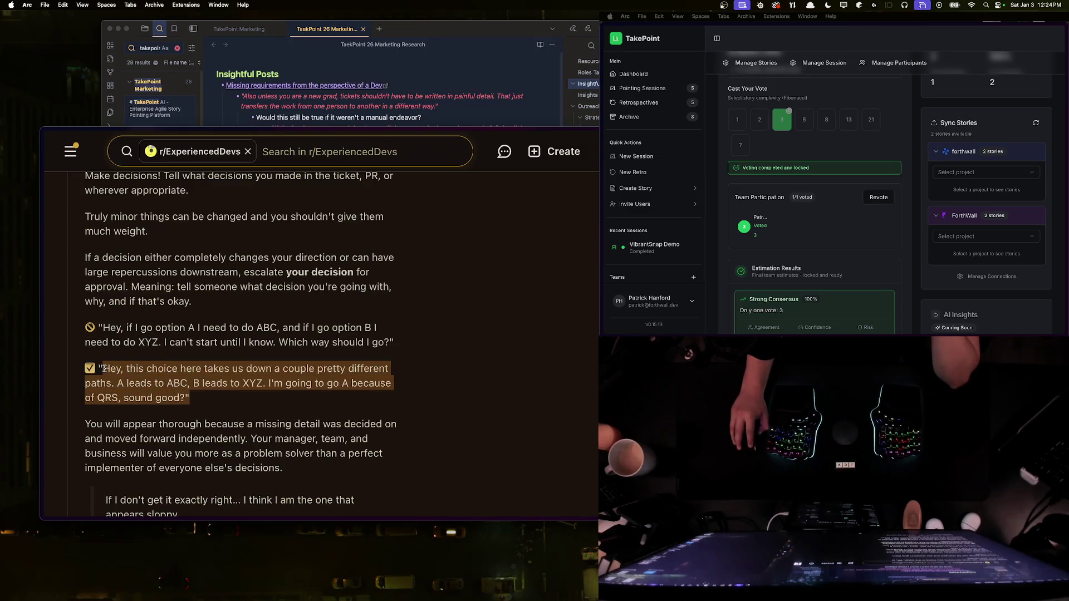
left_click(180, 395)
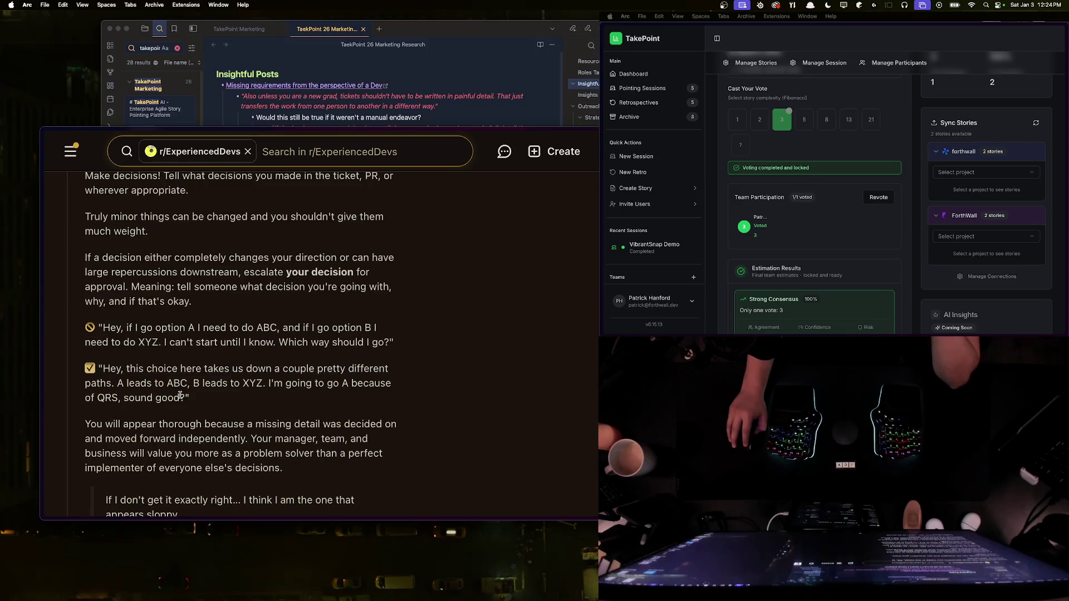
mouse_move(190, 398)
left_mouse_down()
mouse_move(87, 384)
mouse_move(99, 367)
left_mouse_up()
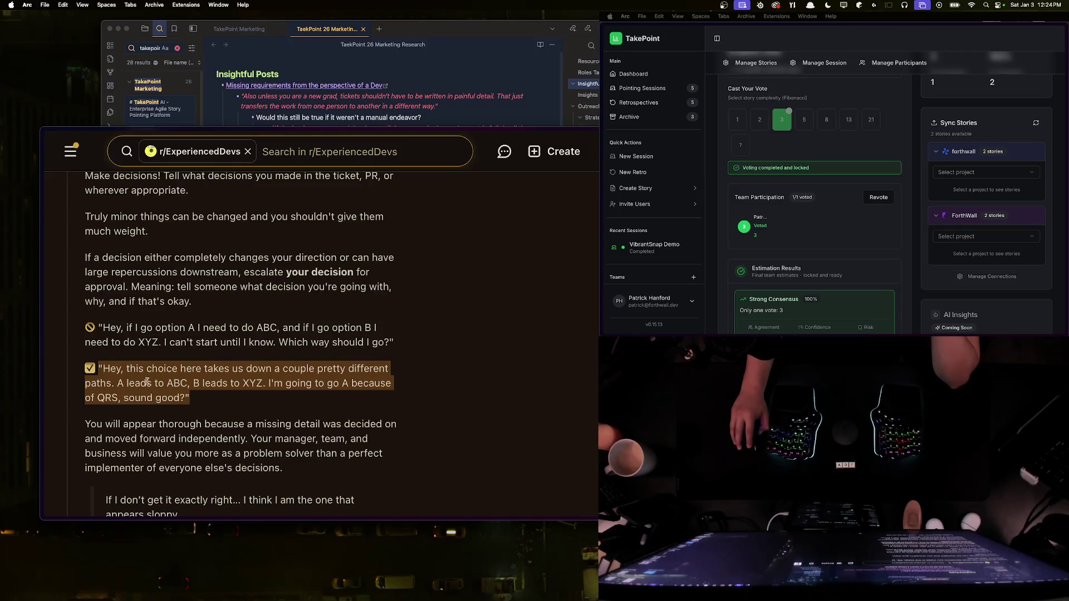
left_click(211, 402)
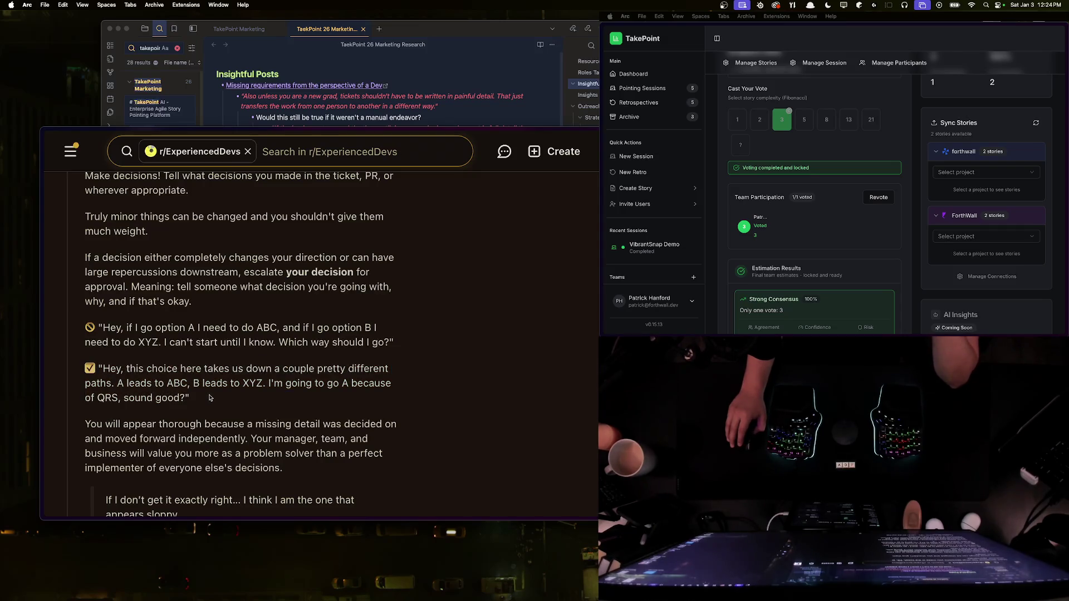
Step: Read further down the Reddit thread's replies
scroll(211, 398, "down", 3)
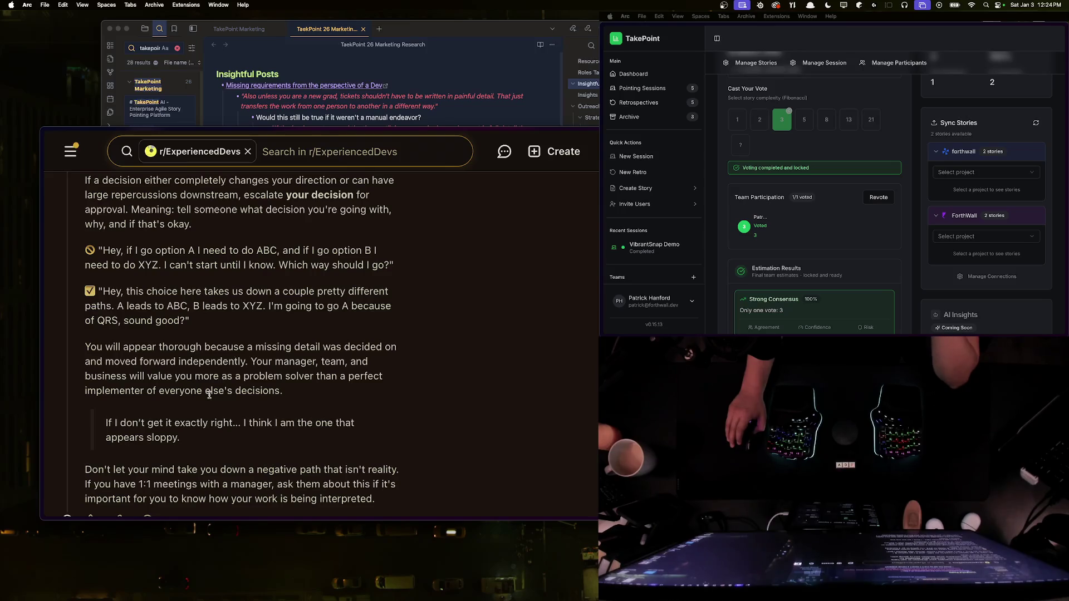
scroll(209, 395, "down", 1)
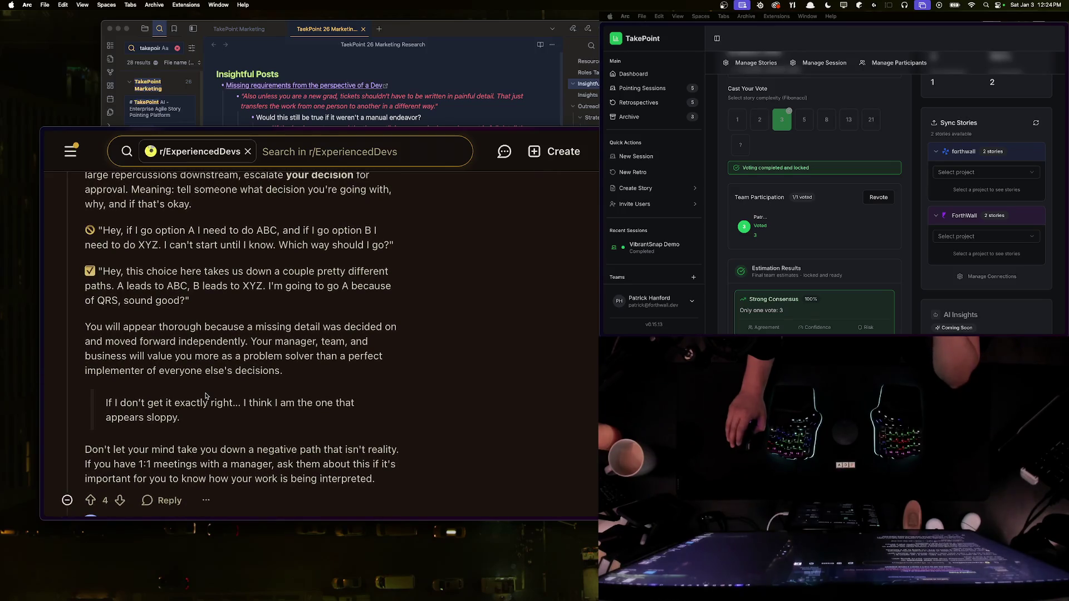
scroll(205, 396, "down", 1)
scroll(205, 397, "down", 1)
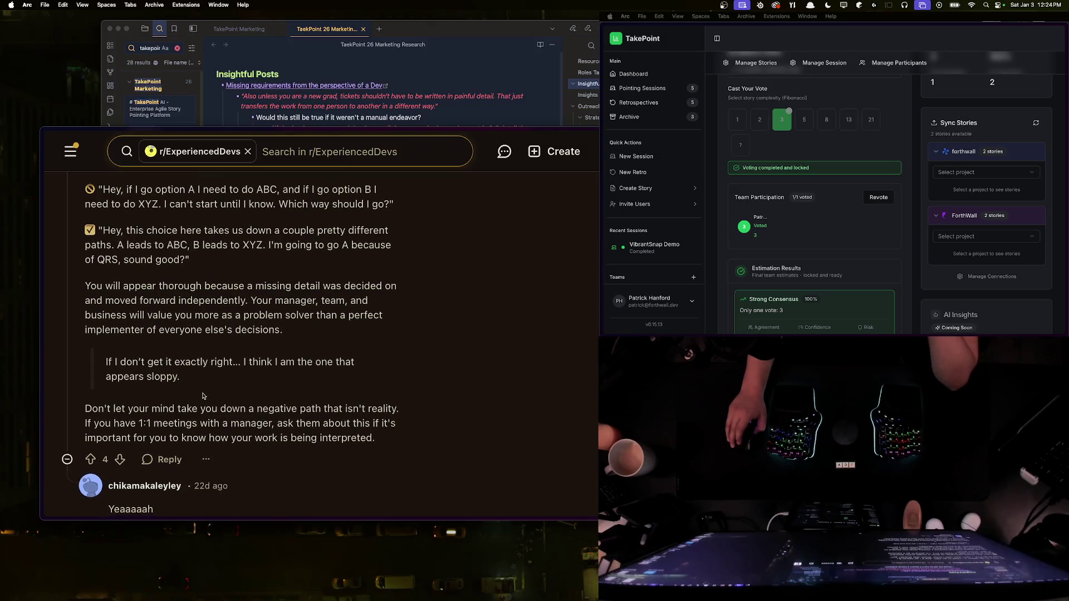
scroll(205, 394, "down", 3)
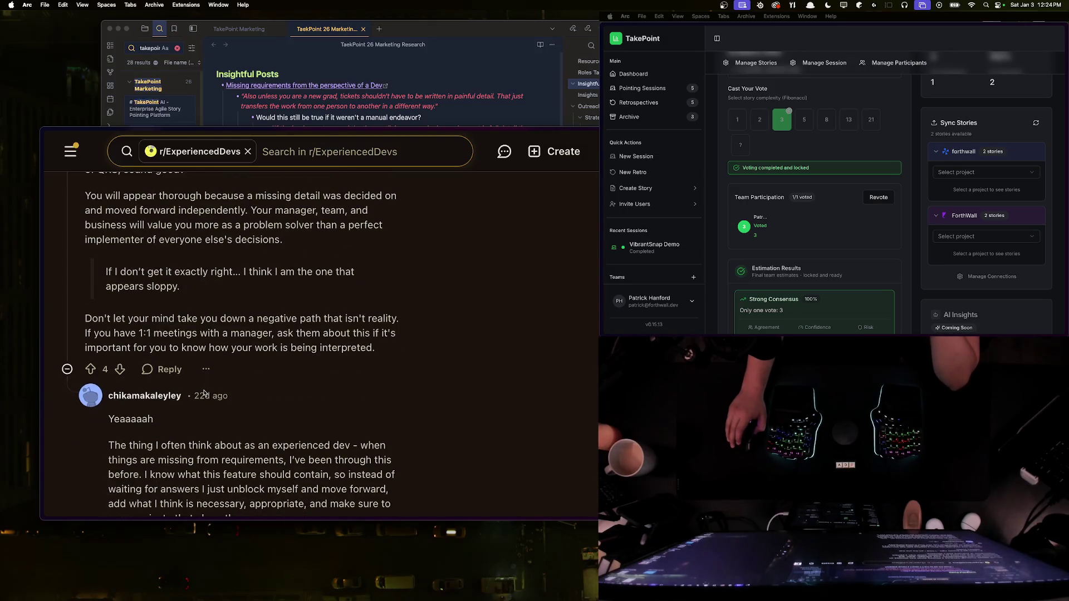
mouse_move(204, 393)
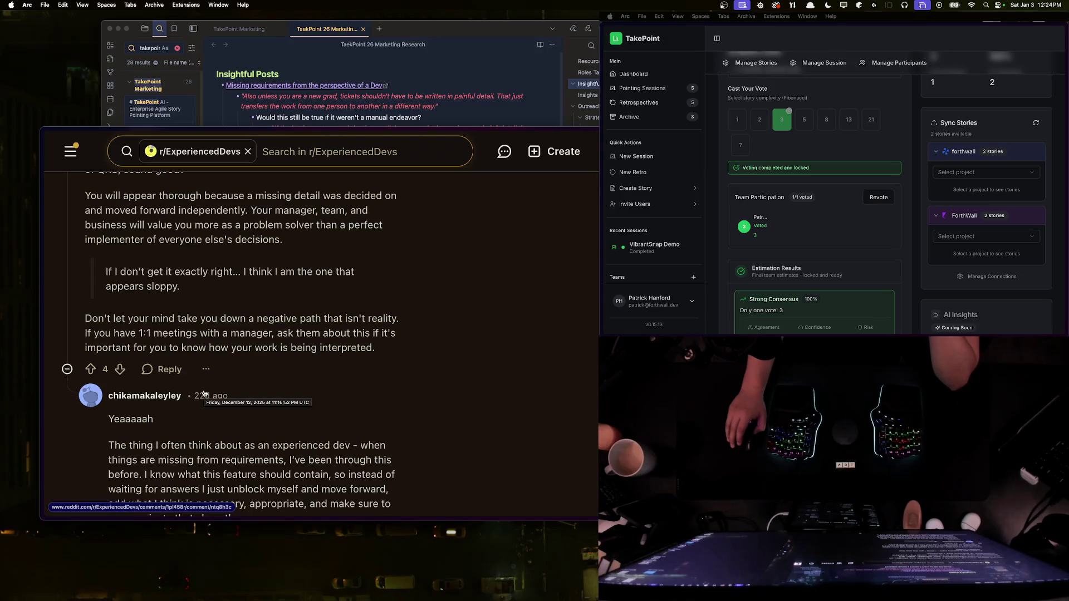
scroll(206, 393, "down", 1)
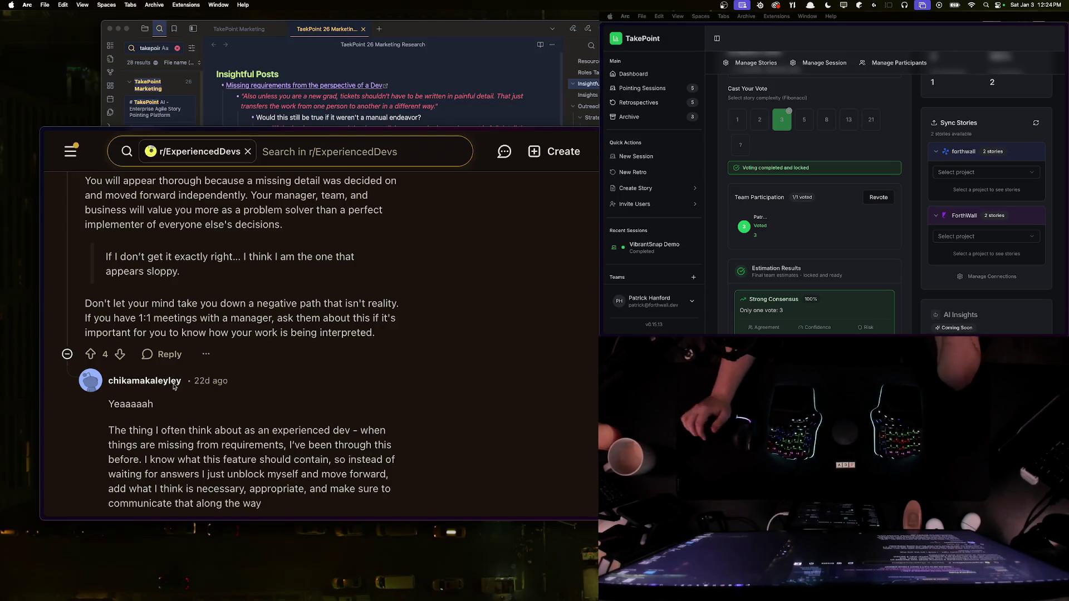
scroll(239, 415, "down", 2)
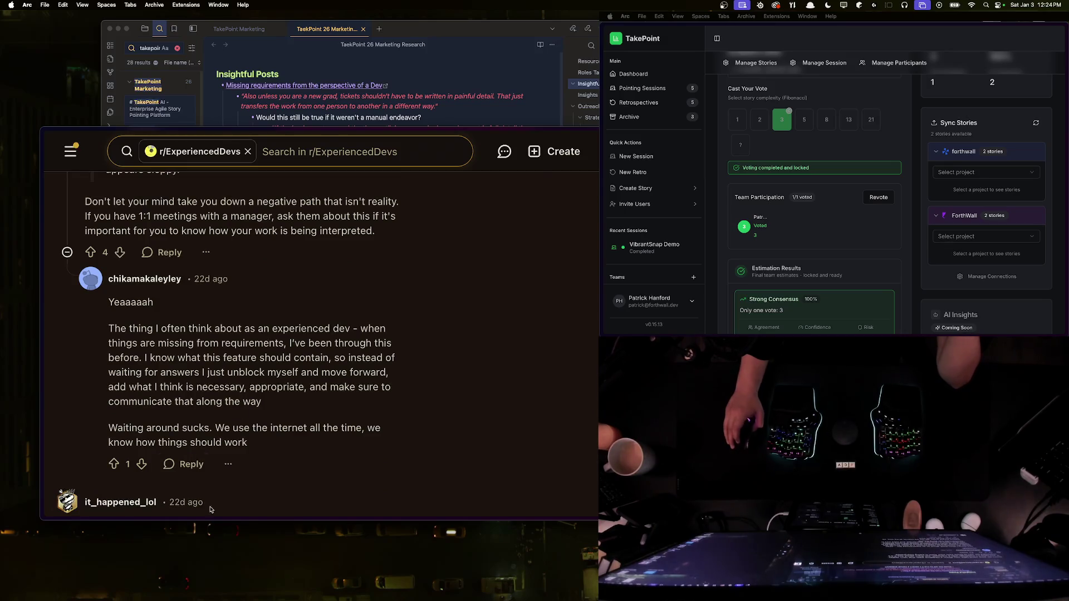
Step: Collapse the TakePoint sidebar to reveal the We need branding story
left_click(852, 98)
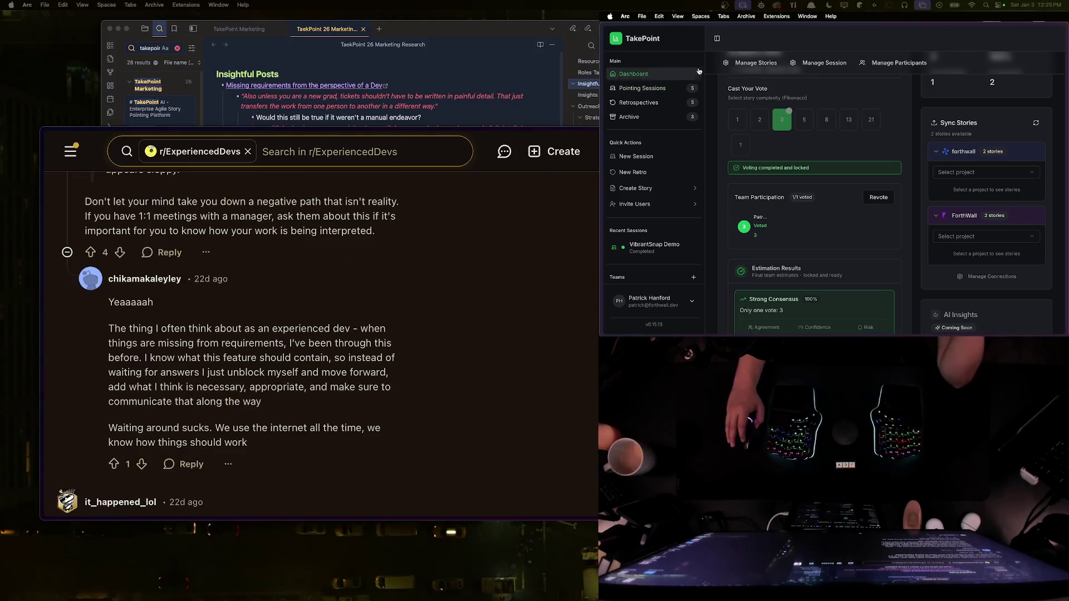
left_click(717, 39)
scroll(800, 148, "up", 3)
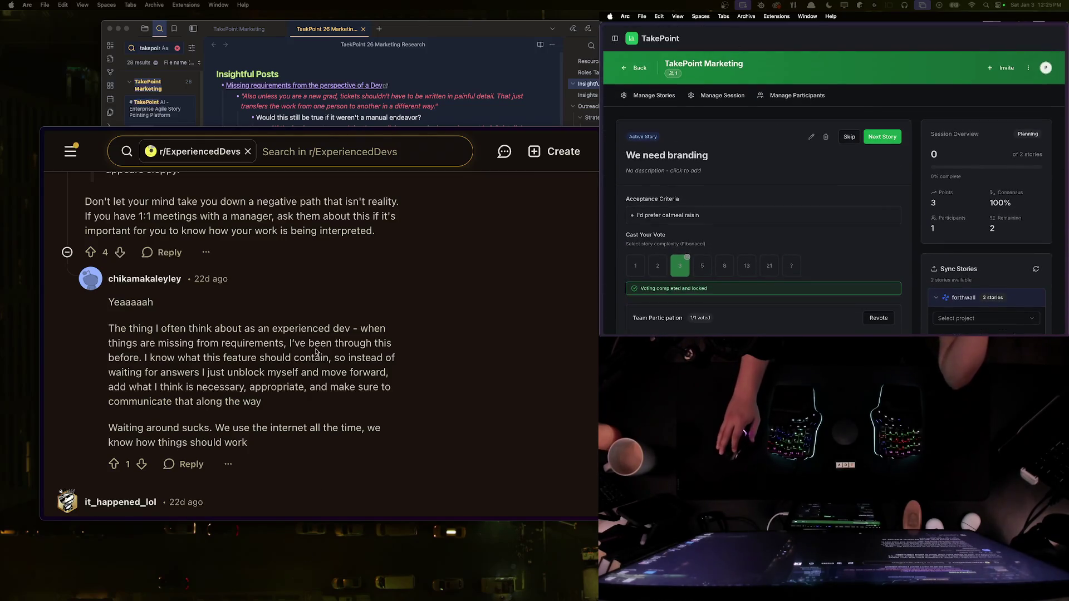
left_click(319, 368)
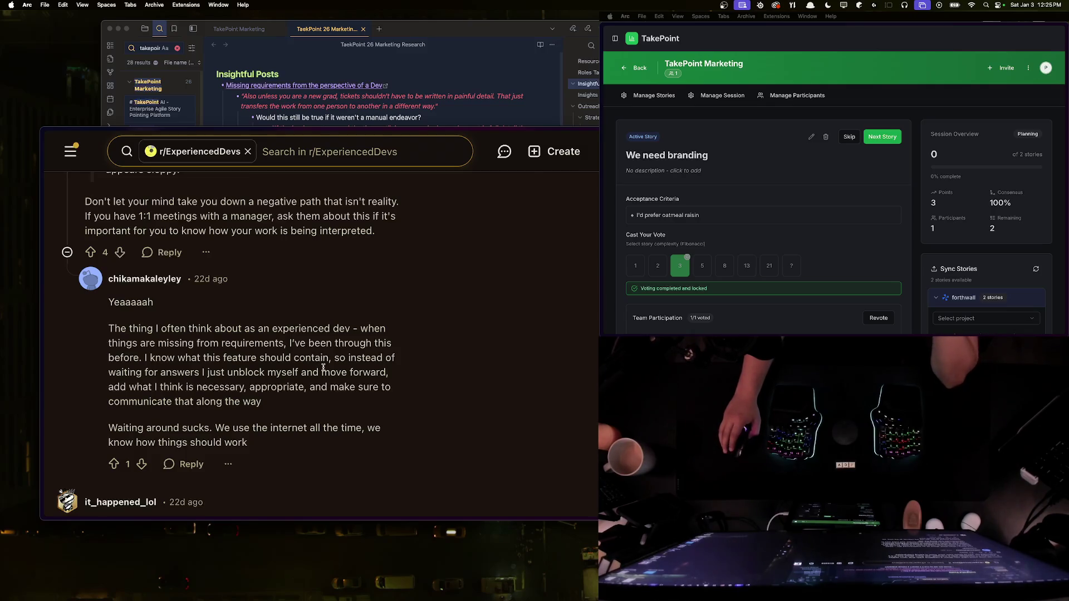
Step: Scroll Reddit to the style-guide comment about basing indicators on a pattern
scroll(322, 369, "down", 2)
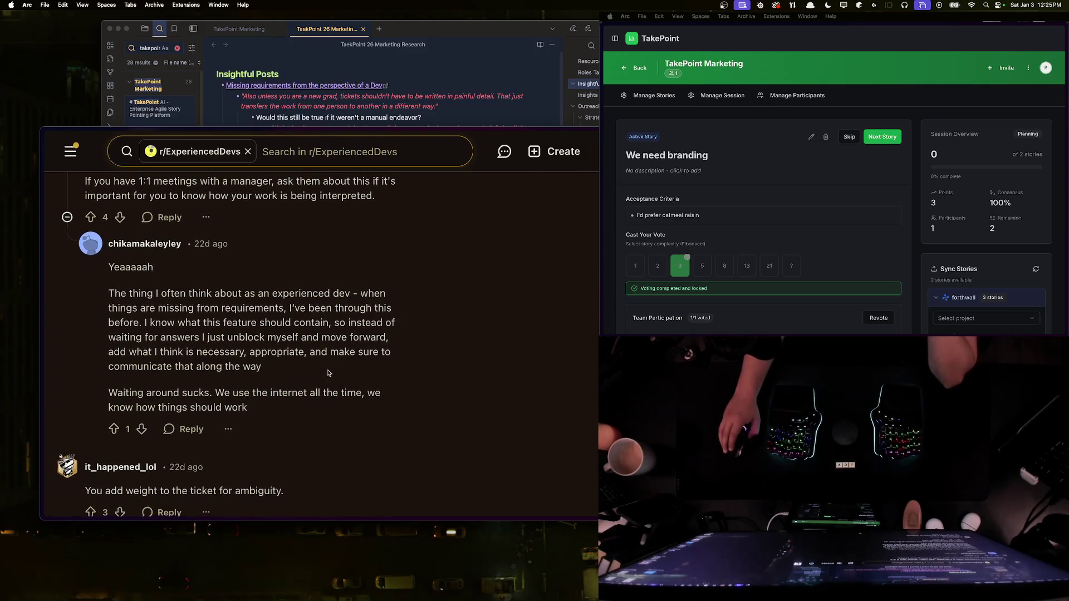
scroll(328, 372, "down", 4)
scroll(329, 373, "down", 6)
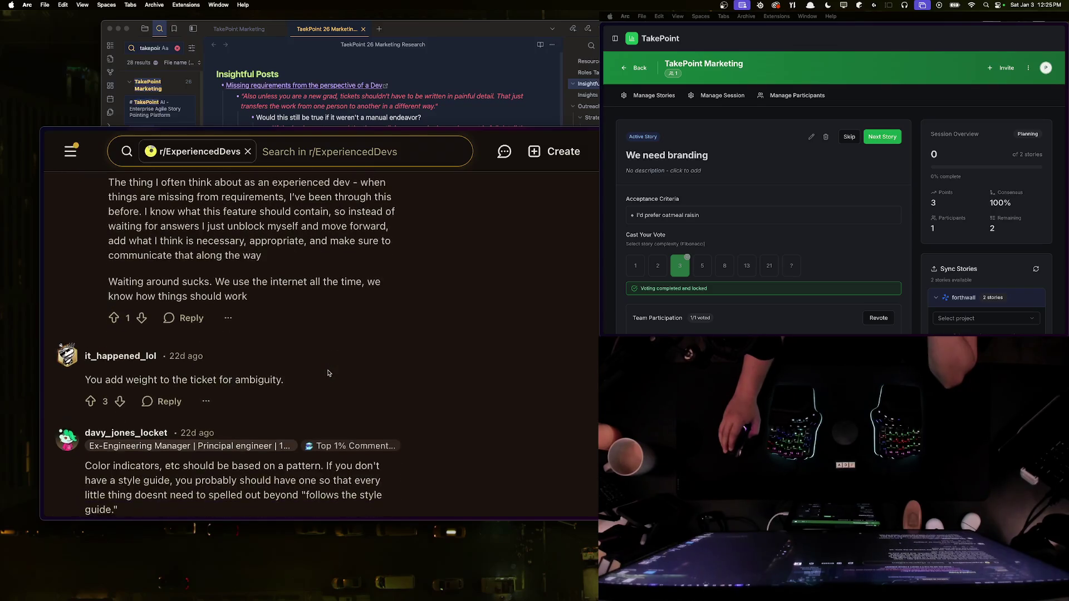
scroll(329, 373, "down", 2)
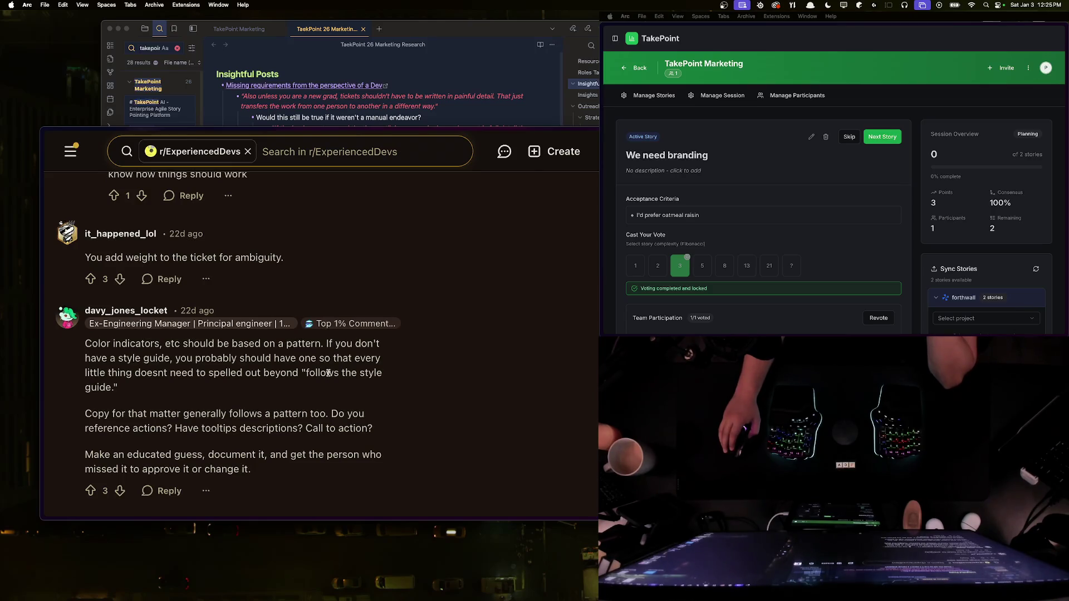
triple_click(328, 373)
left_click(326, 388)
Step: Add a Lessons to Execute On bullet: documentation scraping and style-guide imports remove manual story-pointing decisions
key("super+Tab")
scroll(308, 236, "down", 10)
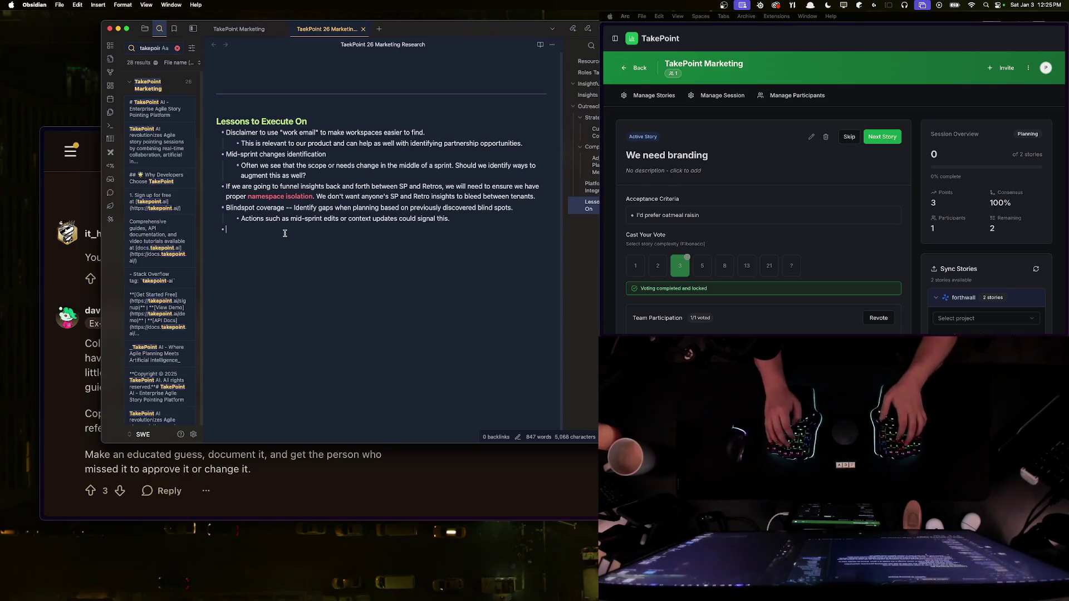
type("Document")
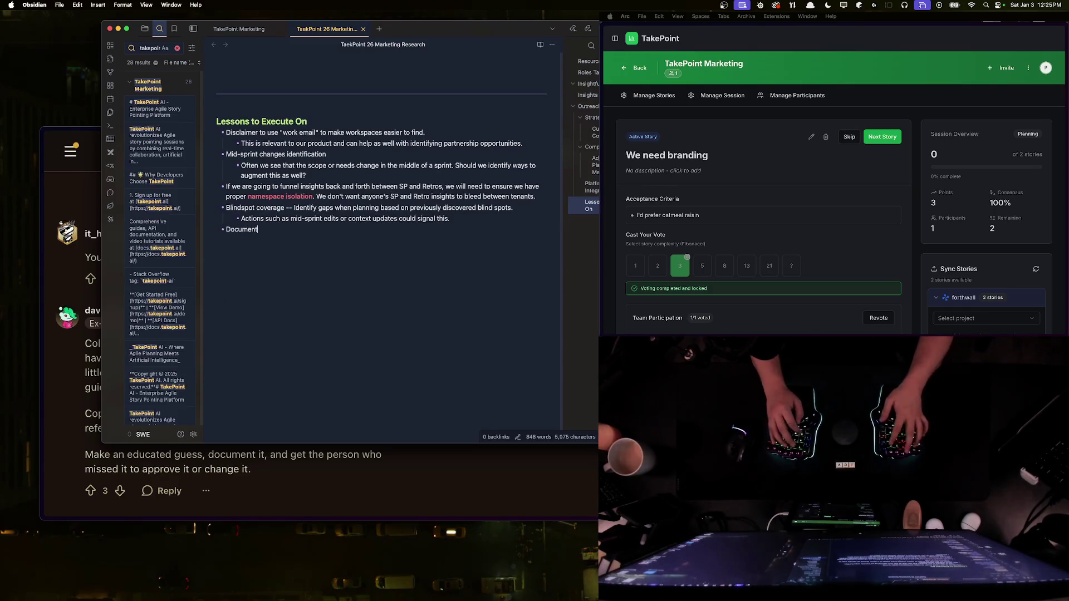
type("ation scra")
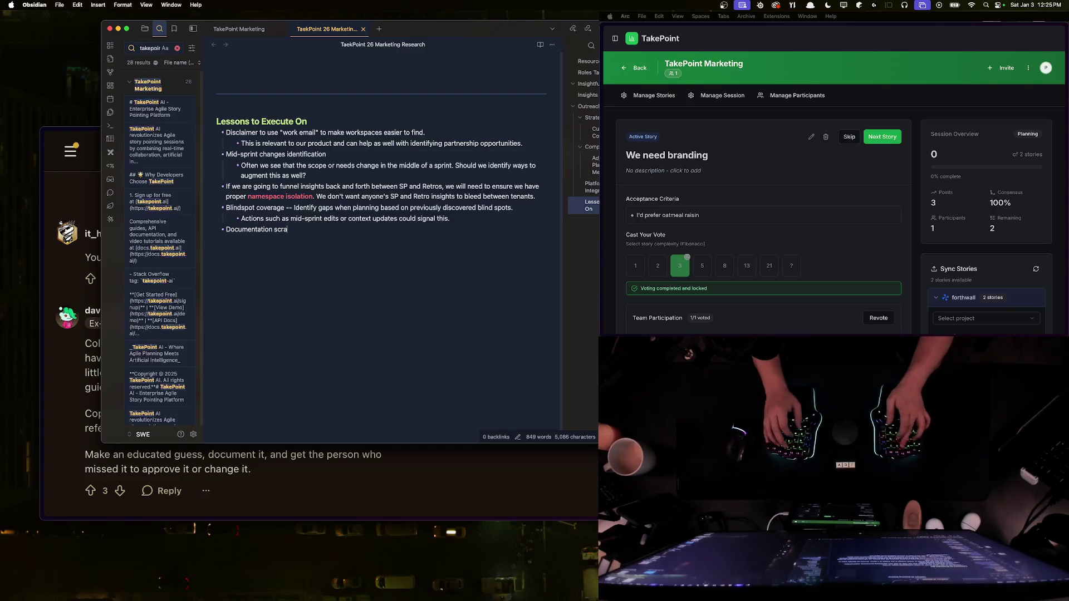
type("ping and style guides import helps to remove the manual decision making.")
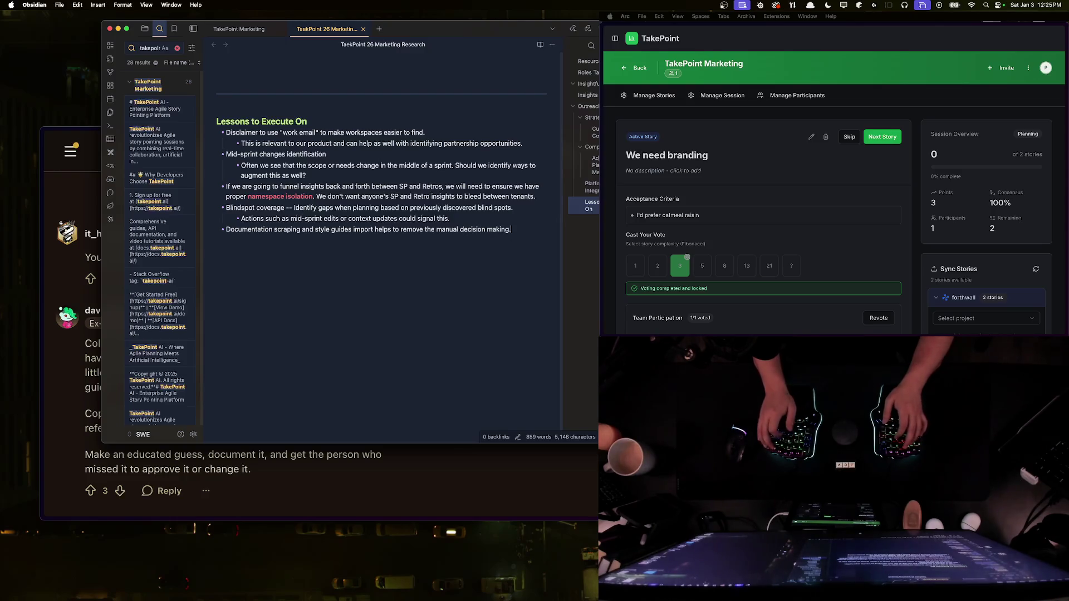
type(" When creating a story and pointing it, these in")
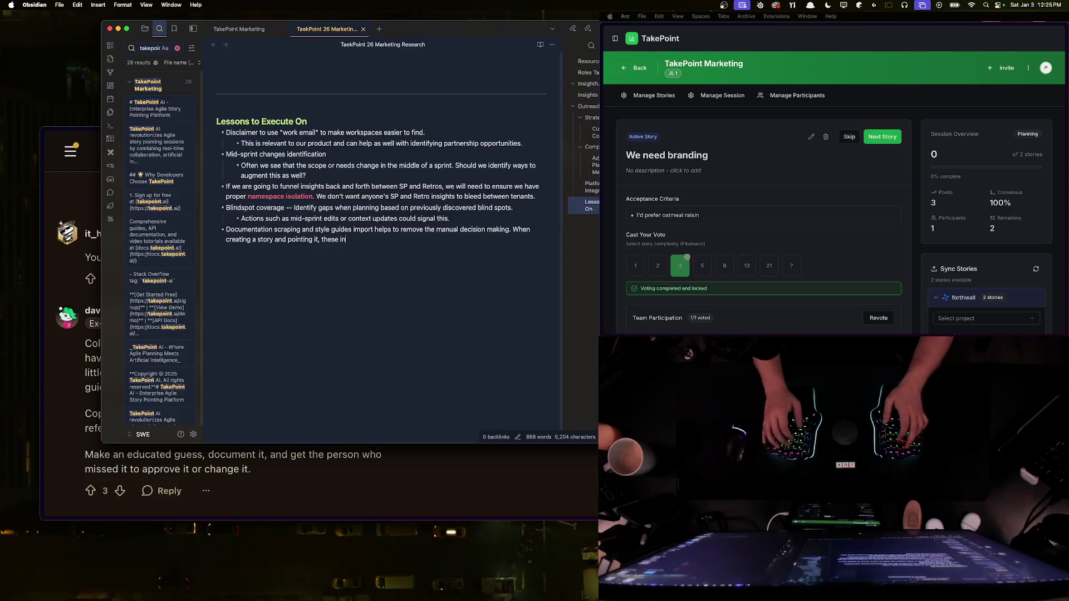
type("taken directly from these sources.")
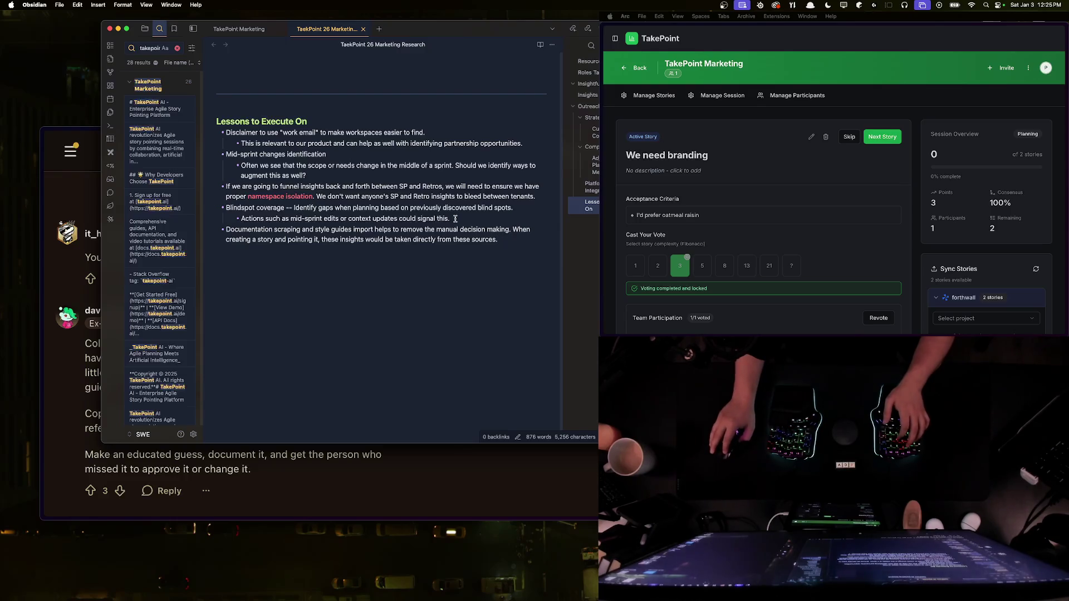
Step: Prefix the documentation scraping bullet with a bold 'TODO:' label
left_click(226, 229)
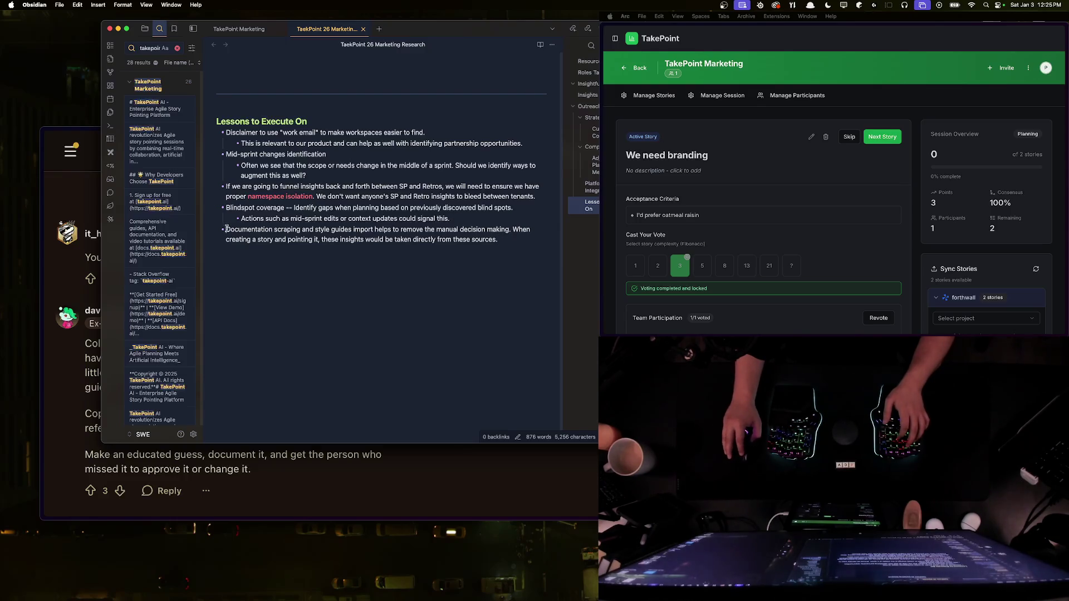
type("TODO:")
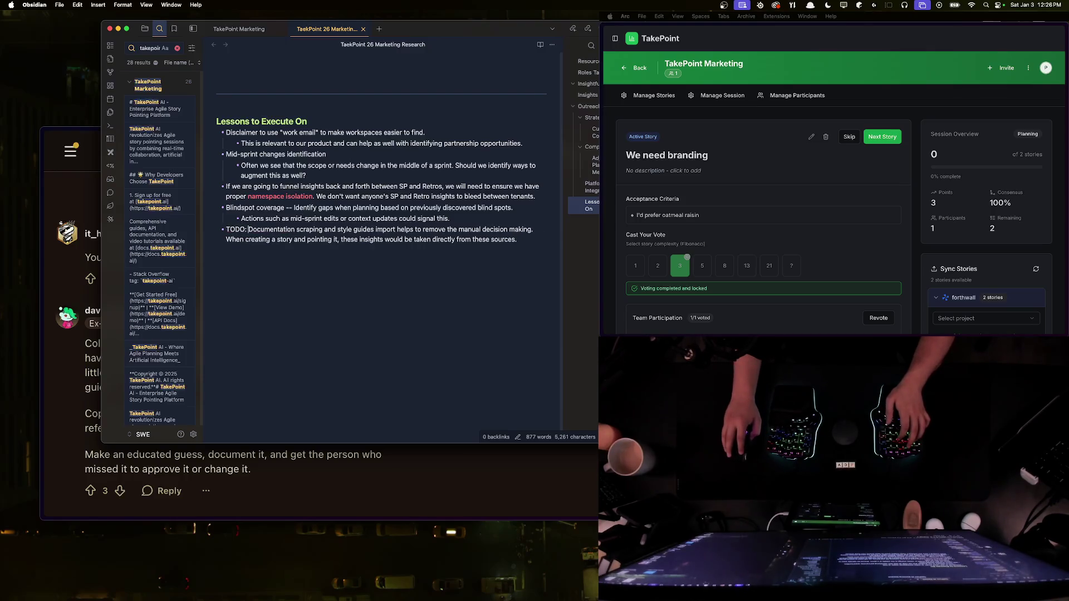
key("shift+Home")
key("super+b")
key("super+Tab")
Step: Read the Reddit comment that mentions spike tickets, then Google 'spike ticket'
scroll(254, 368, "down", 4)
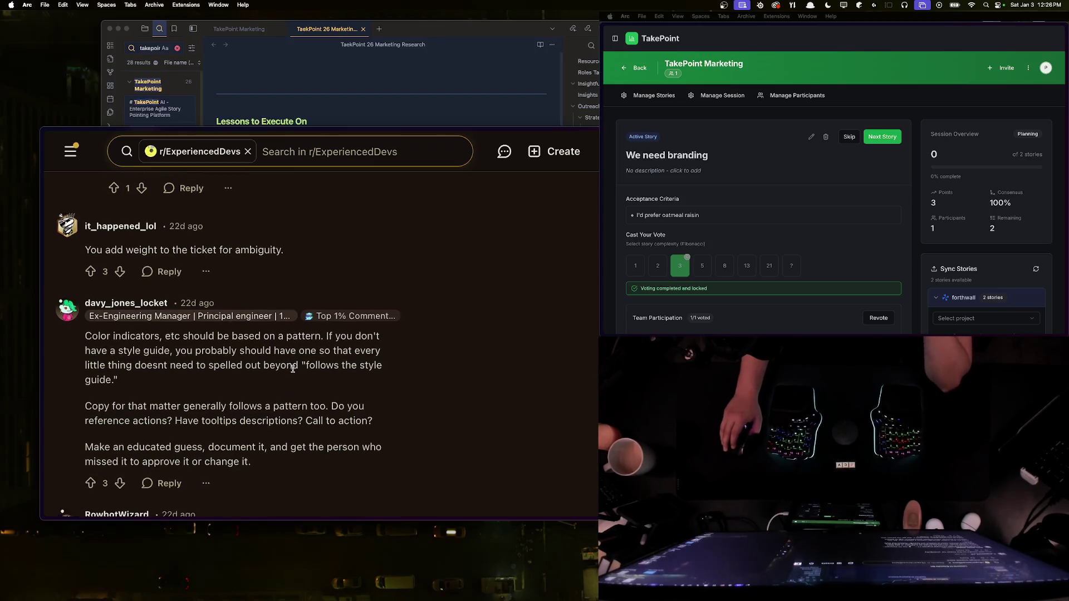
scroll(253, 368, "down", 3)
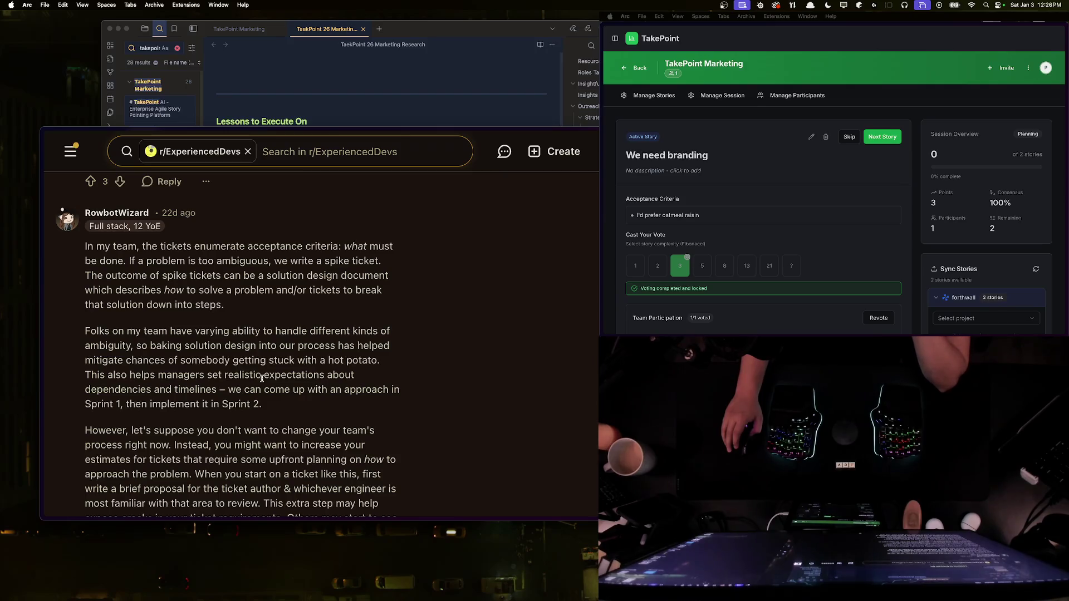
scroll(261, 378, "down", 1)
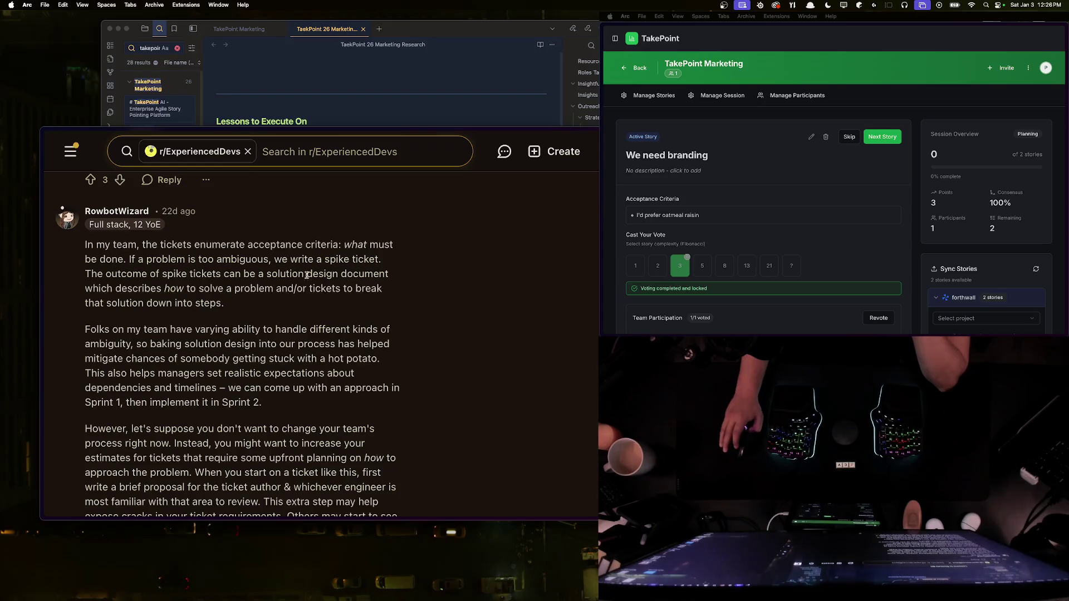
mouse_move(352, 259)
left_mouse_down()
mouse_move(327, 259)
mouse_move(378, 259)
left_mouse_up()
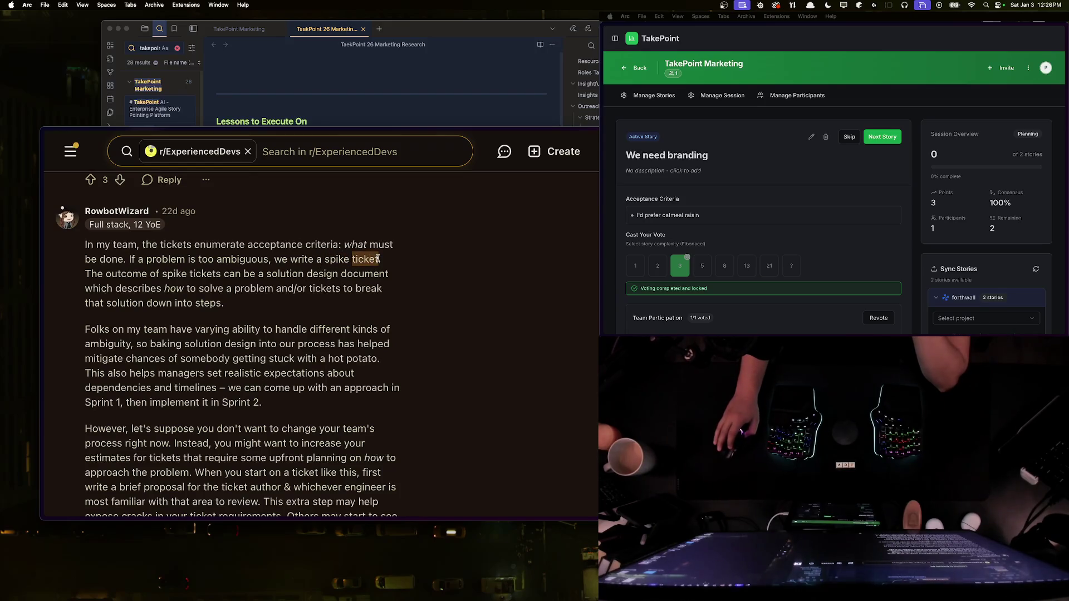
key("super+t")
type("spike ticket")
key("Return")
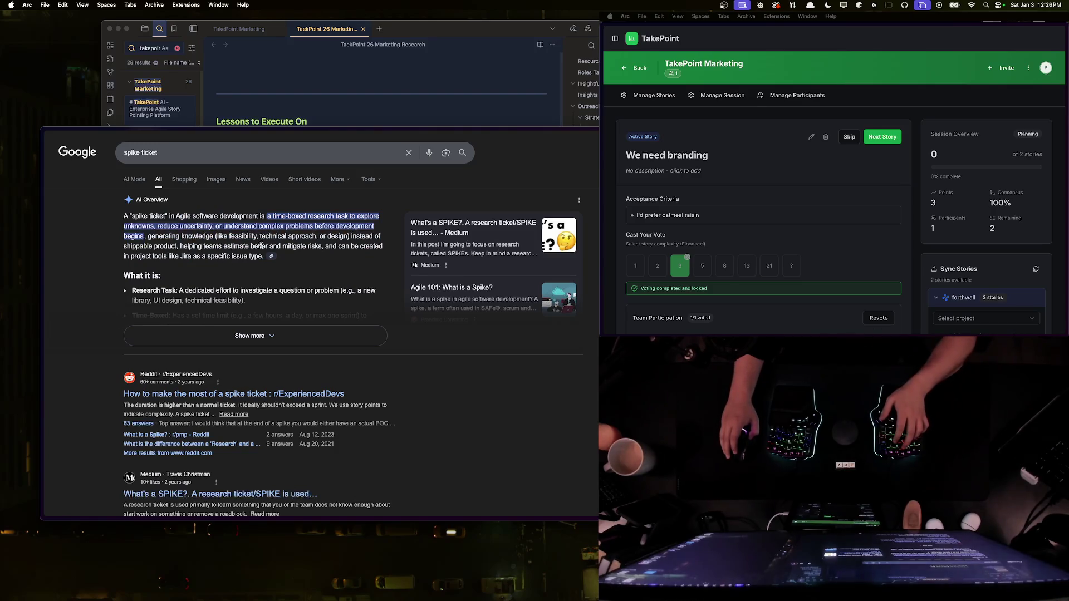
Step: Skim the Medium article on spikes, then open the Reddit thread 'How to make the most of a spike ticket'
left_click(440, 234)
scroll(312, 281, "down", 10)
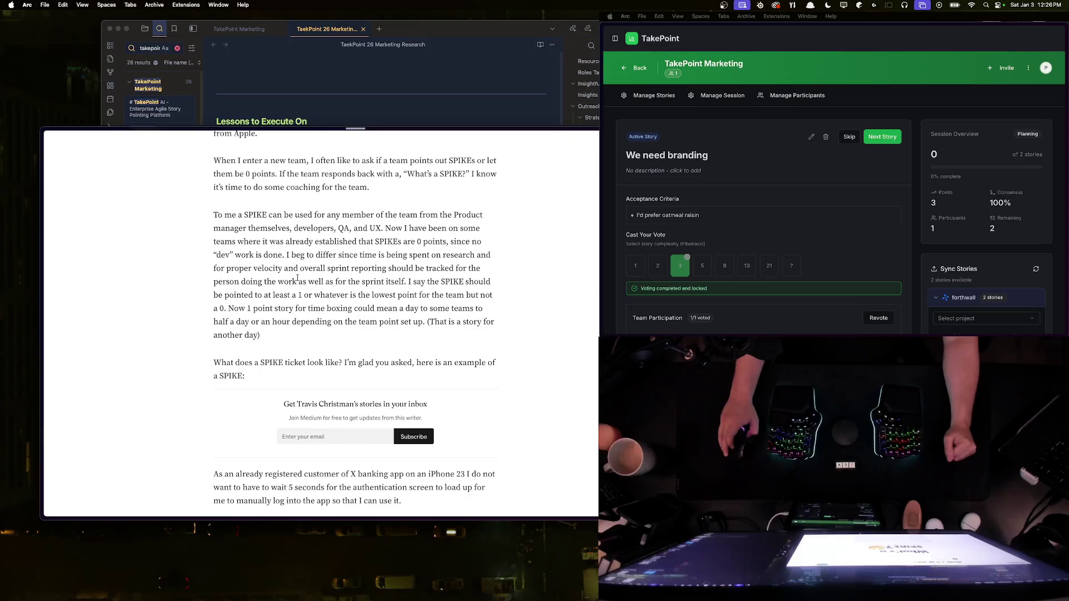
key("Escape")
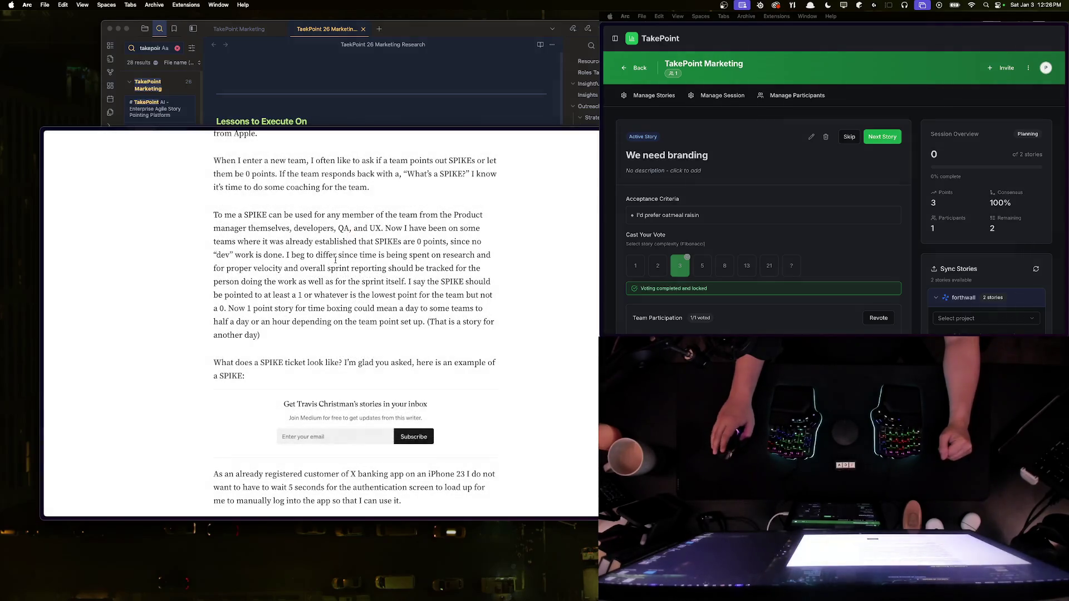
mouse_move(46, 162)
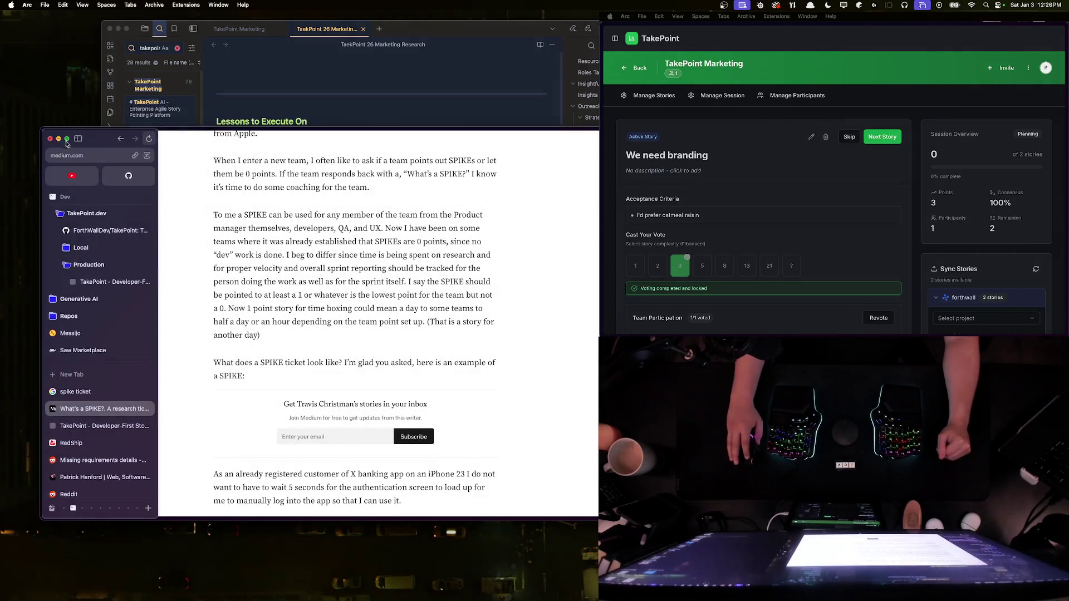
left_click(121, 138)
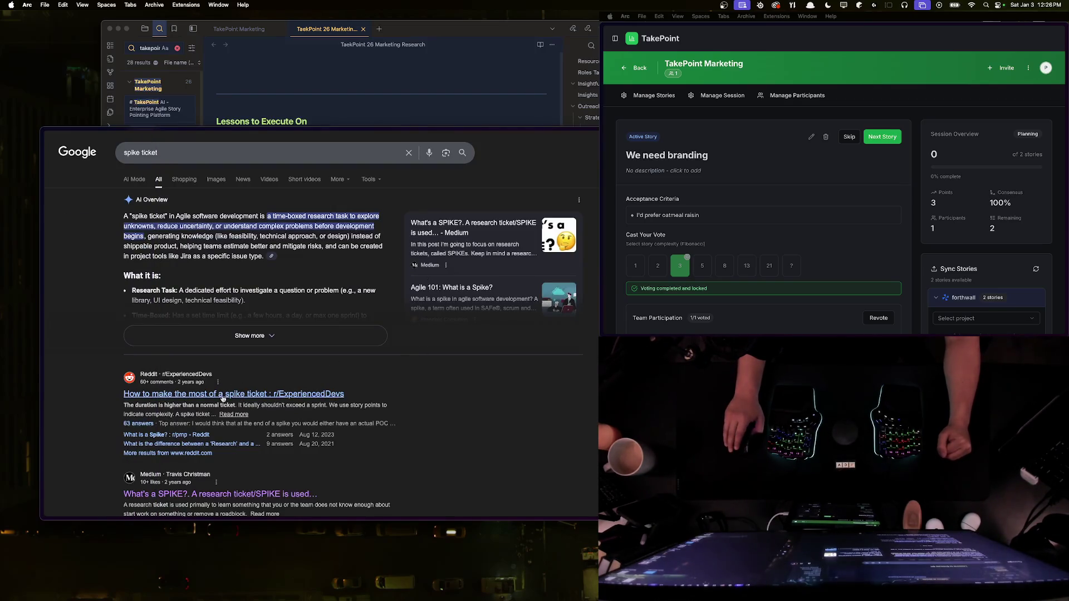
mouse_move(44, 284)
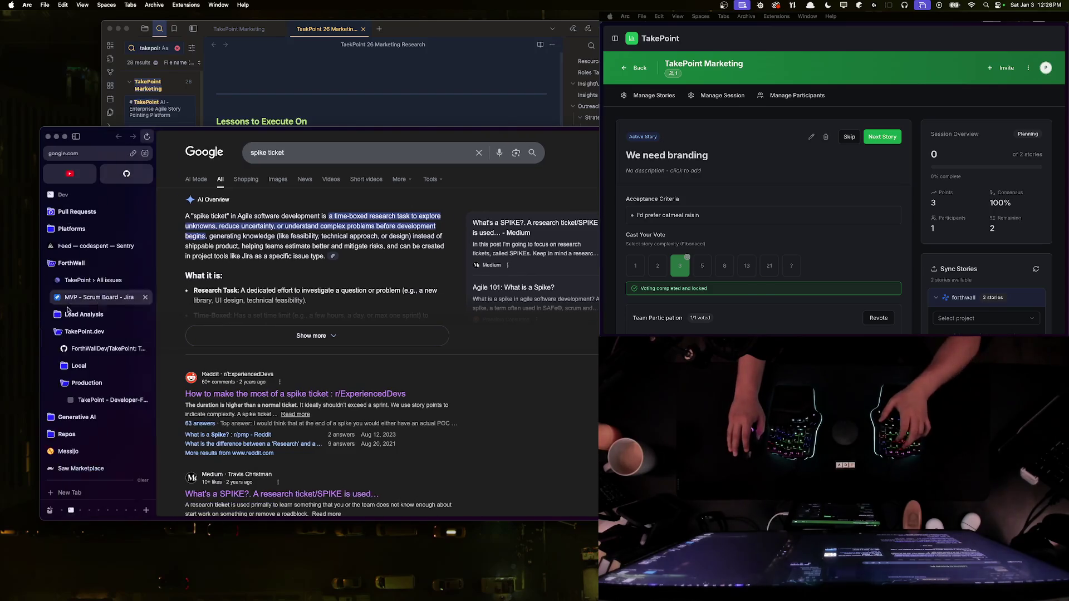
left_click(96, 455)
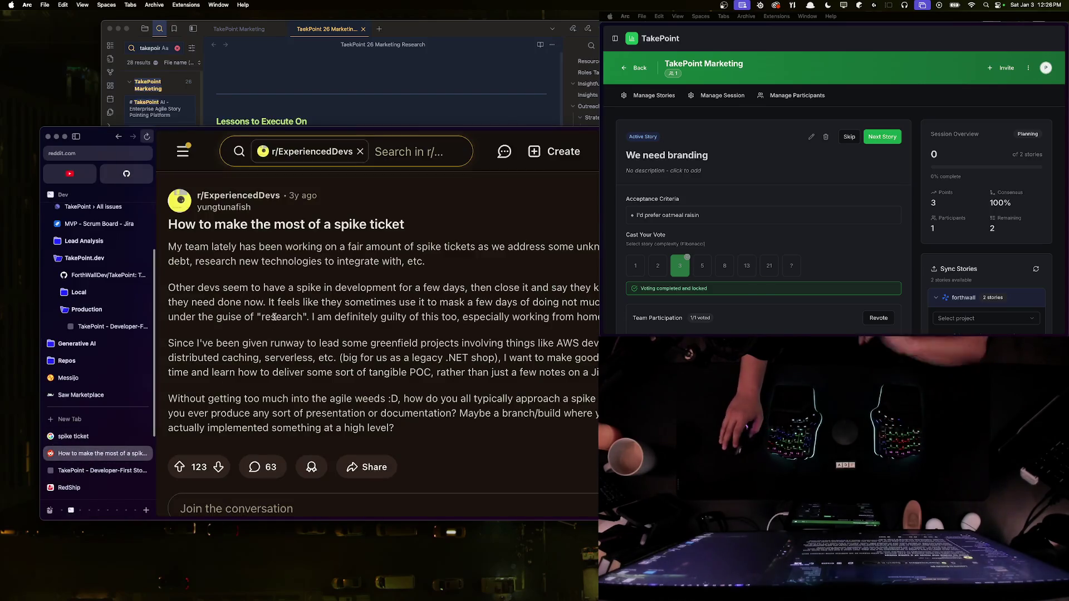
scroll(297, 348, "down", 3)
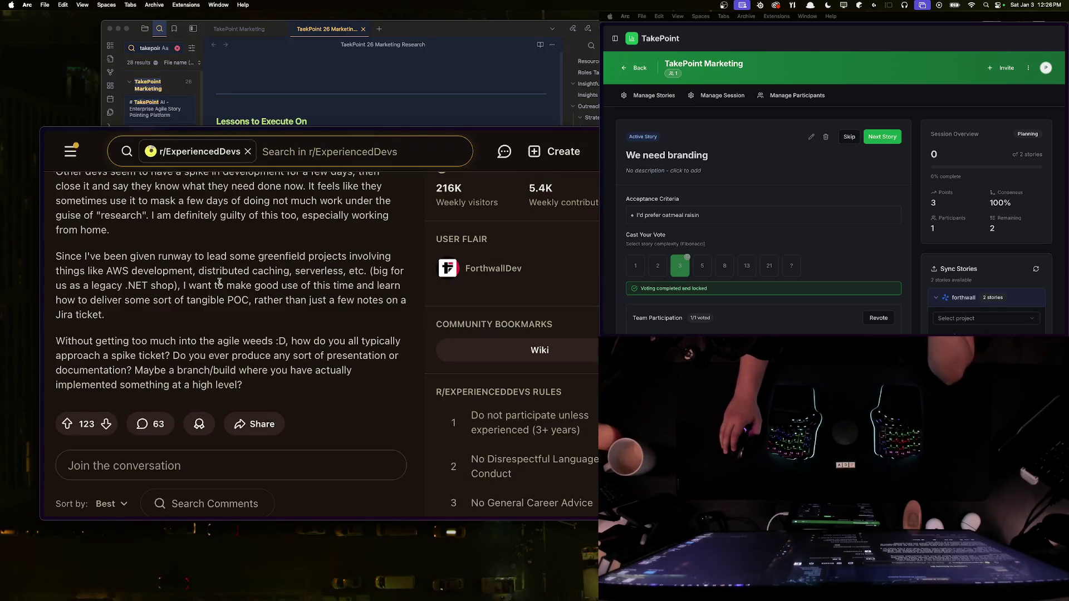
mouse_move(45, 142)
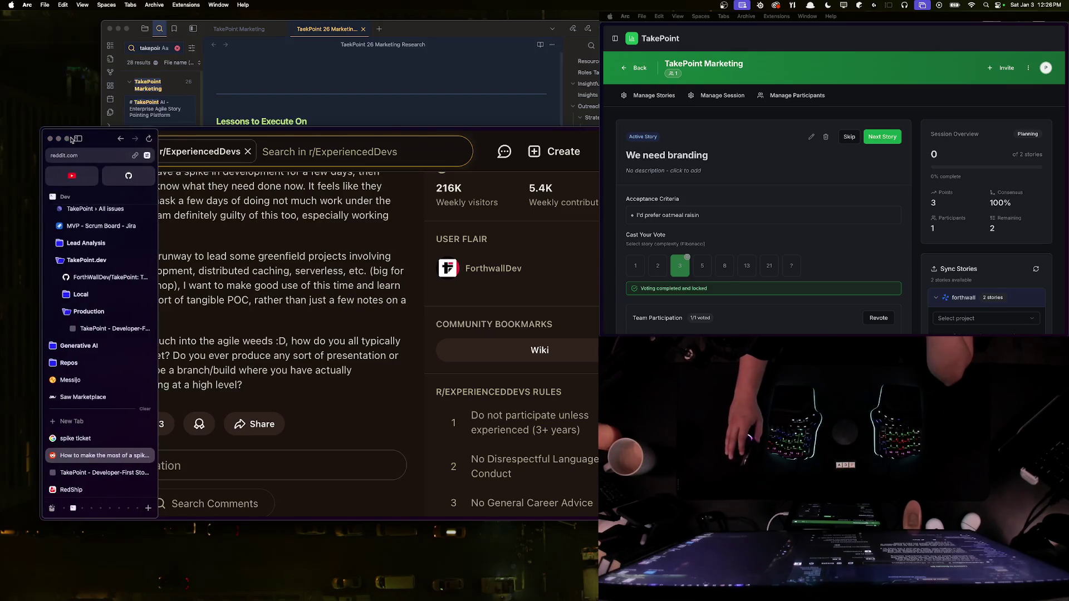
left_click(77, 137)
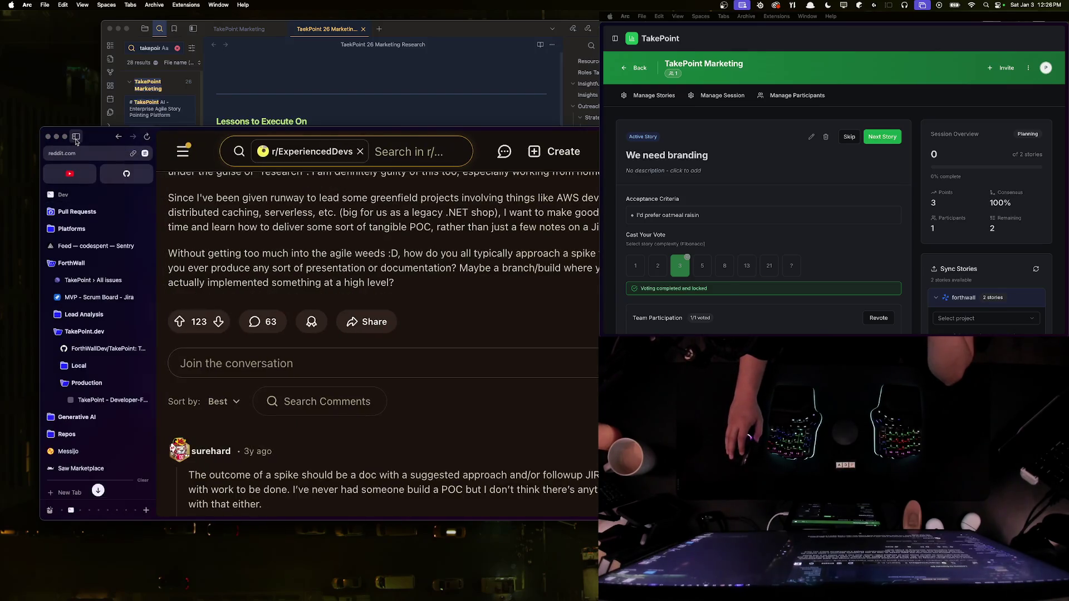
left_click(77, 140)
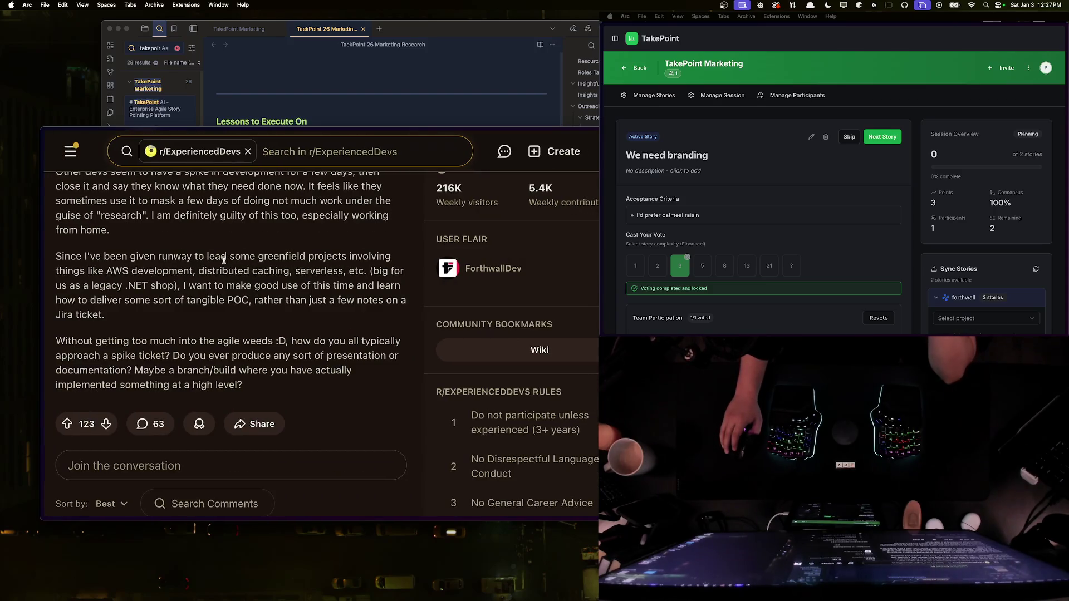
scroll(242, 265, "down", 2)
scroll(242, 264, "down", 1)
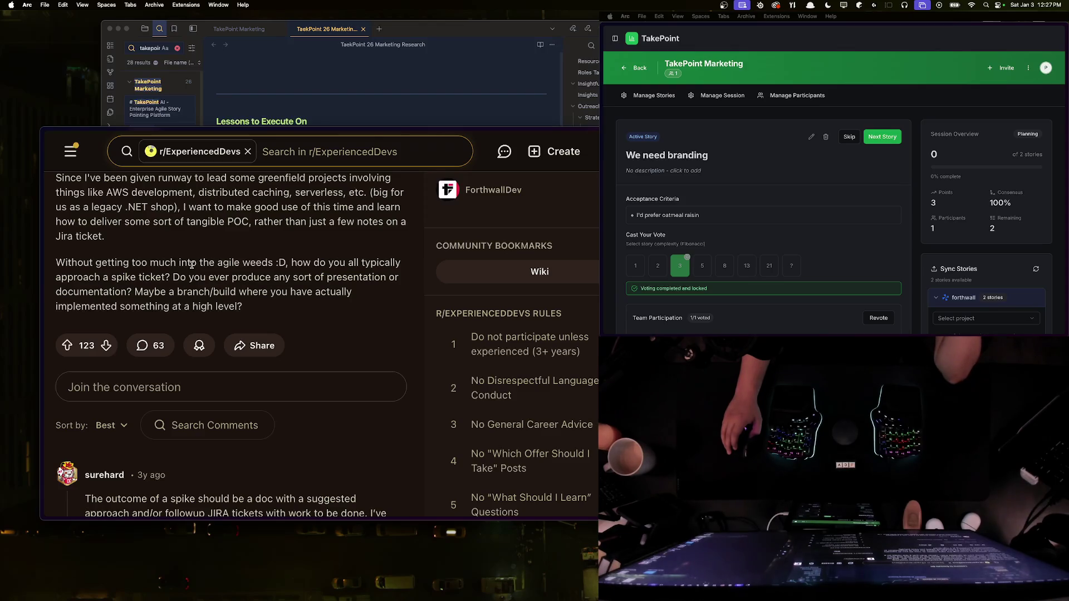
scroll(193, 264, "down", 1)
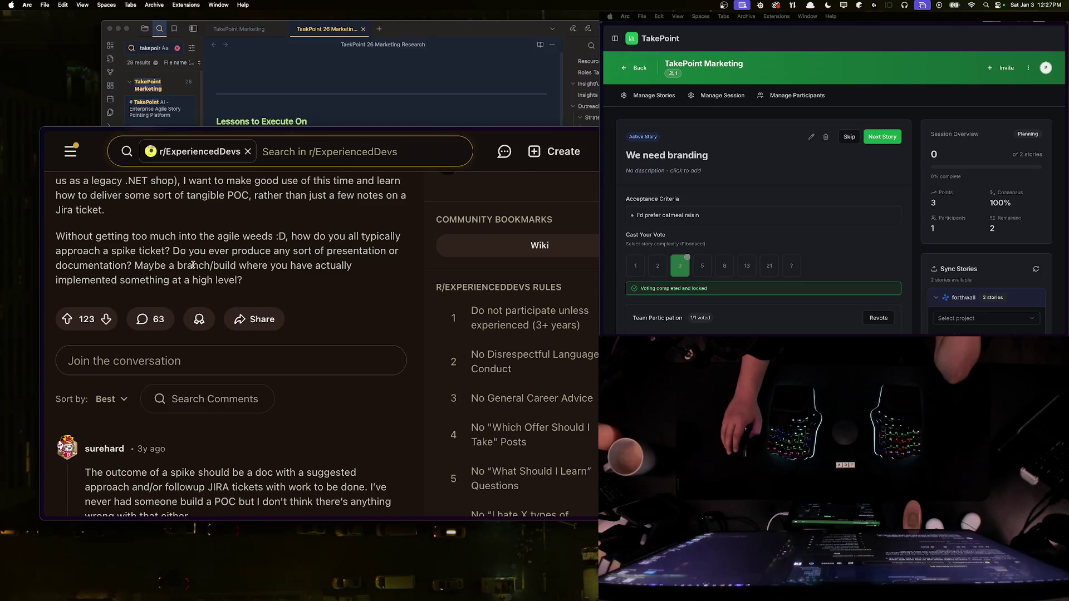
scroll(193, 265, "down", 5)
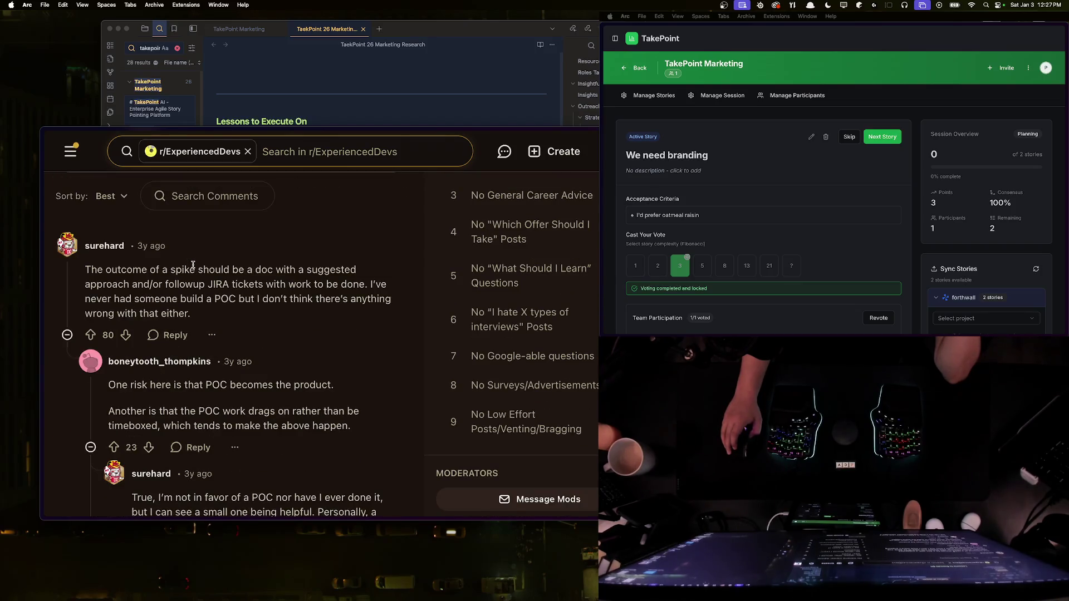
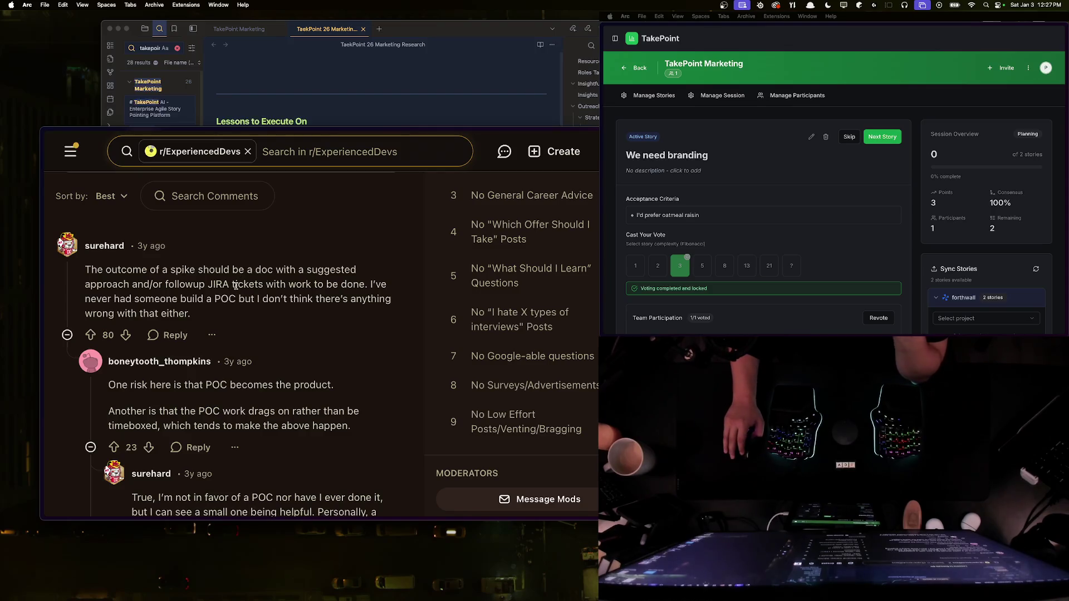
Step: Read the spike-ticket replies, highlighting the lines about a POC becoming the product
scroll(266, 265, "down", 1)
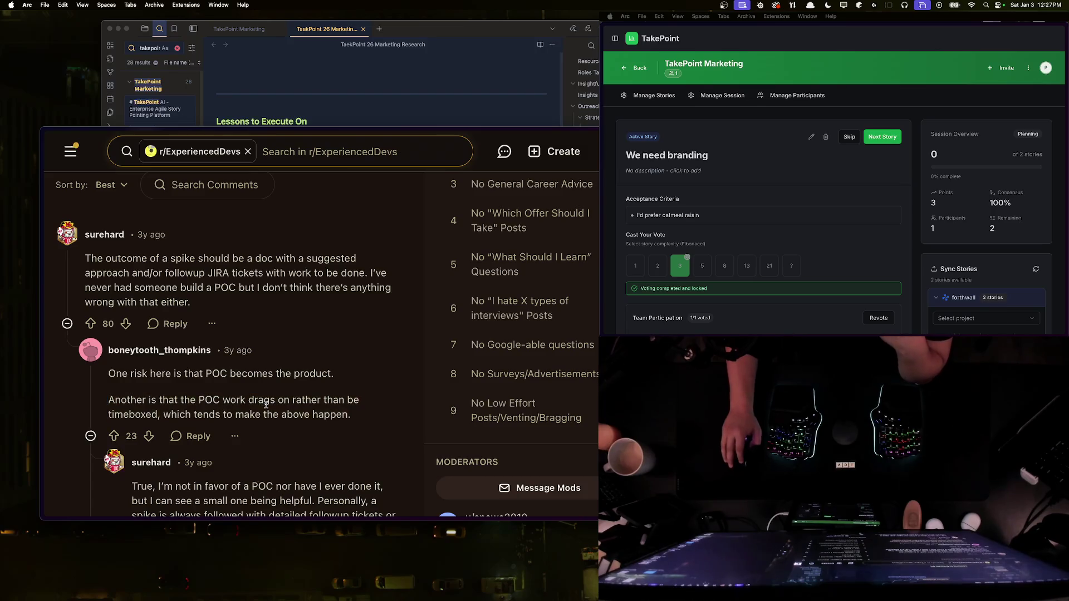
left_click_drag(139, 373, 272, 374)
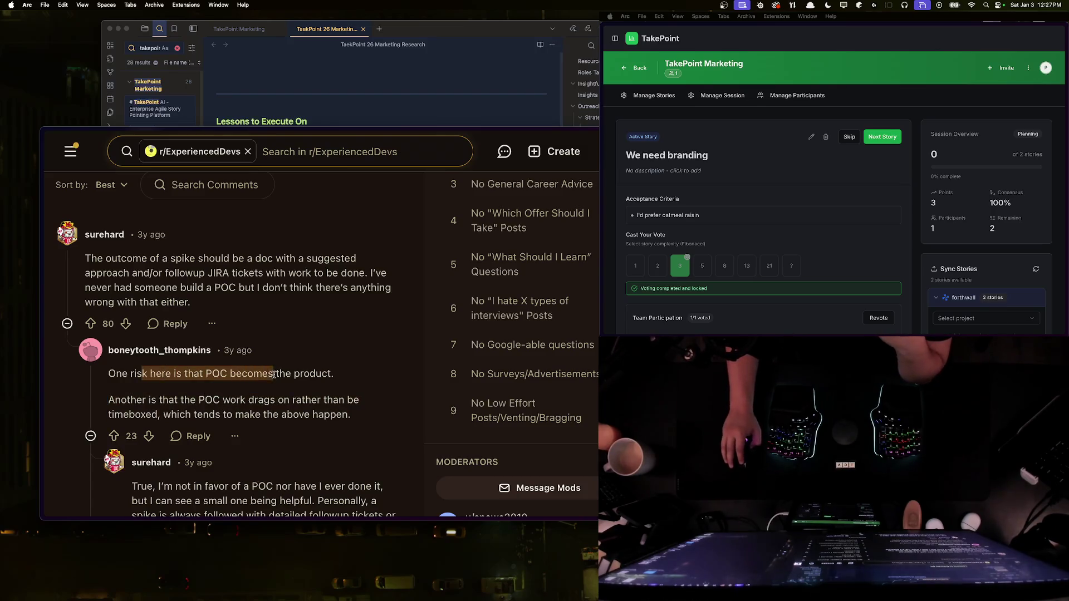
left_click_drag(119, 400, 211, 400)
left_click(295, 400)
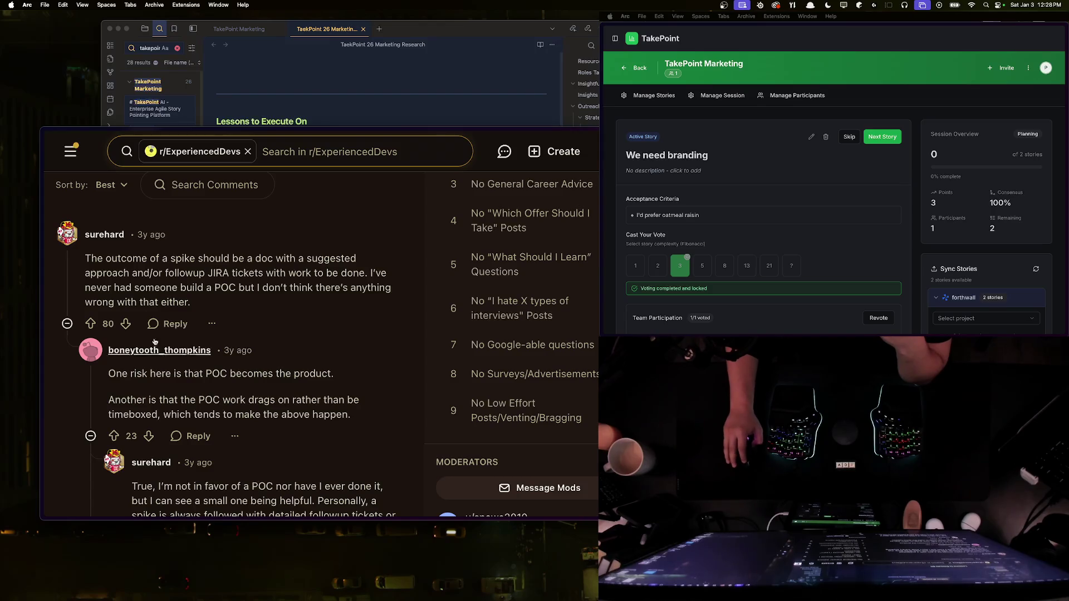
double_click(209, 400)
triple_click(216, 374)
left_click(264, 382)
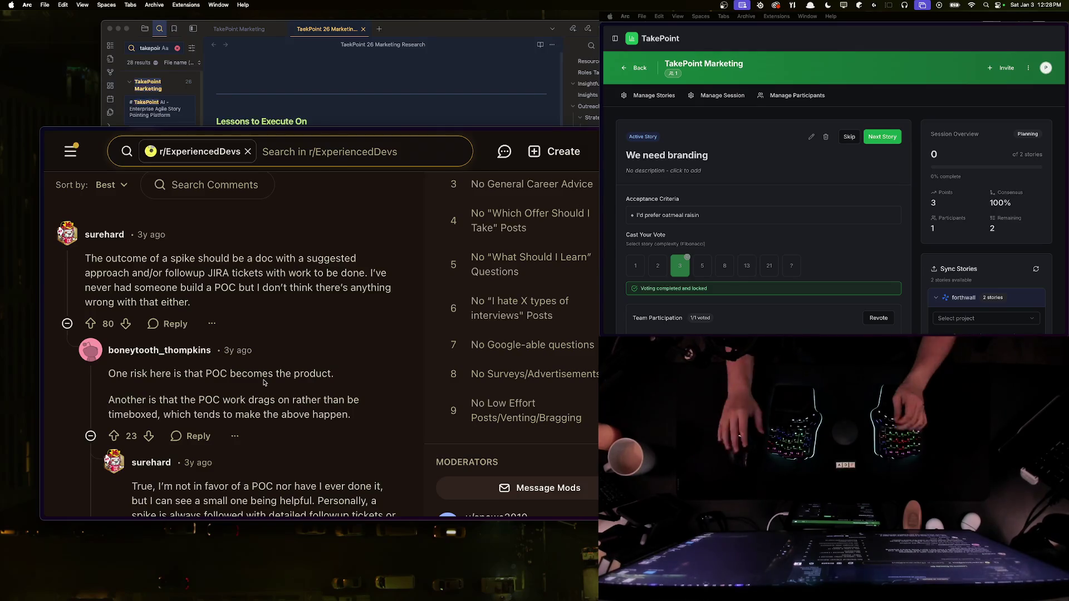
left_click(90, 436)
Step: Step back to the Google results and forward again, then read further down the Reddit thread
key("super+bracketleft")
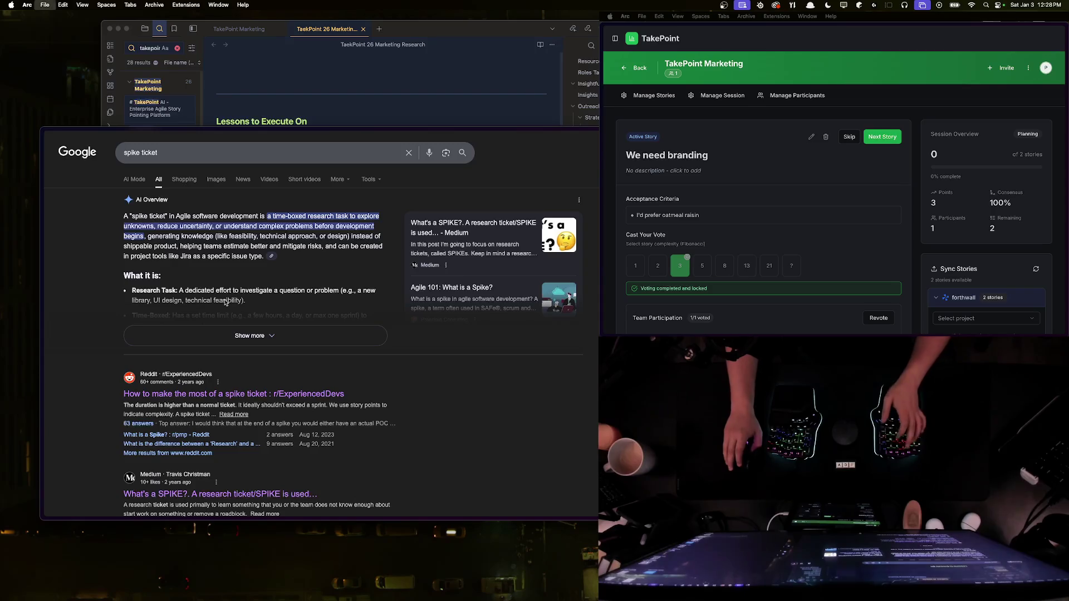
key("super+bracketright")
scroll(186, 380, "down", 3)
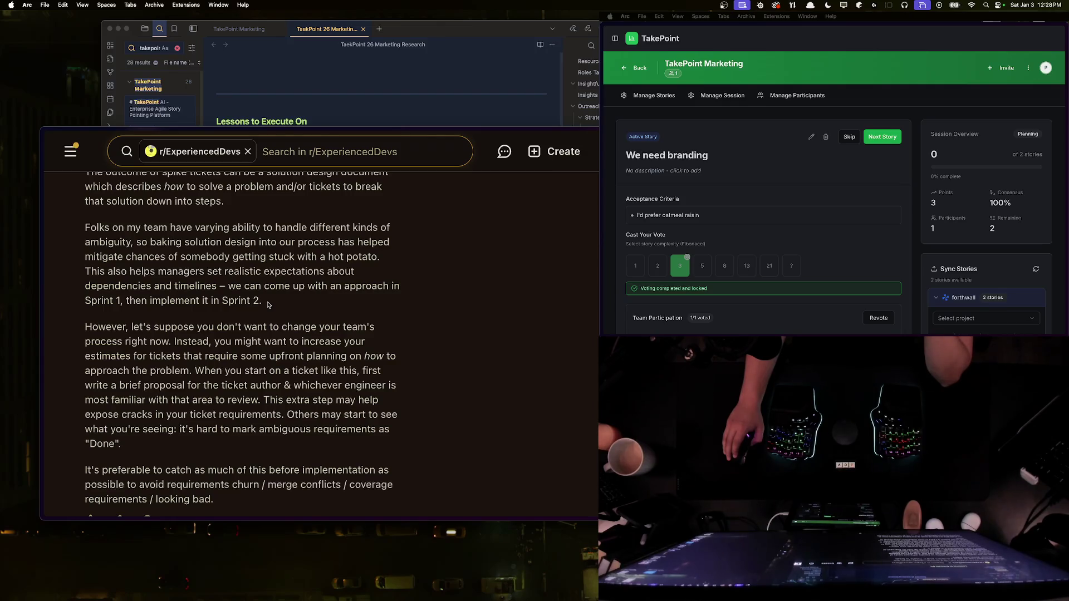
scroll(268, 305, "down", 2)
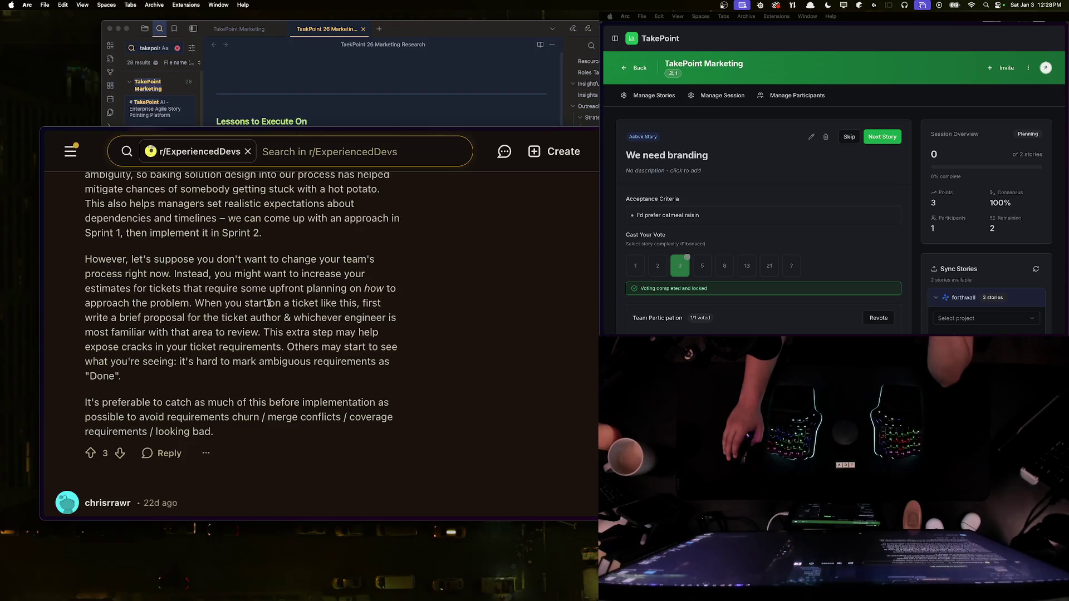
scroll(269, 304, "down", 4)
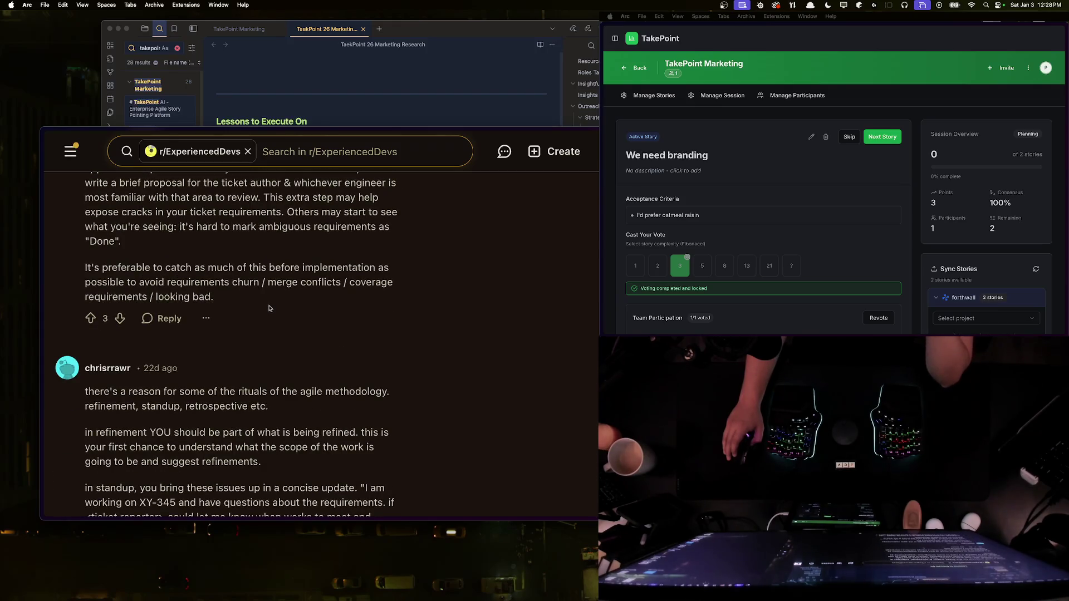
scroll(270, 314, "down", 2)
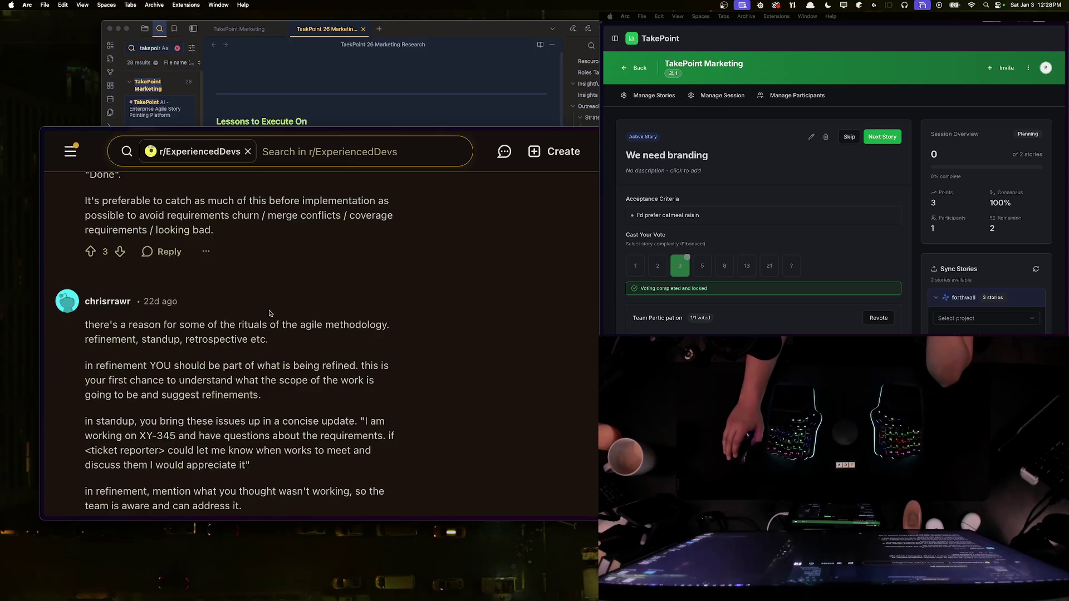
scroll(270, 314, "down", 2)
Step: Bring the TakePoint 26 Marketing Research note forward and skim its Insights section
key("super+Tab")
scroll(364, 255, "down", 5)
scroll(363, 256, "up", 10)
scroll(356, 262, "down", 15)
scroll(320, 265, "up", 8)
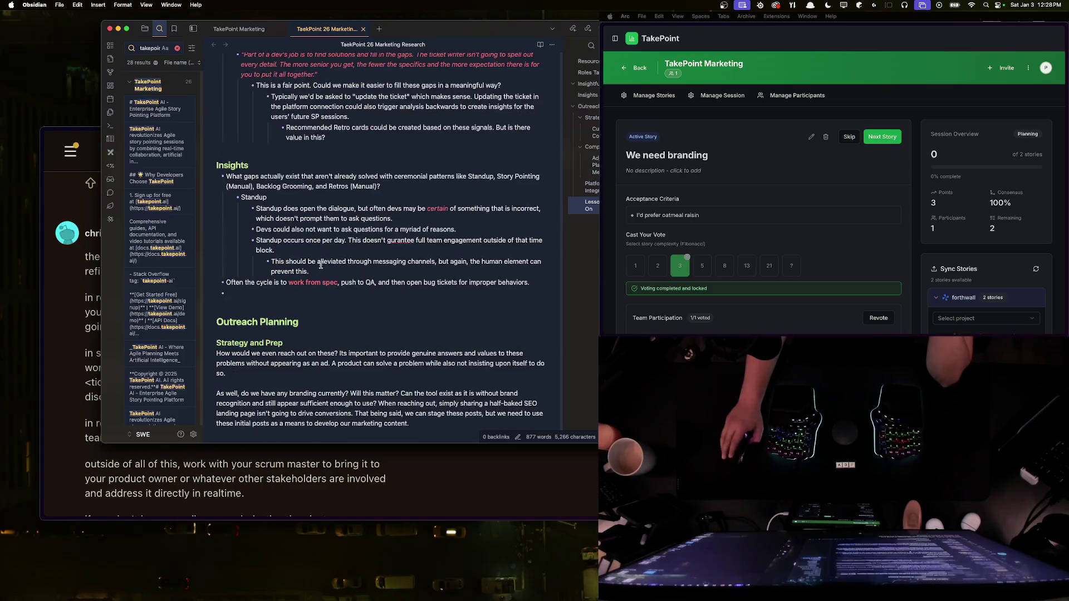
Step: Rename the 'Lessons to Execute On' heading to 'Product Insights'
scroll(321, 265, "down", 10)
left_click(268, 286)
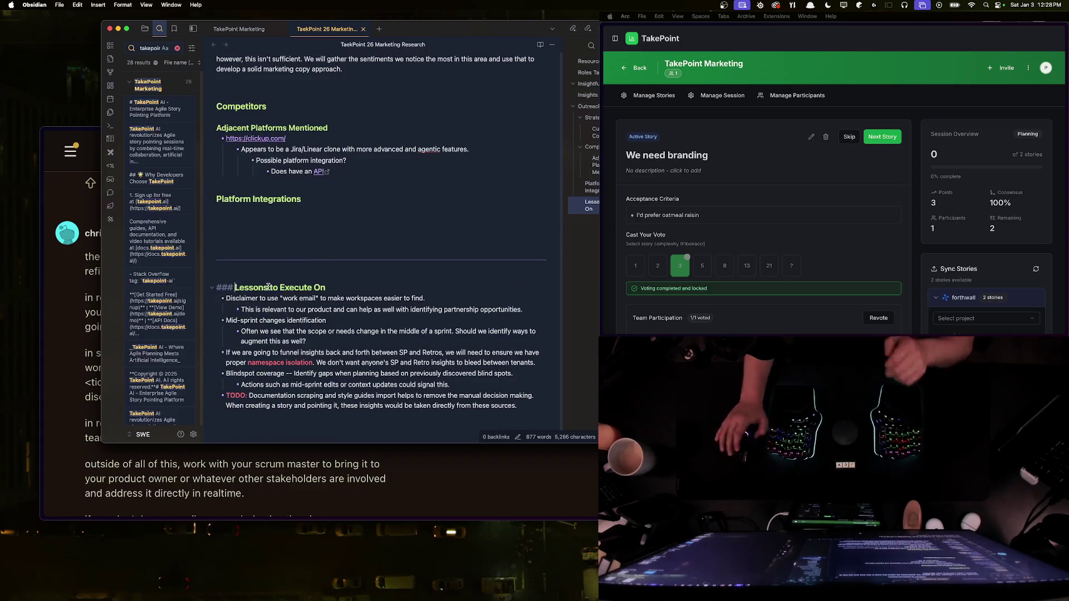
type("Product")
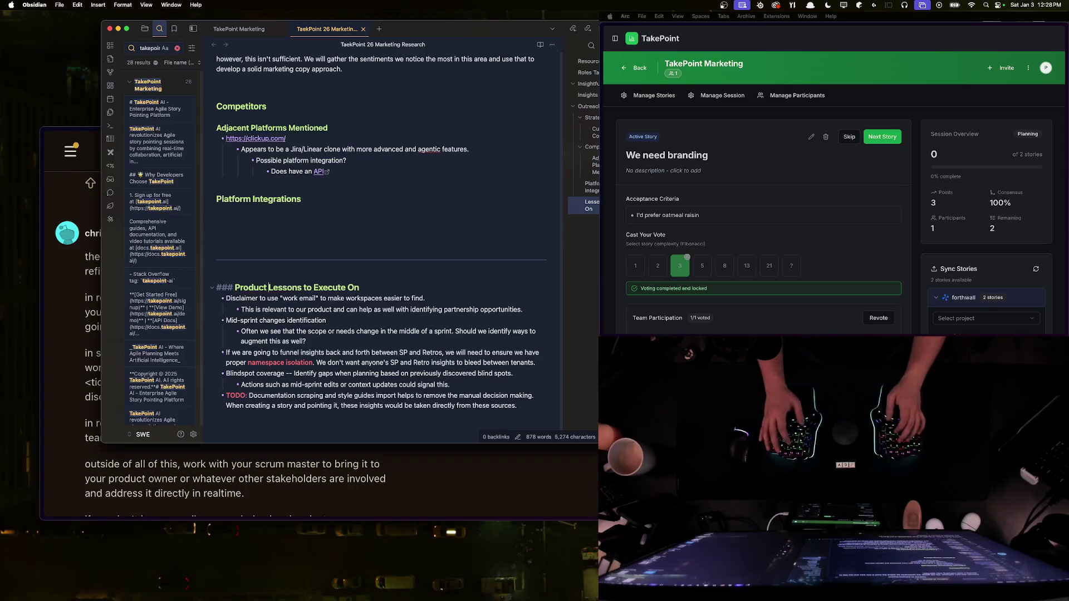
left_click_drag(269, 287, 380, 289)
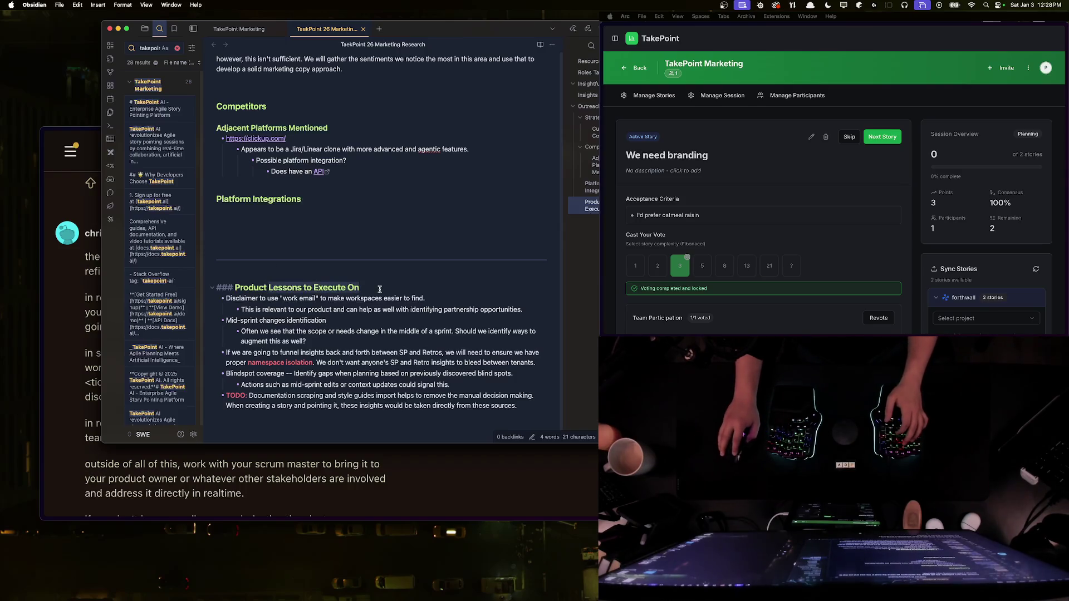
type("Insights")
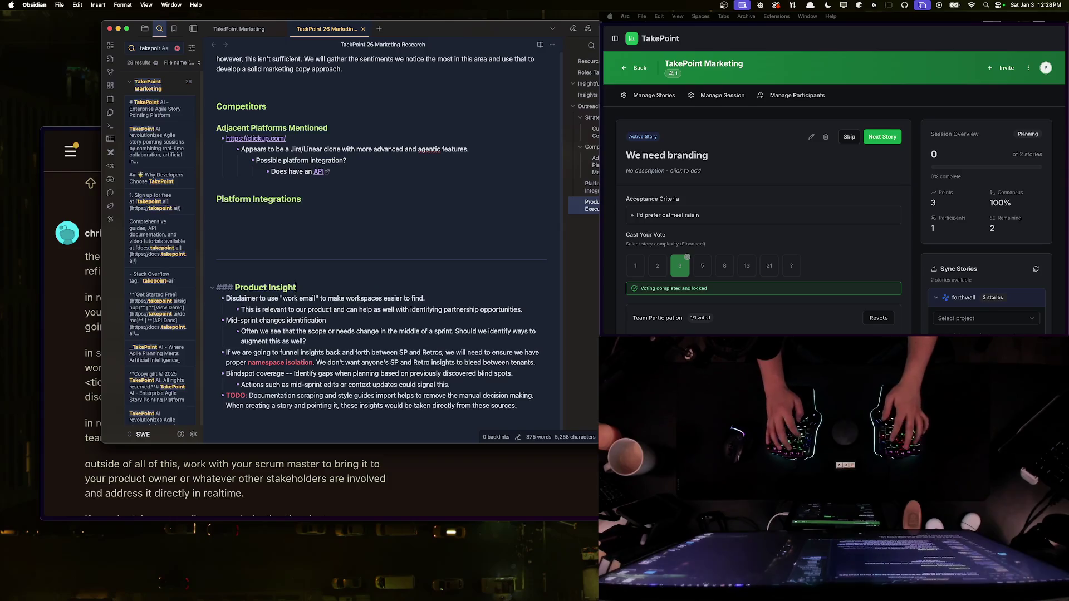
Step: Add a '### Strategy Insights' section proposing to answer the questions in blog posts, noting a blog is needed
scroll(380, 289, "down", 1)
left_click(532, 387)
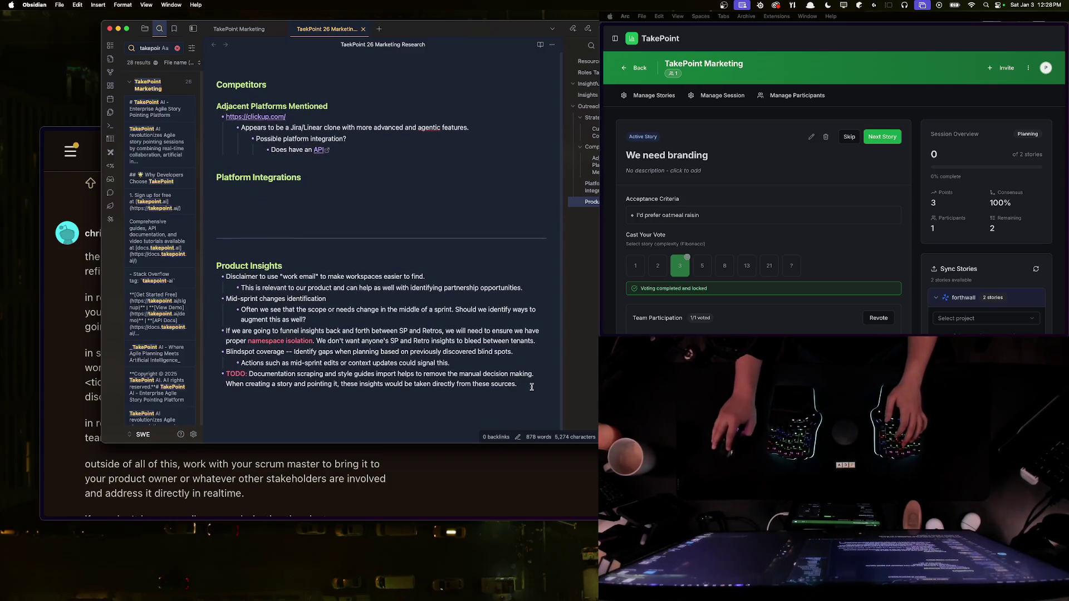
key("Return")
key("Return")
type("### Stra")
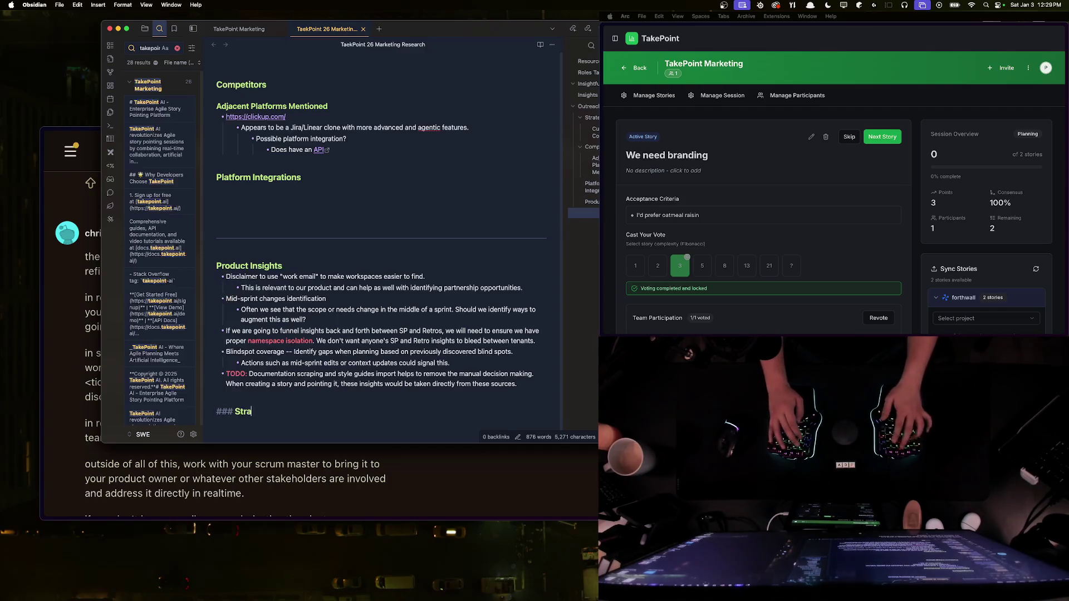
type("y Insights")
key("Return")
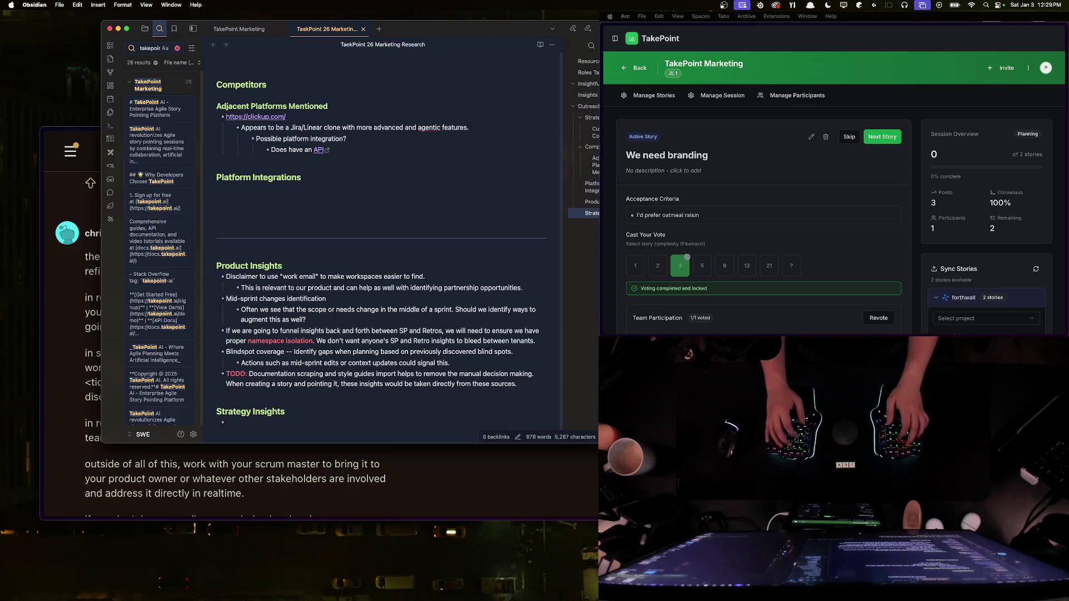
type("Wite")
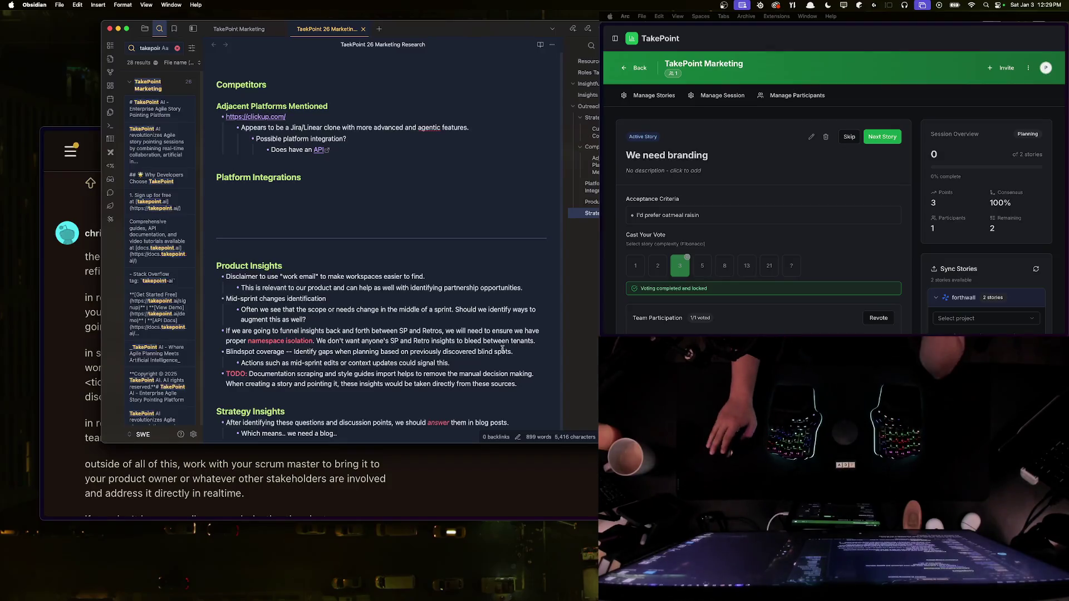
scroll(458, 339, "up", 8)
scroll(458, 339, "down", 7)
scroll(458, 339, "down", 4)
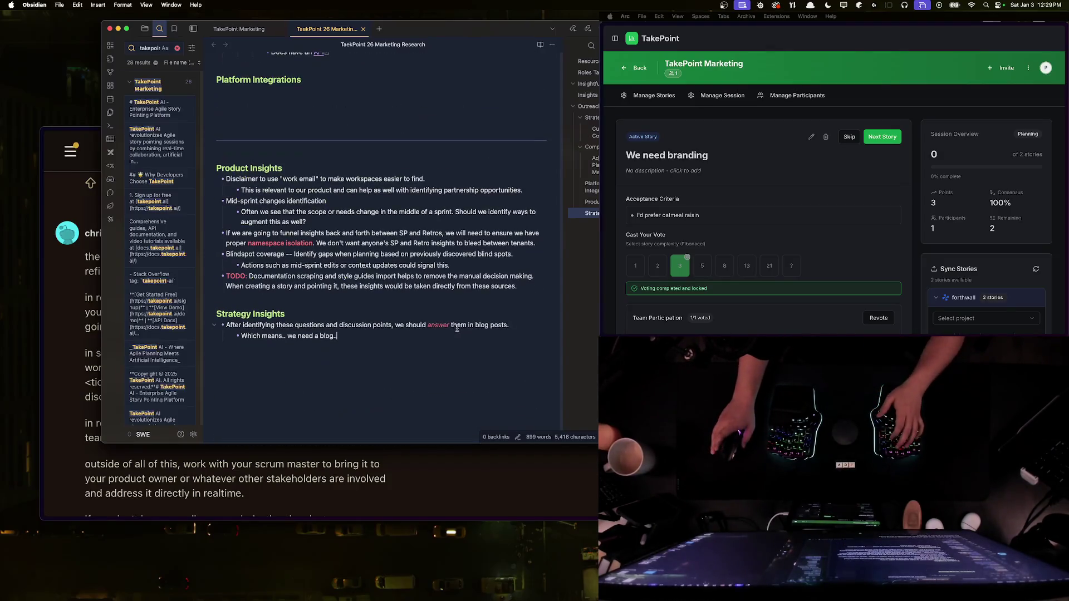
type(". Quest")
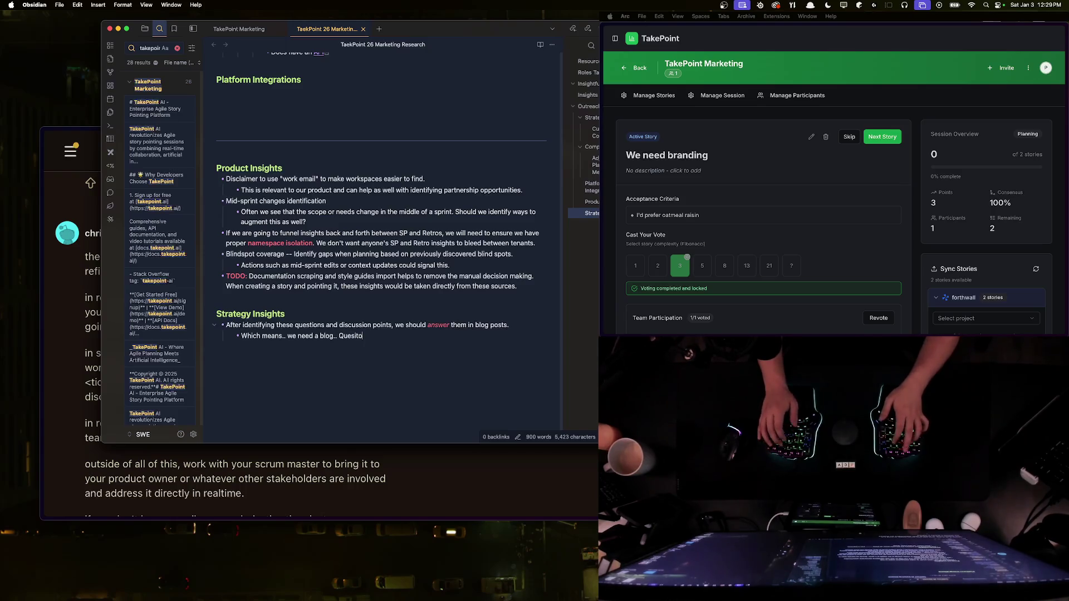
type("ion mark.")
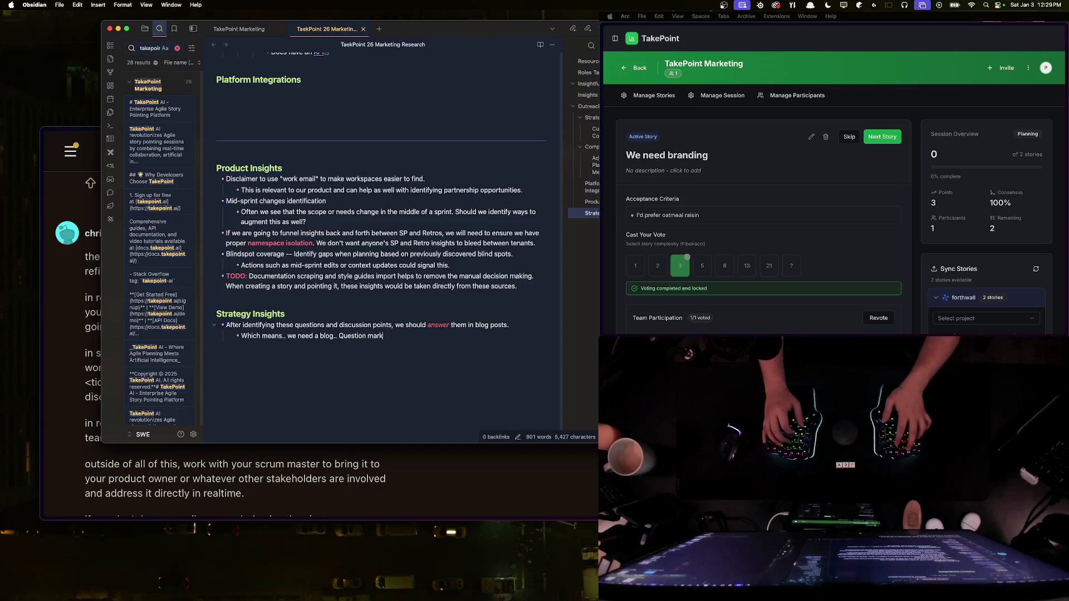
scroll(384, 239, "up", 15)
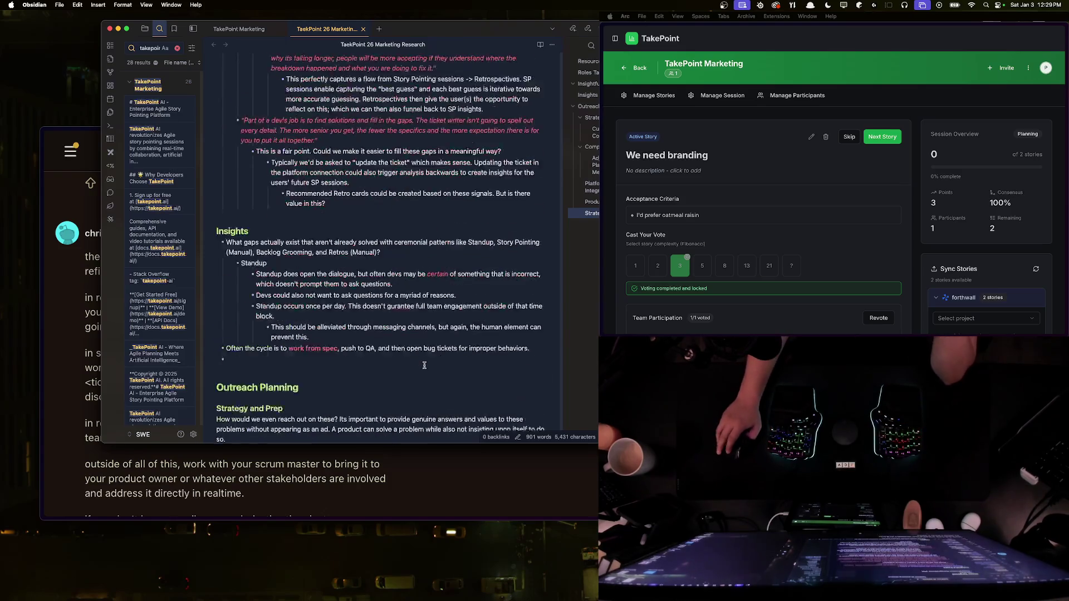
Step: Reread the Reddit comment listing refinement, standup and retrospectives, then return to the Obsidian note
left_click(104, 299)
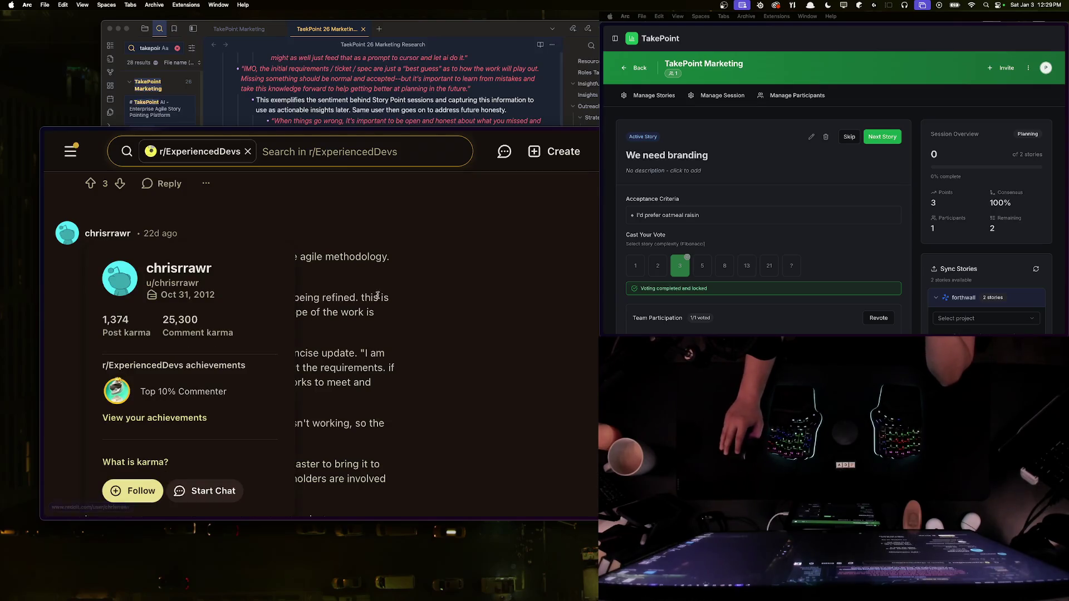
scroll(266, 388, "down", 3)
scroll(245, 383, "up", 2)
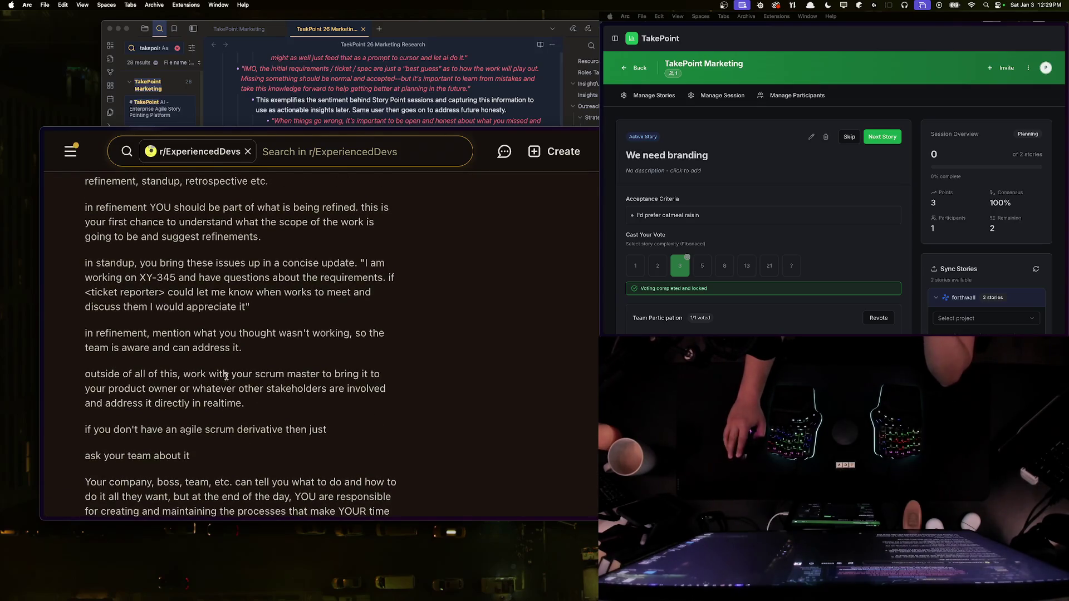
scroll(227, 377, "down", 1)
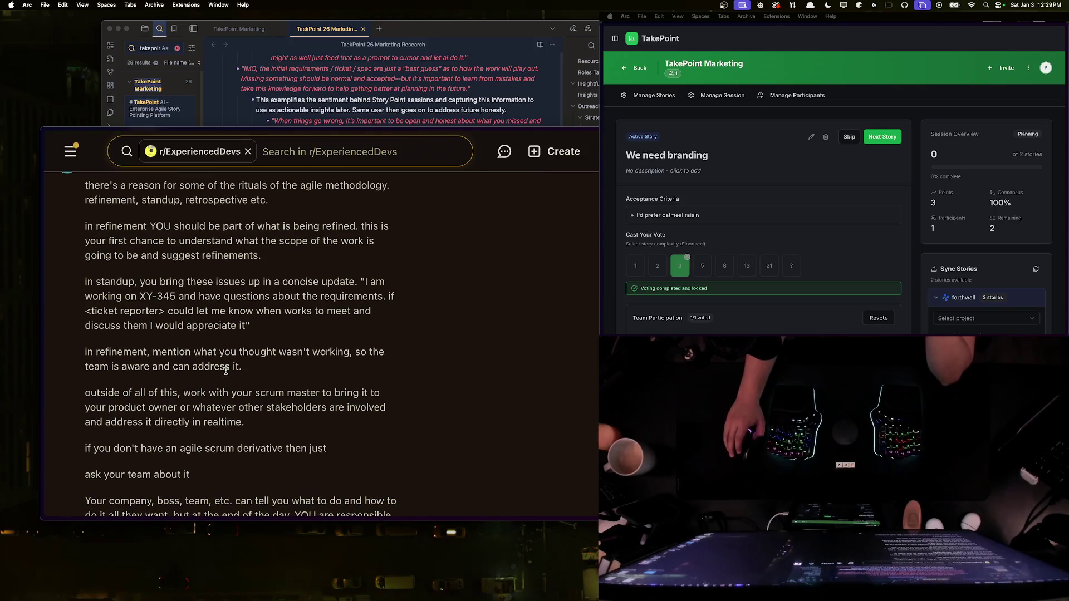
left_click_drag(266, 200, 94, 200)
double_click(95, 200)
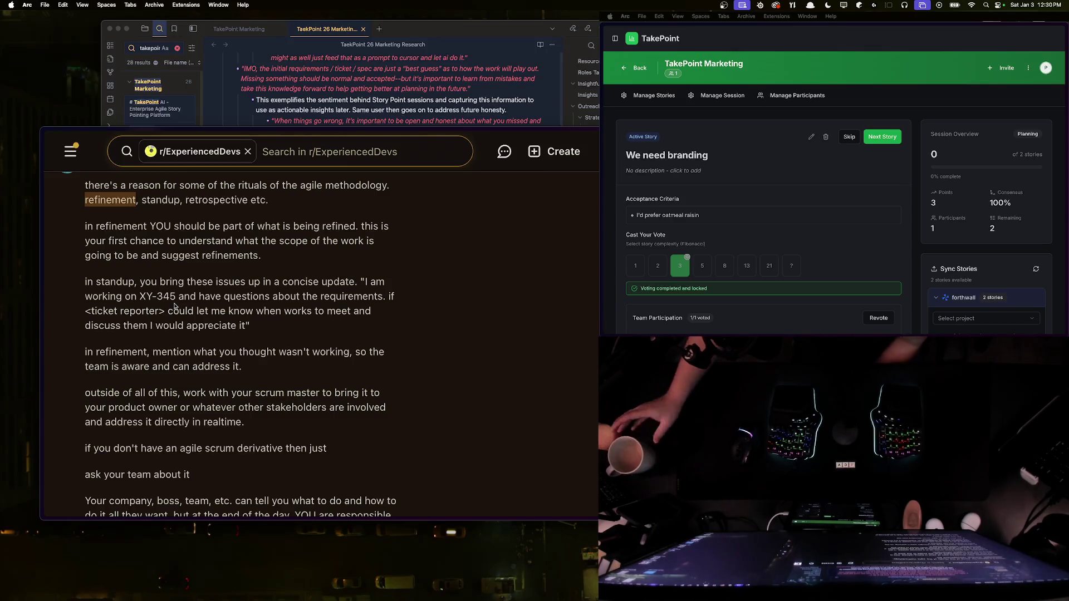
scroll(182, 396, "down", 1)
scroll(182, 396, "down", 5)
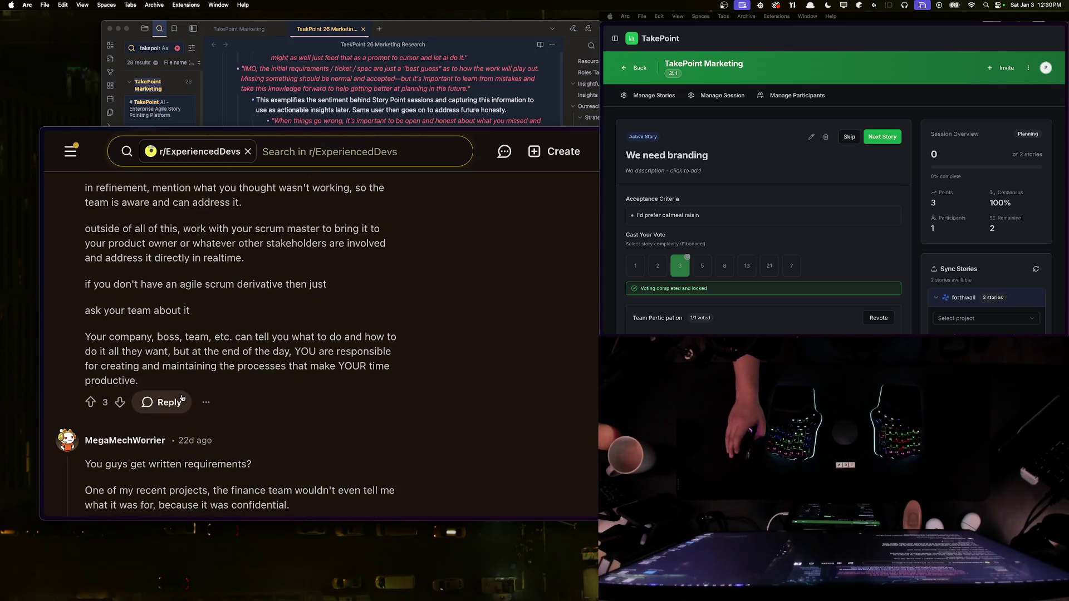
left_click(342, 107)
scroll(341, 107, "down", 15)
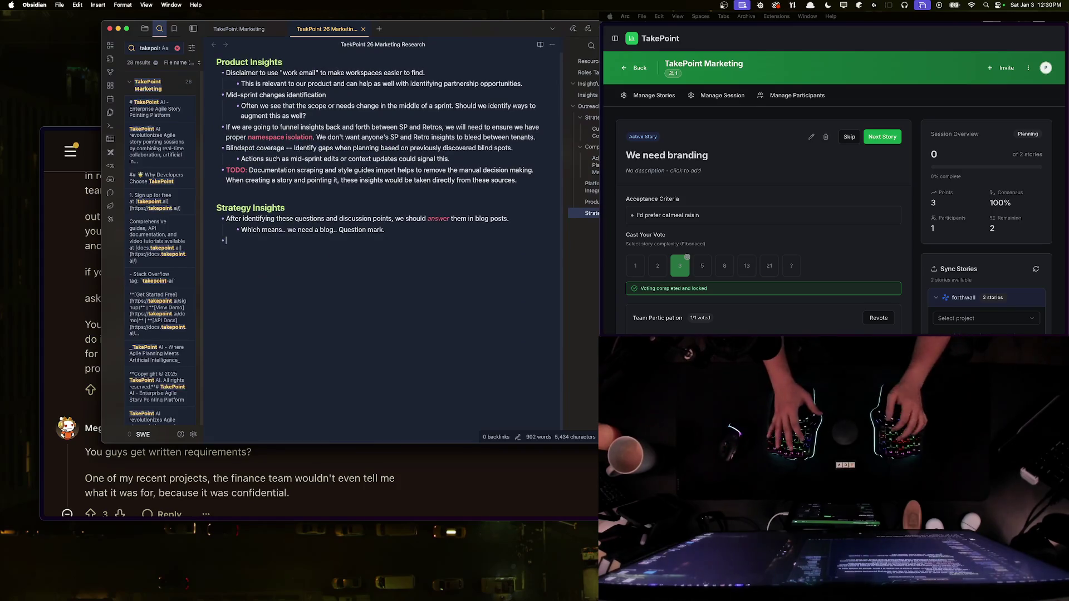
Step: Add a '### Case Study Interviews' sub-heading beneath Outreach Planning
scroll(321, 251, "up", 15)
scroll(322, 251, "down", 10)
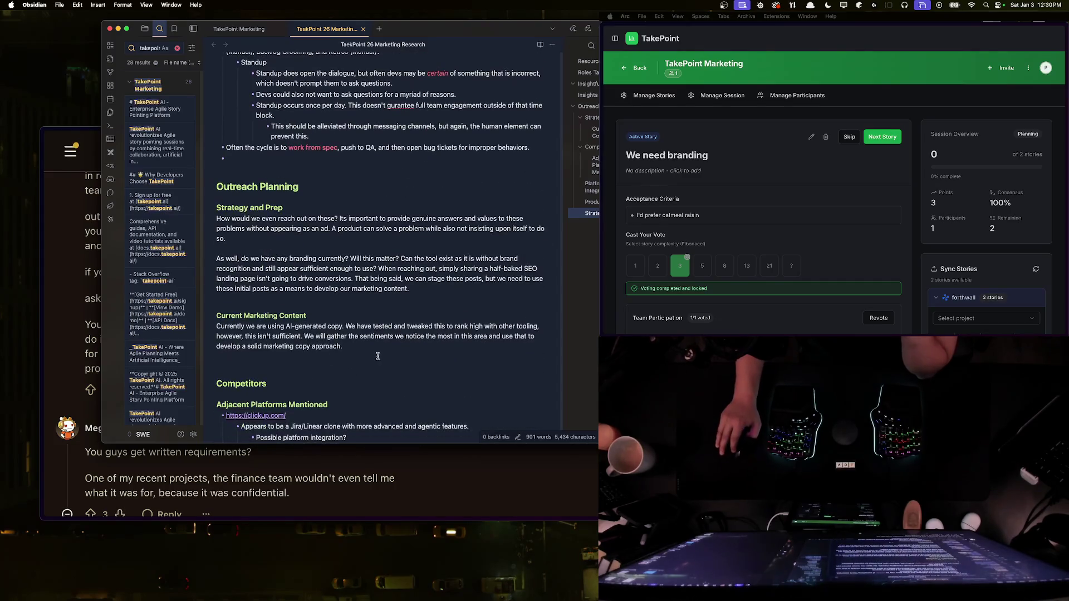
left_click(268, 258)
key("Up")
key("Up")
key("Up")
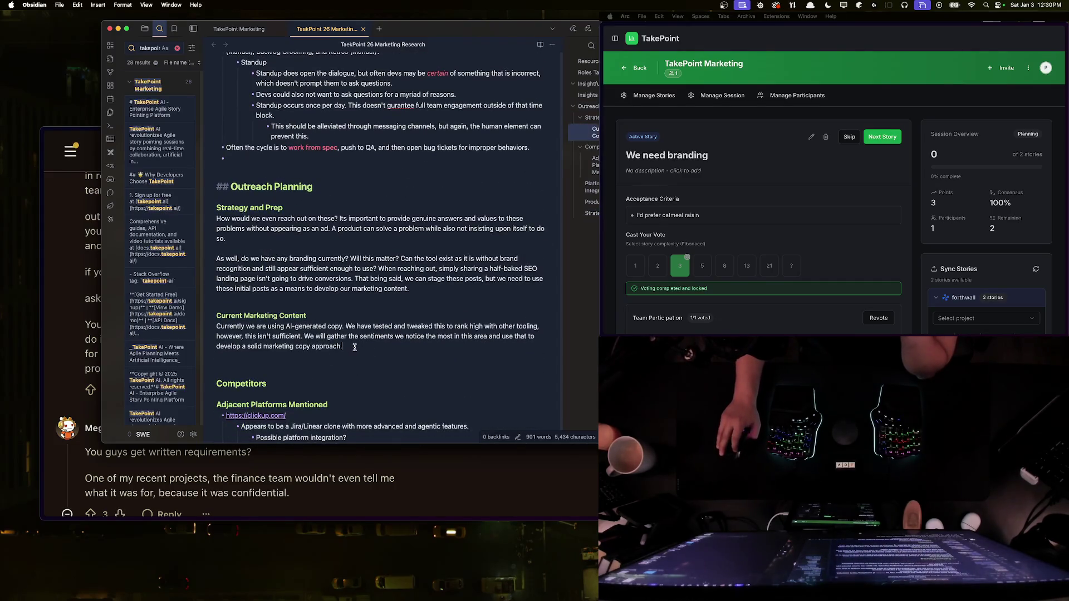
key("Return")
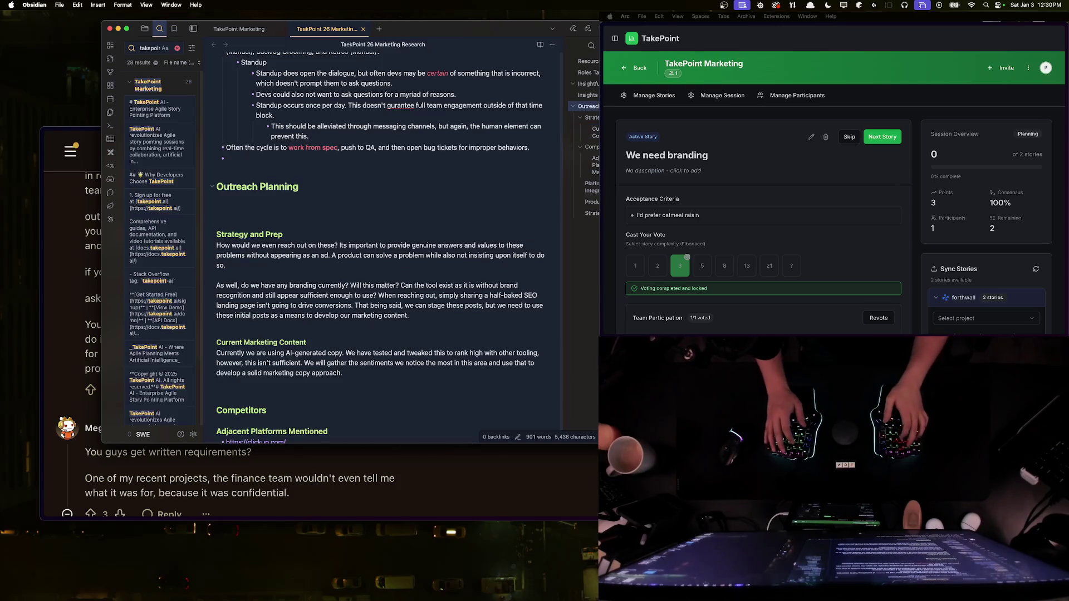
type("###")
left_click(312, 187)
left_click(344, 206)
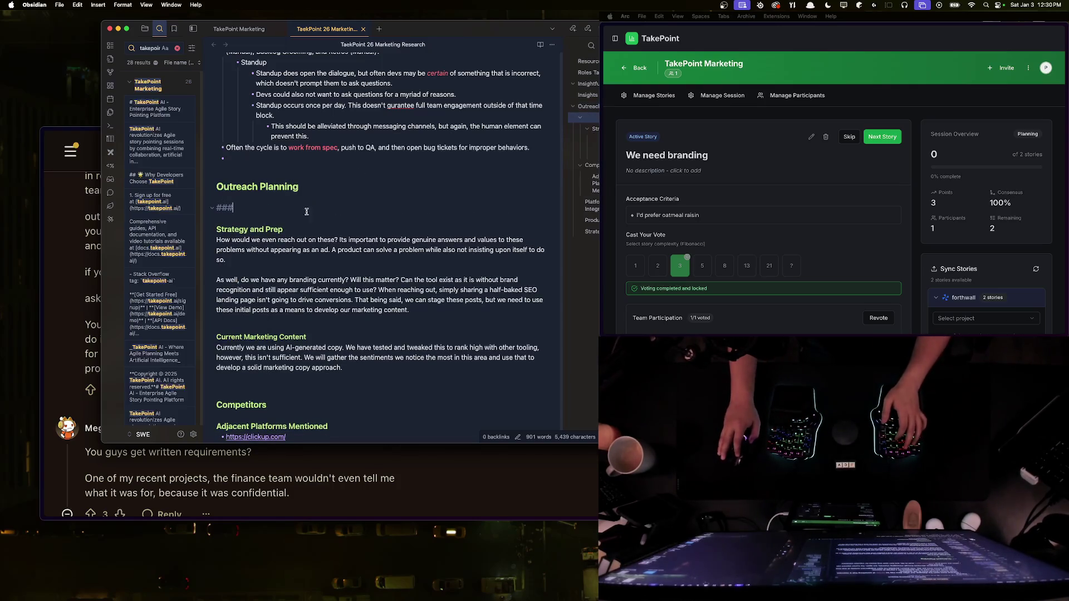
type(" Case Study Int")
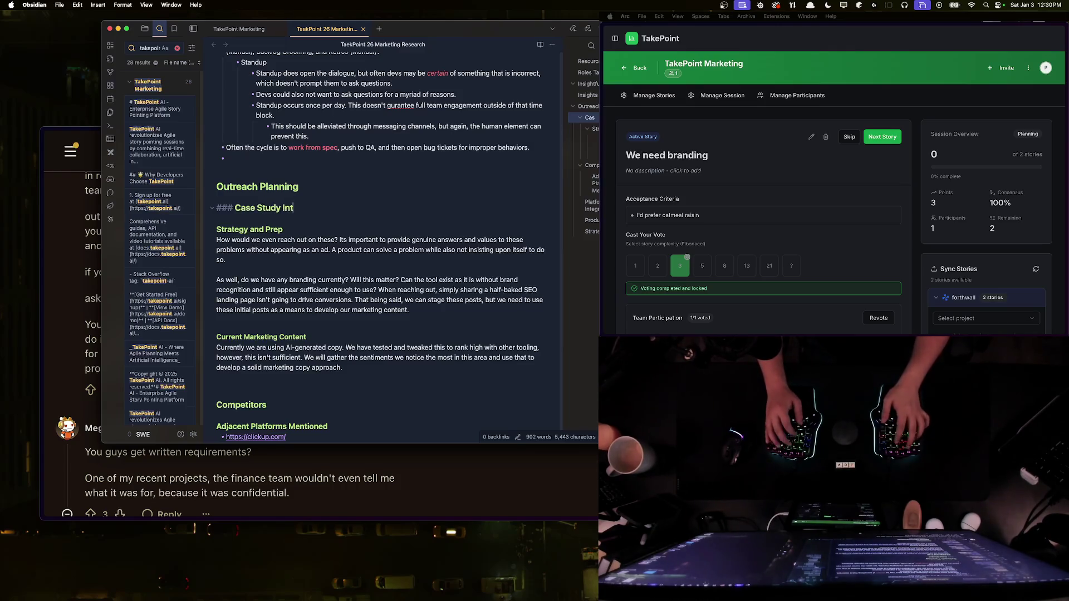
type("erviews")
key("Return")
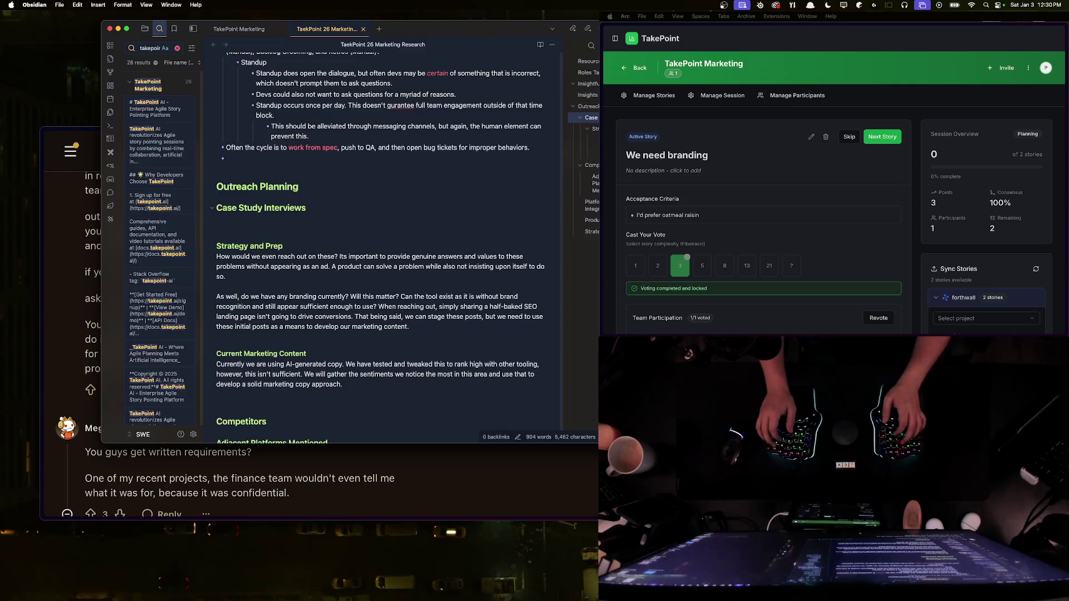
Step: Write two paragraphs saying more interviews are needed and PMs, not only devs, will run them
type("We need to schedule more cas")
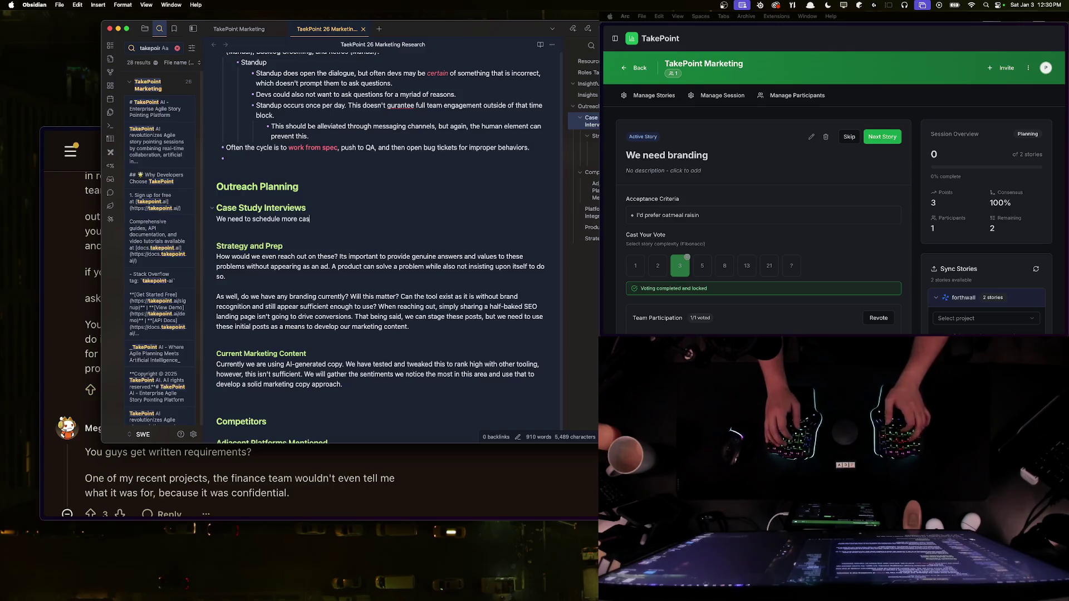
type("e study interviews to get in")
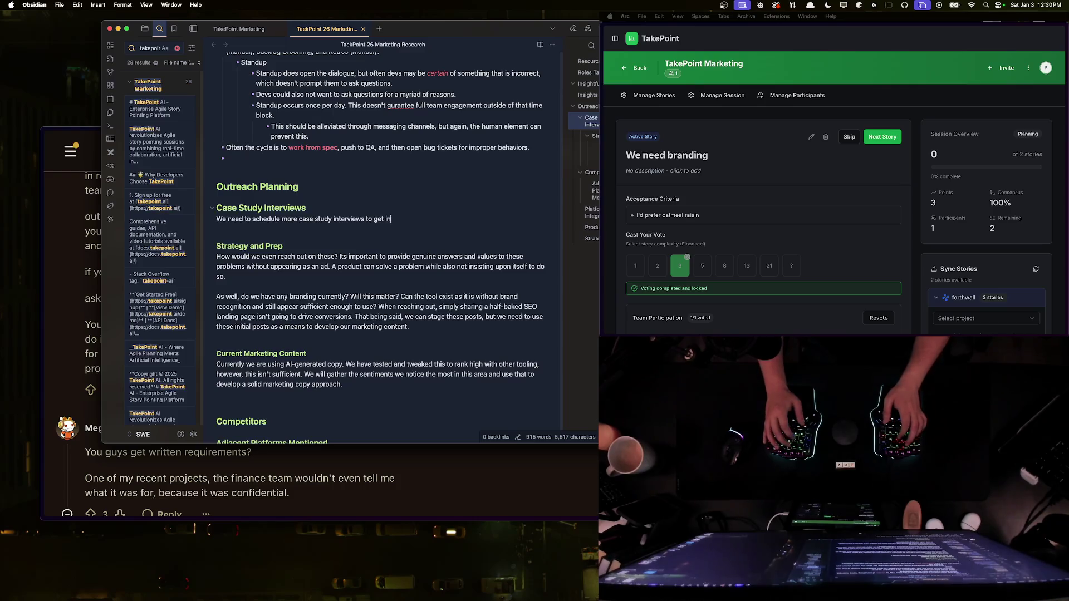
type("w the")
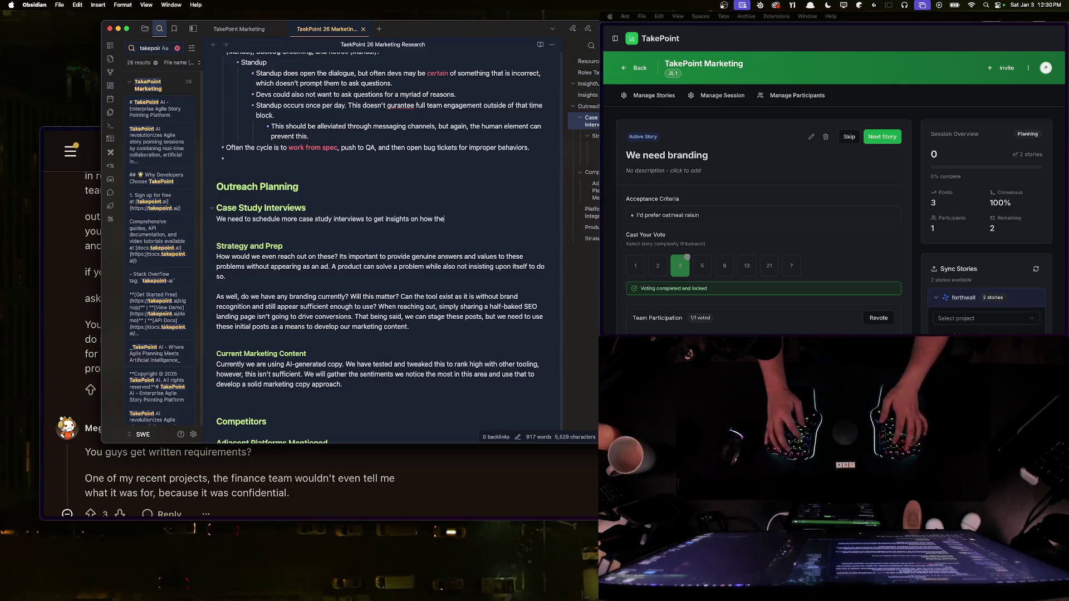
type(" p act")
type("e used.")
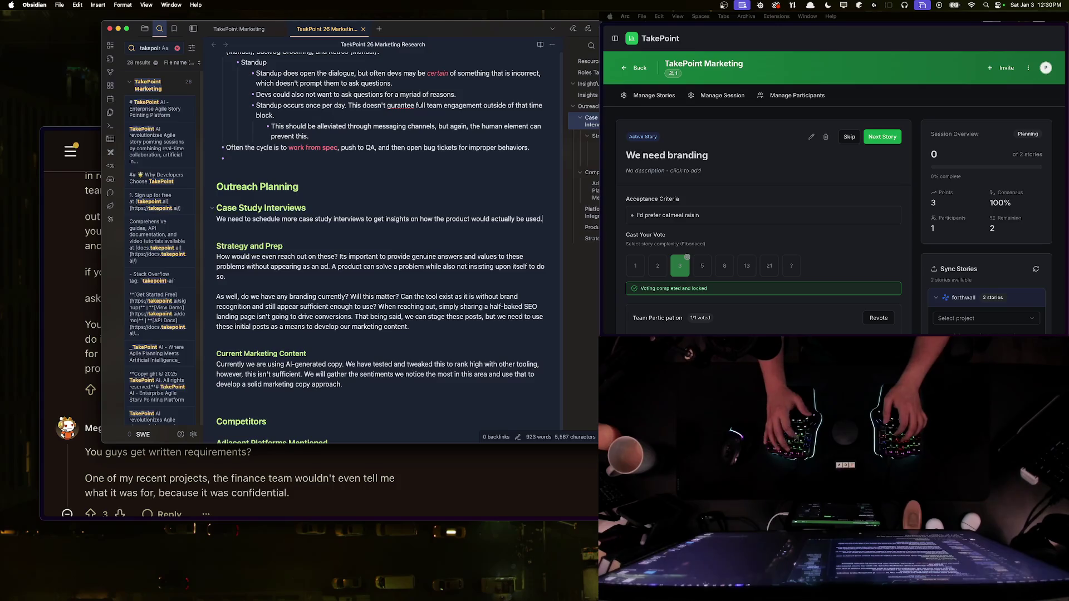
key("Return")
key("Return")
type("Currently we target ")
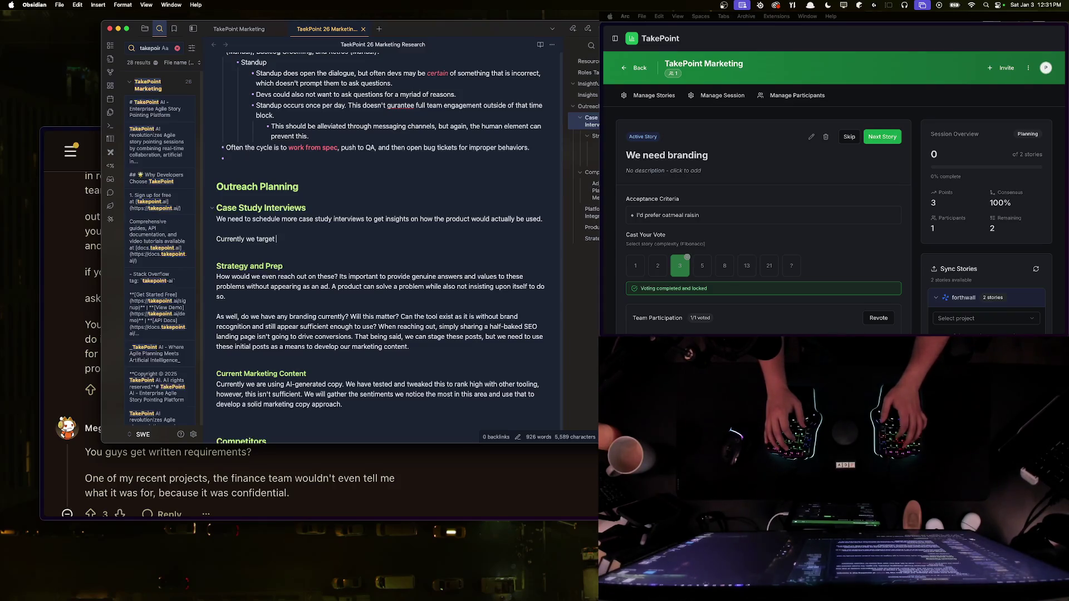
type("**devs**")
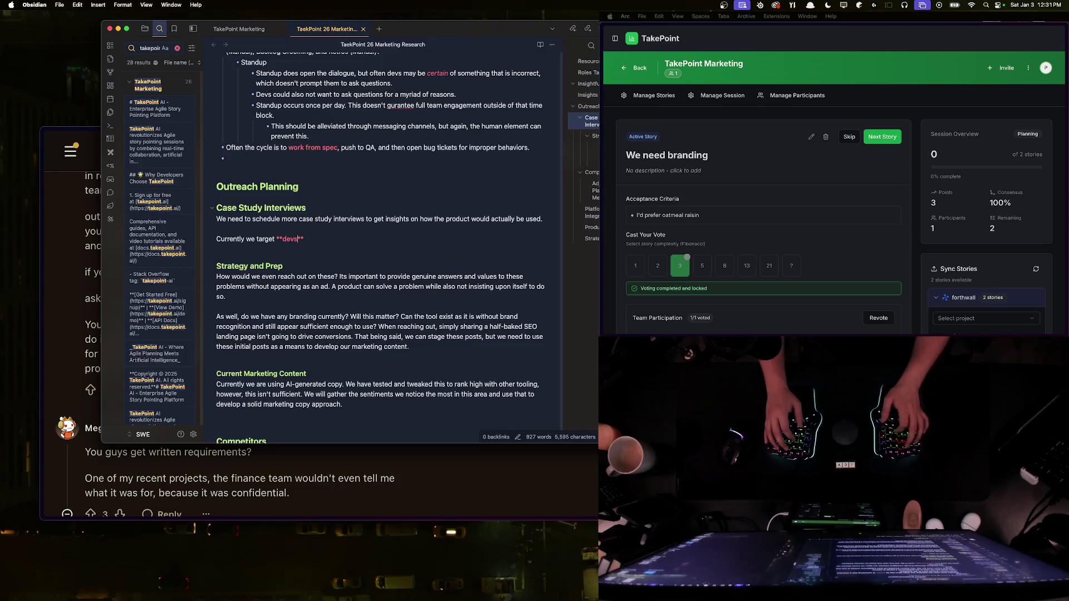
type(" as the ")
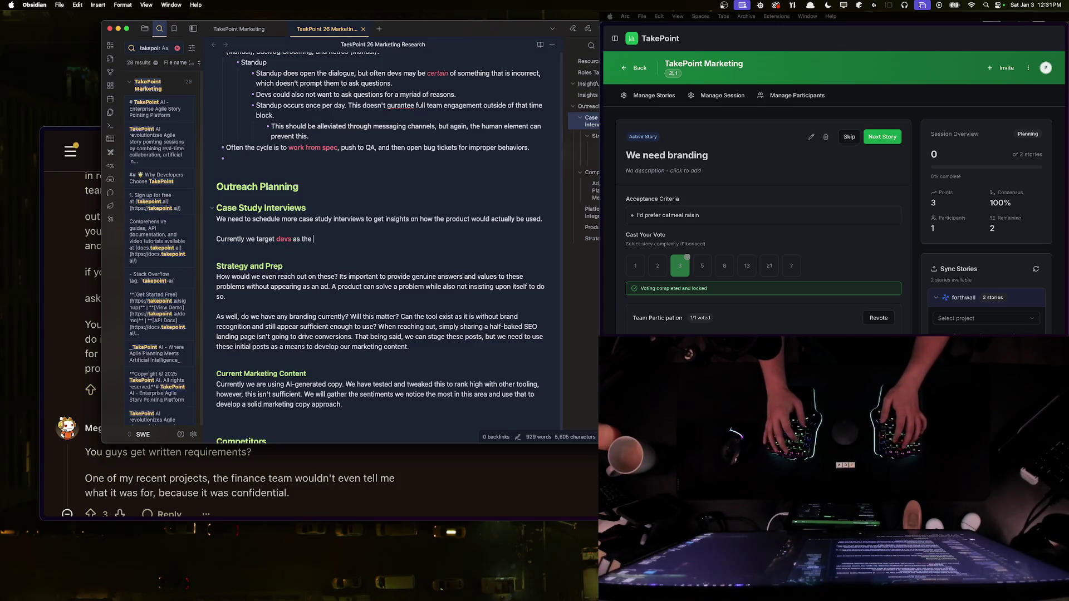
type("target")
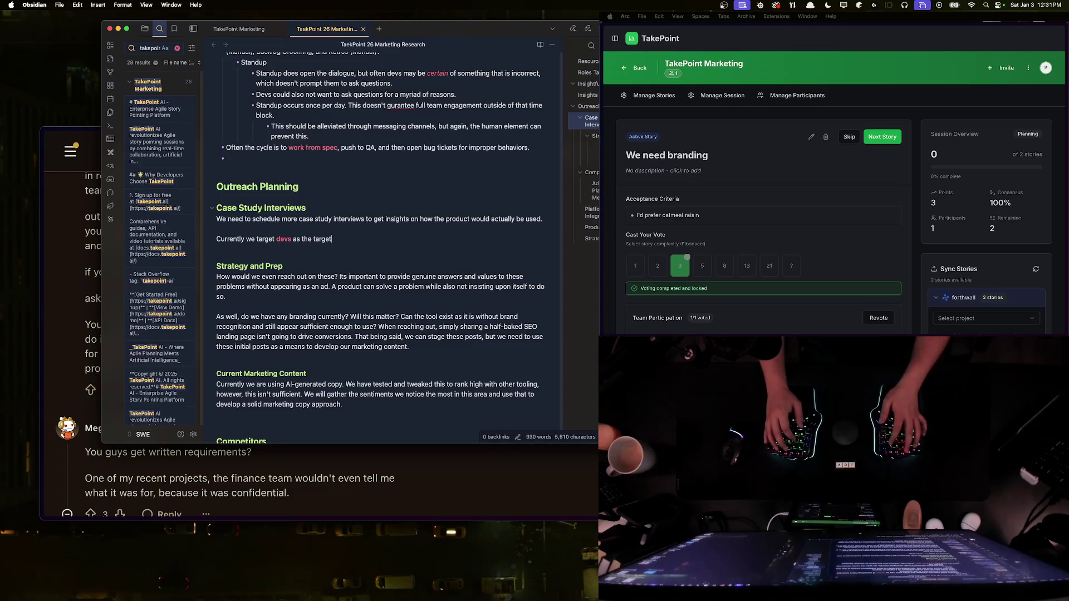
type(" audience, but ")
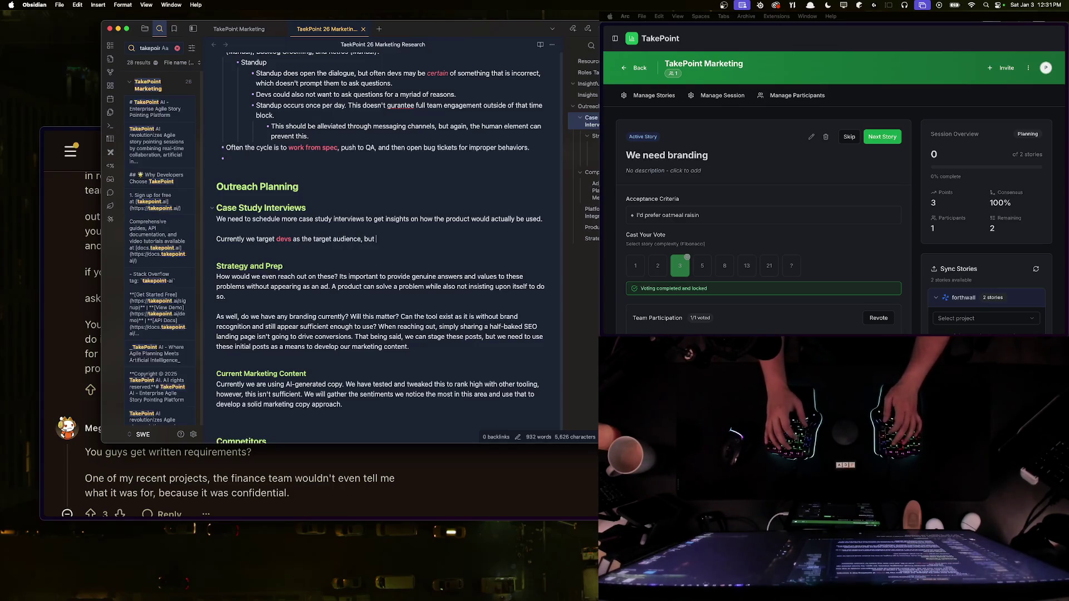
type("thisimmensely limited considering in most agi")
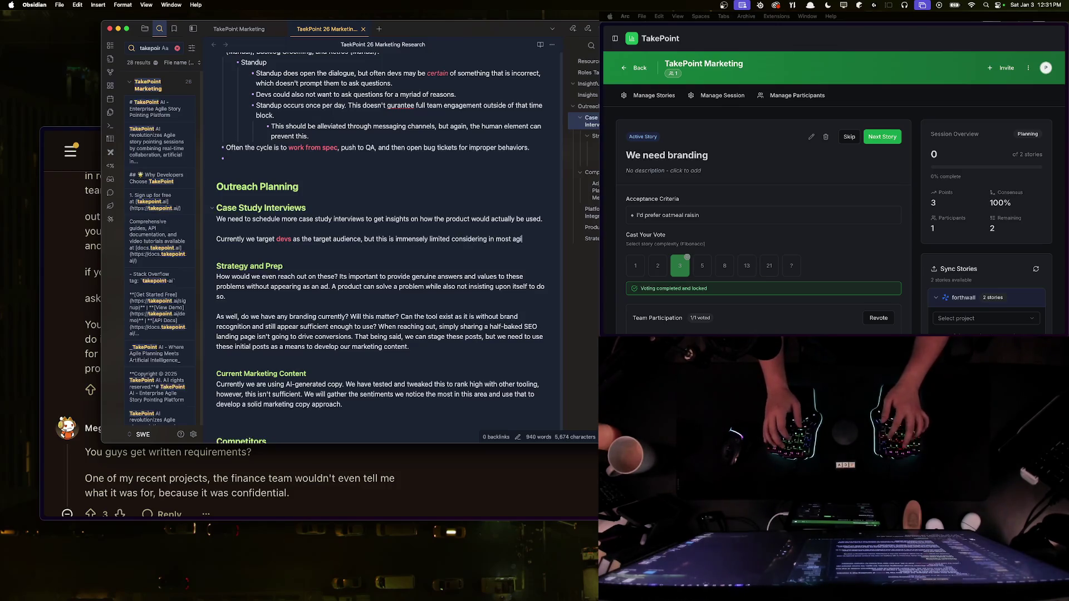
type("le paradigms the")
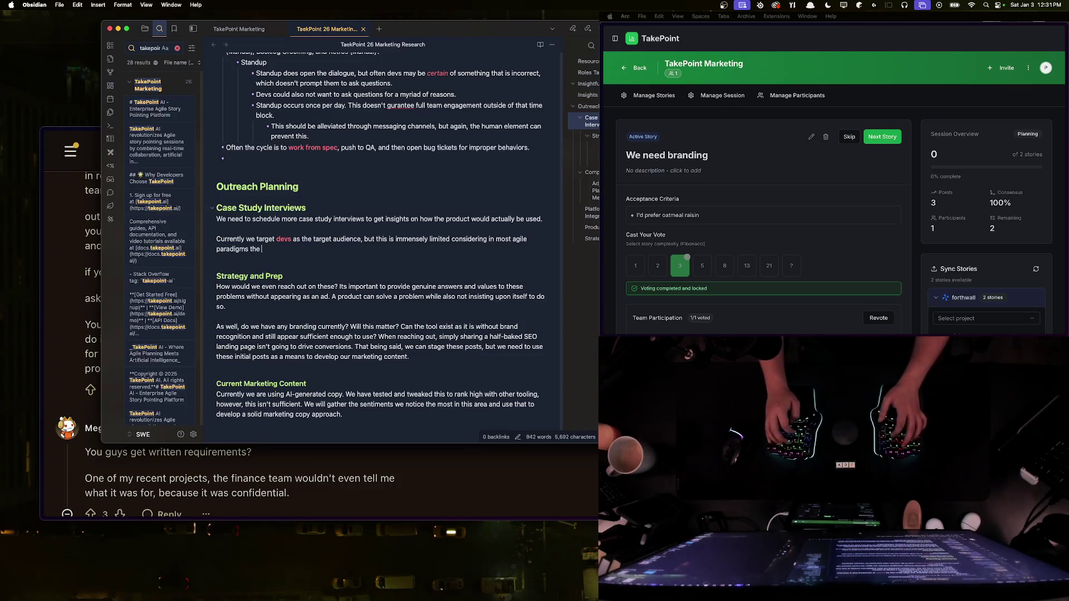
type(" **PM**")
type(" w")
type(" conducting these s")
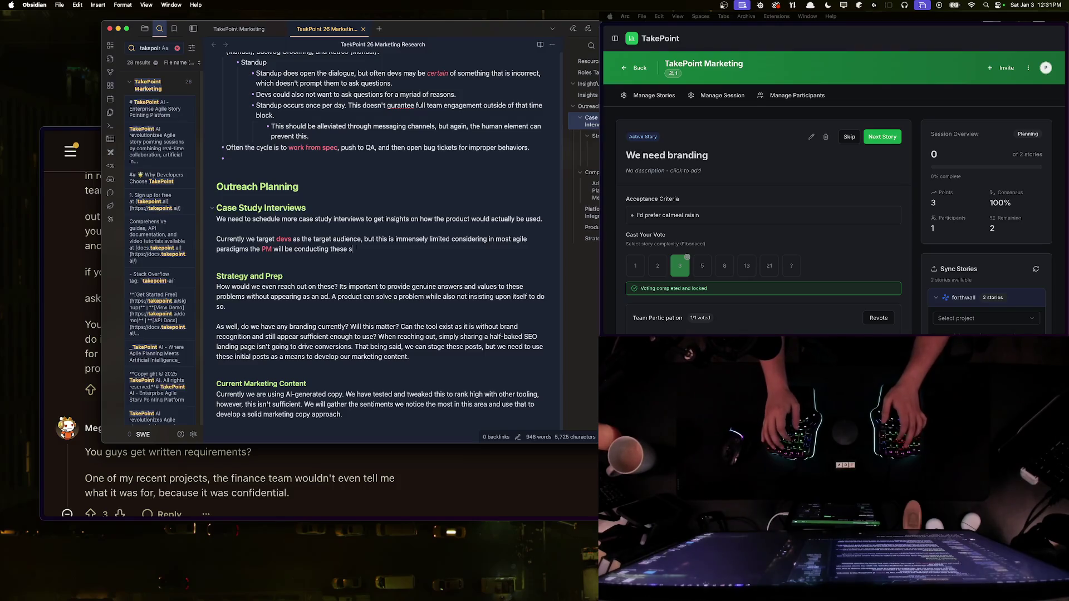
key("Return")
key("Return")
type("####")
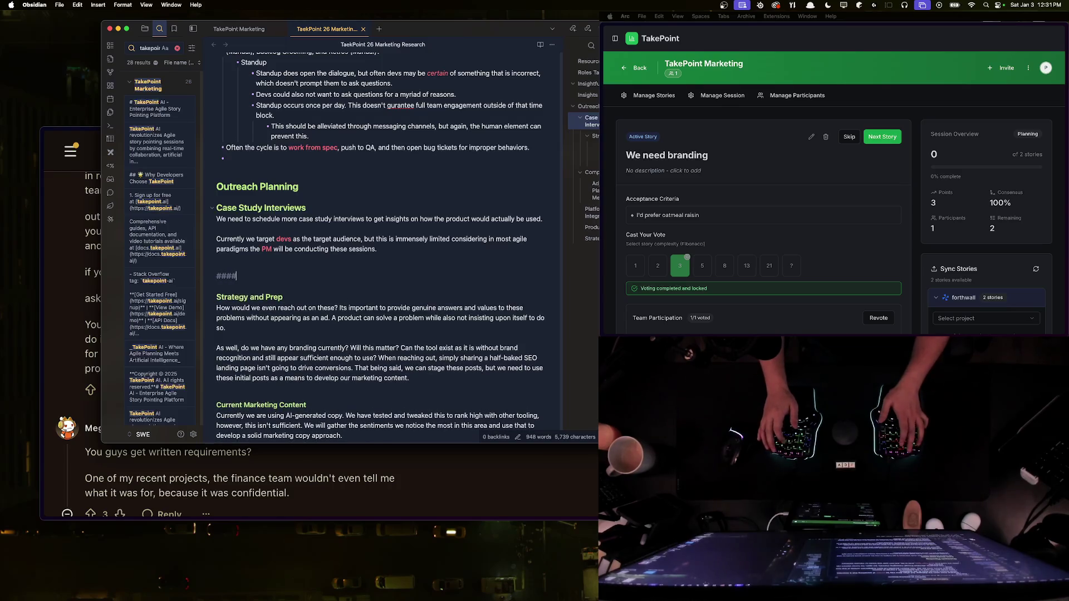
key("BackSpace")
key("BackSpace")
key("BackSpace")
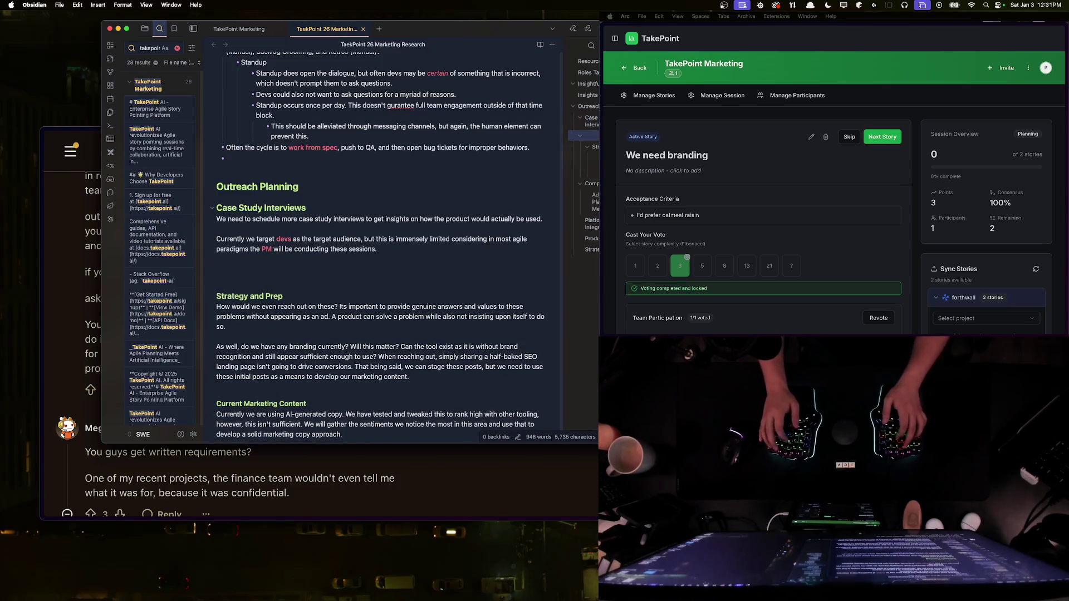
type("#### Pos")
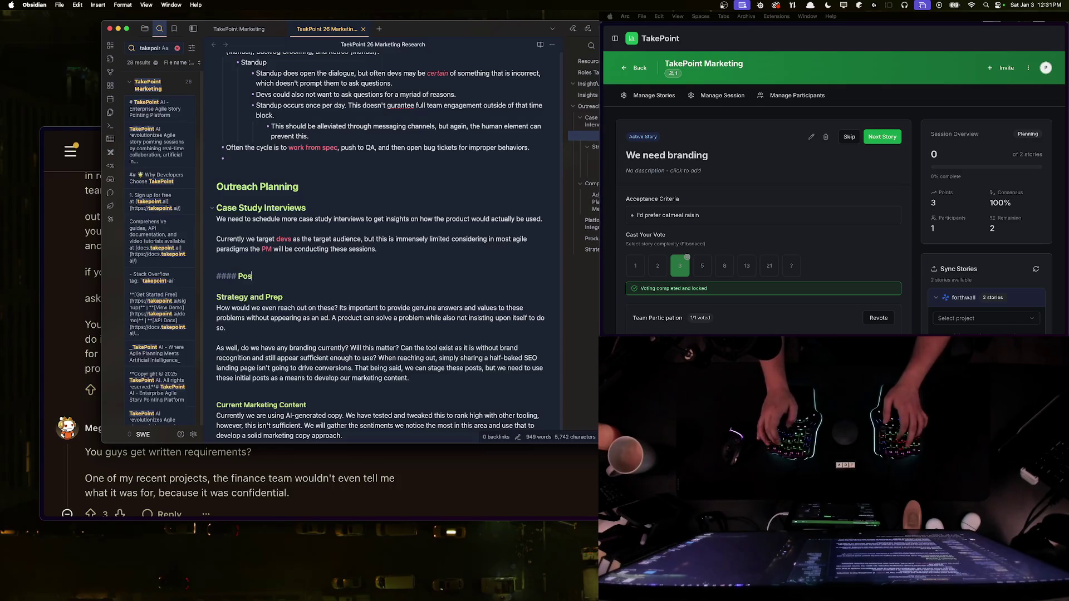
key("BackSpace")
key("BackSpace")
key("BackSpace")
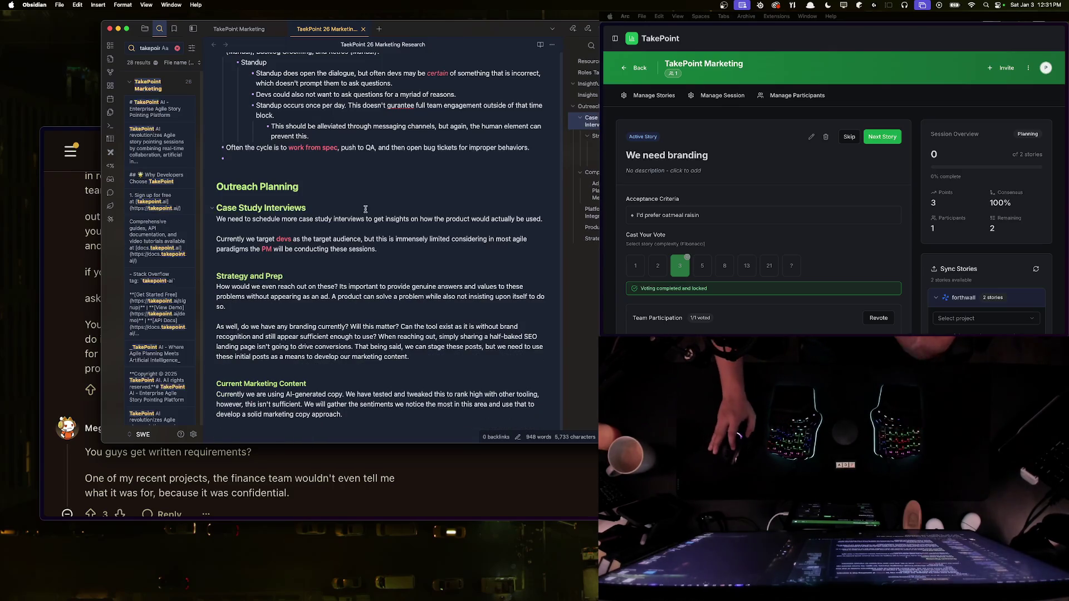
left_click(411, 253)
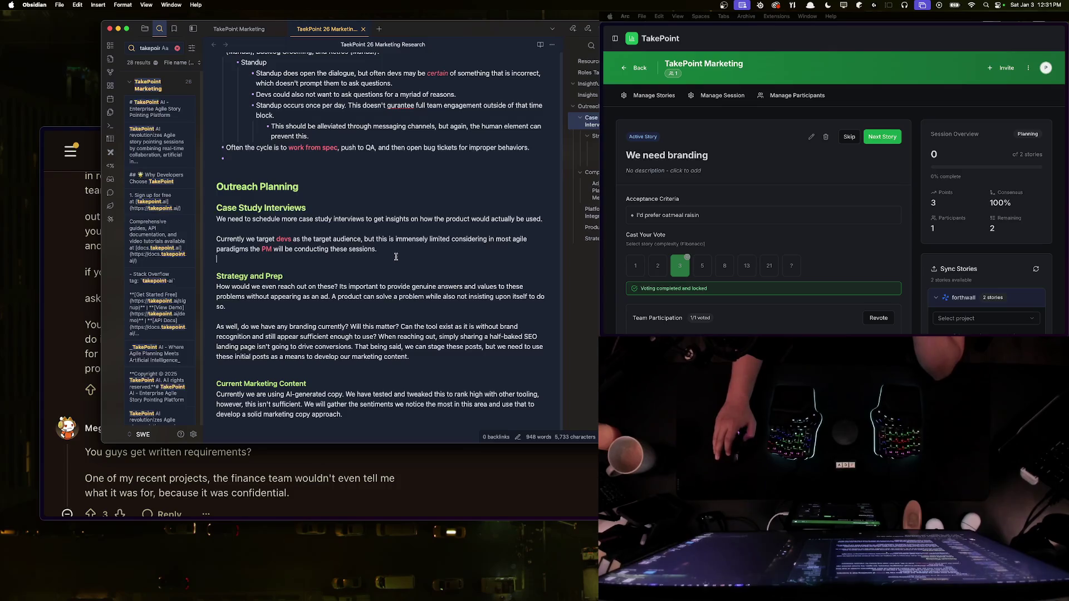
key("Return")
key("Return")
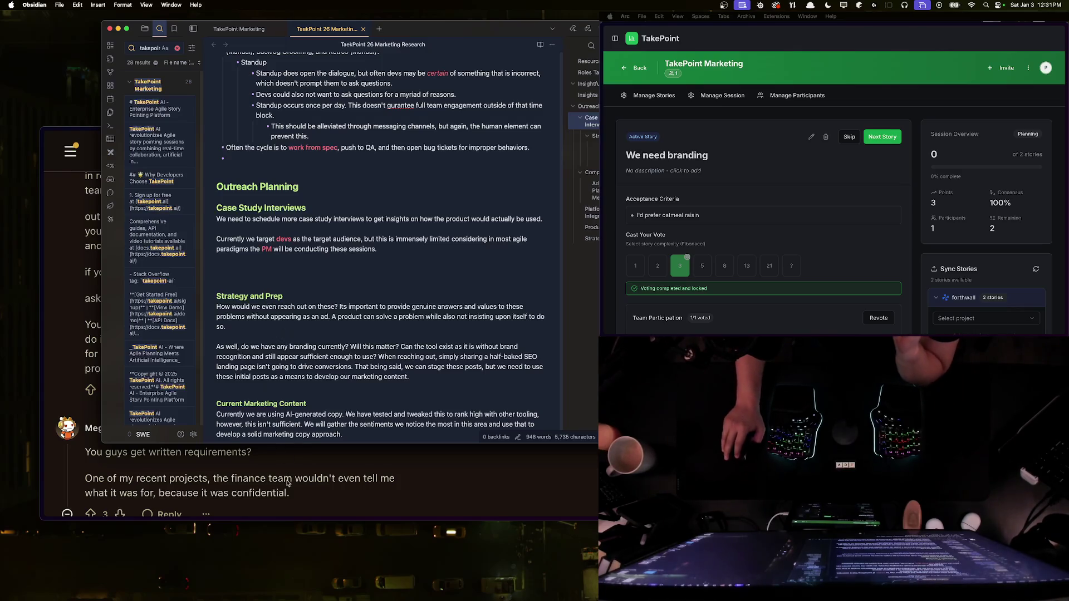
key("super+Tab")
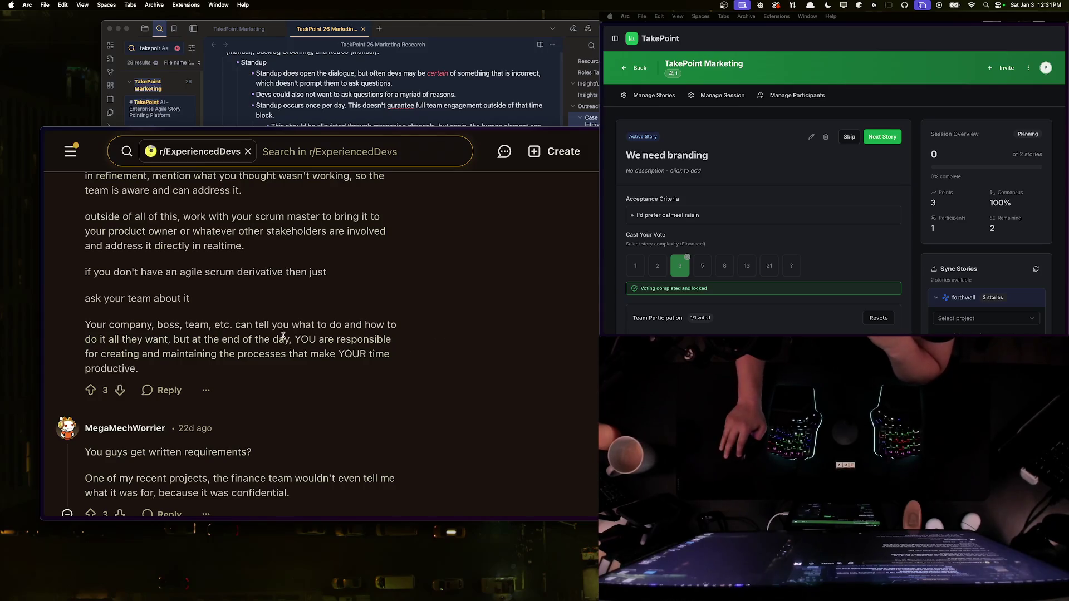
scroll(259, 325, "down", 4)
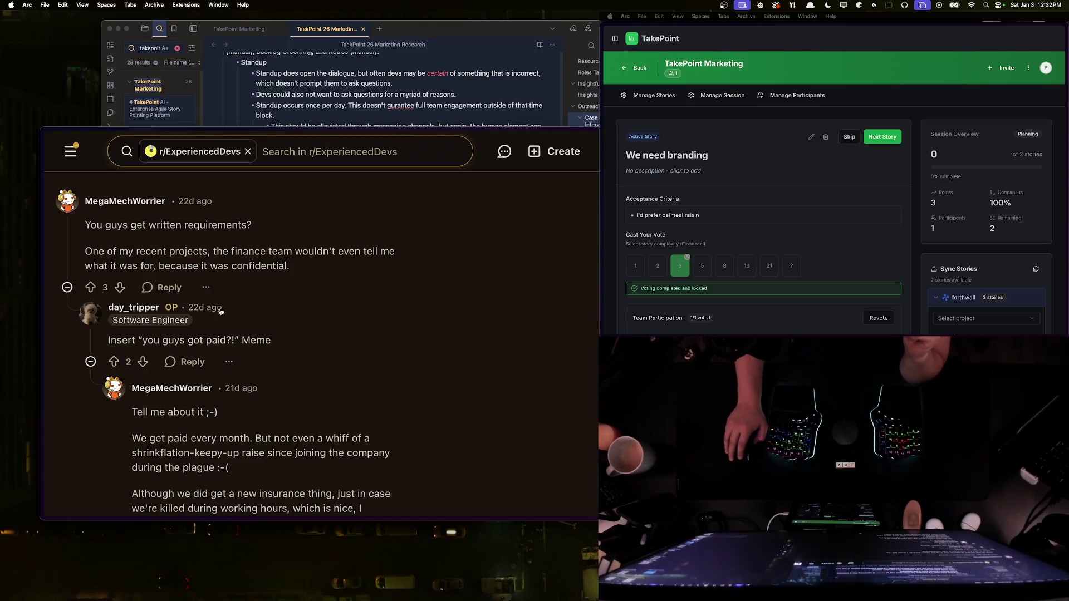
triple_click(204, 252)
left_click(280, 252)
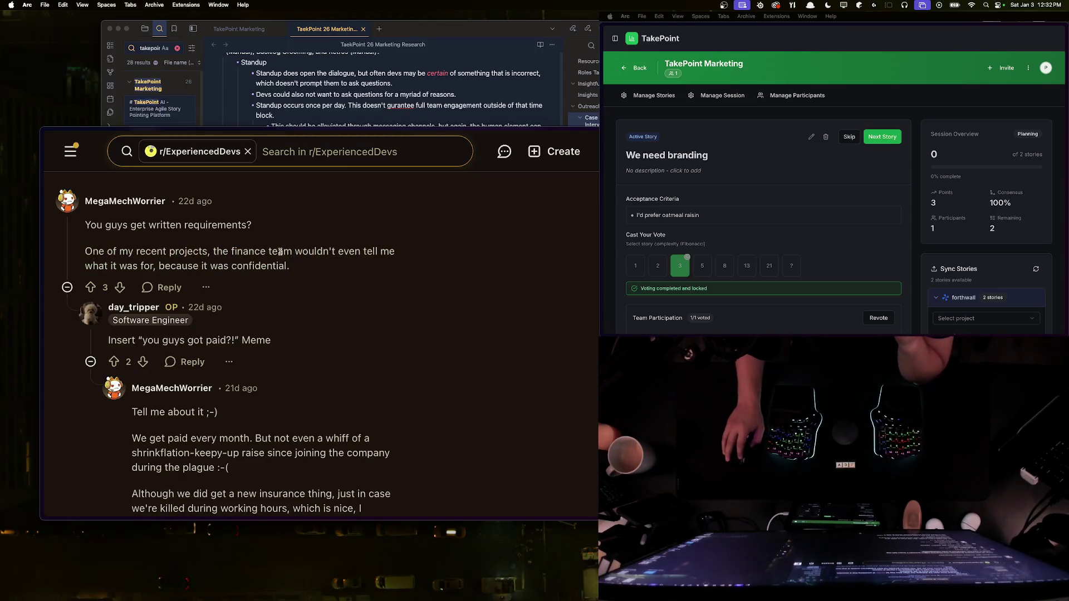
triple_click(204, 223)
triple_click(200, 252)
triple_click(201, 227)
left_click(212, 262)
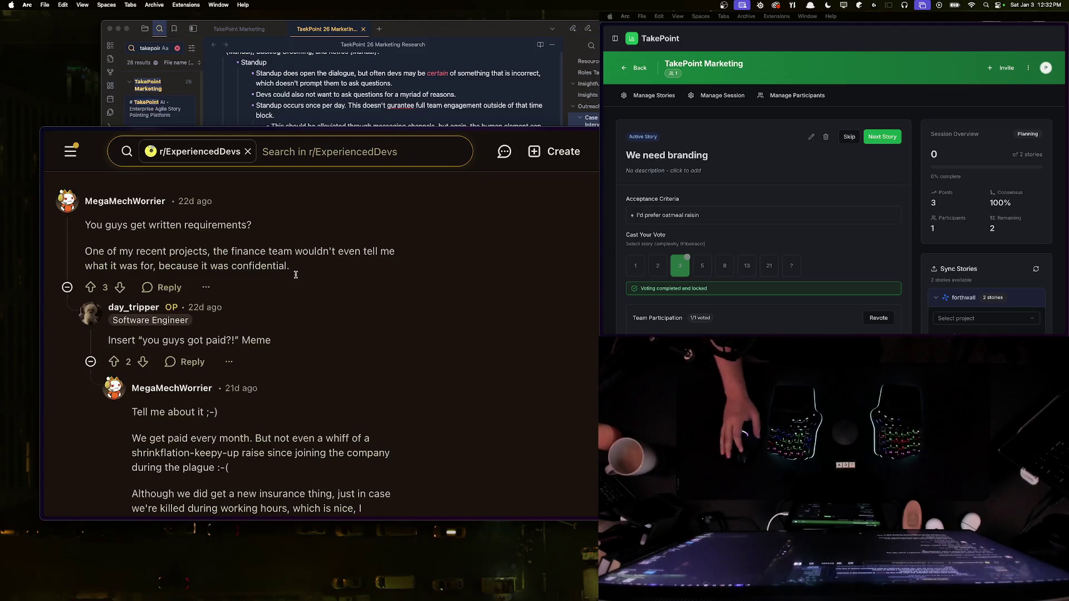
scroll(304, 350, "down", 5)
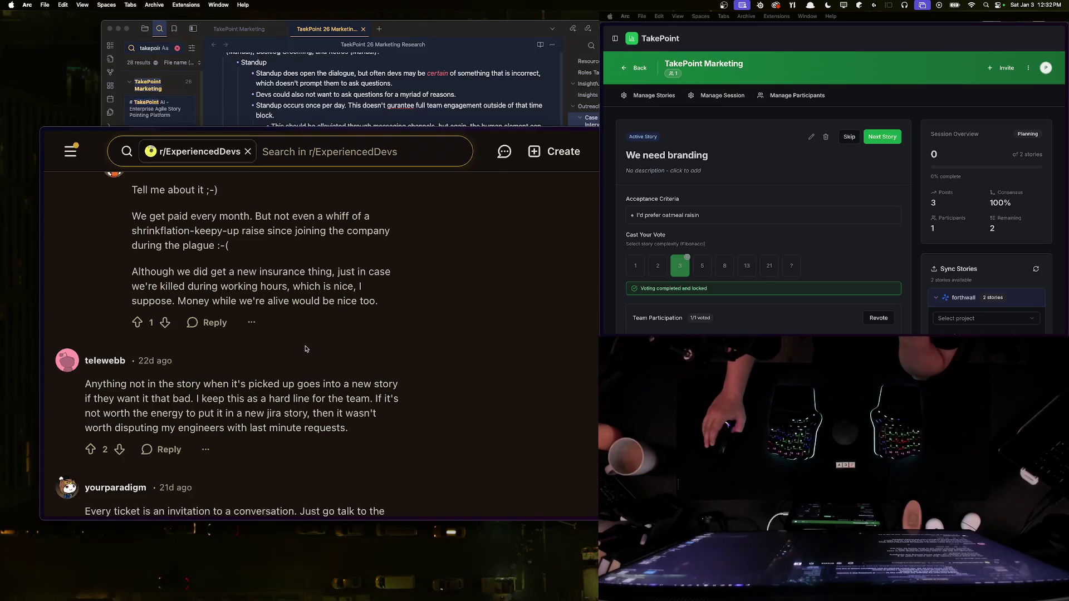
scroll(304, 351, "down", 2)
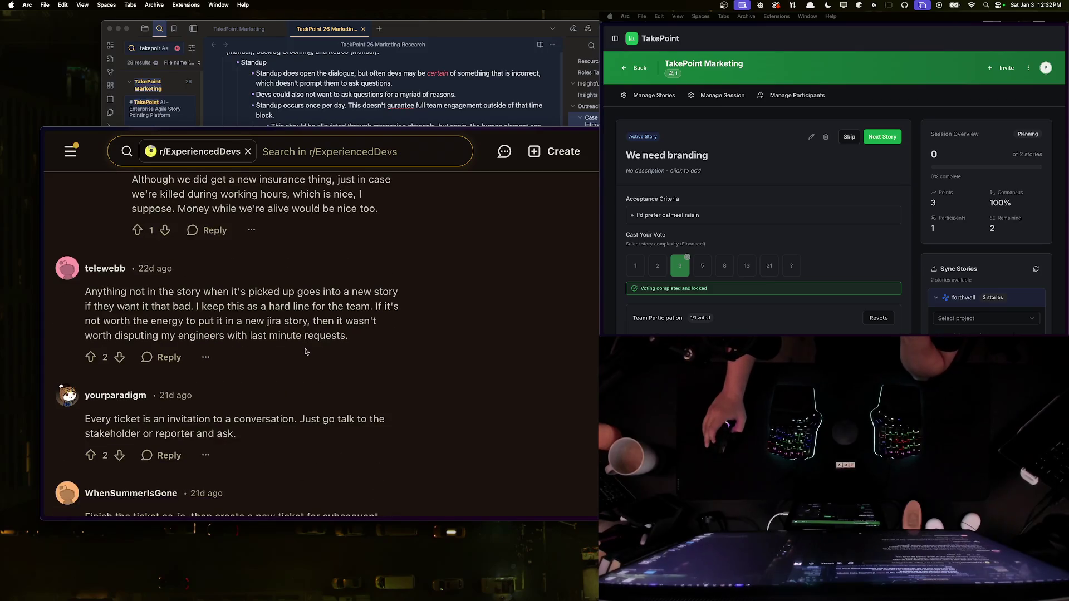
triple_click(241, 331)
left_click(238, 320)
scroll(256, 332, "up", 2)
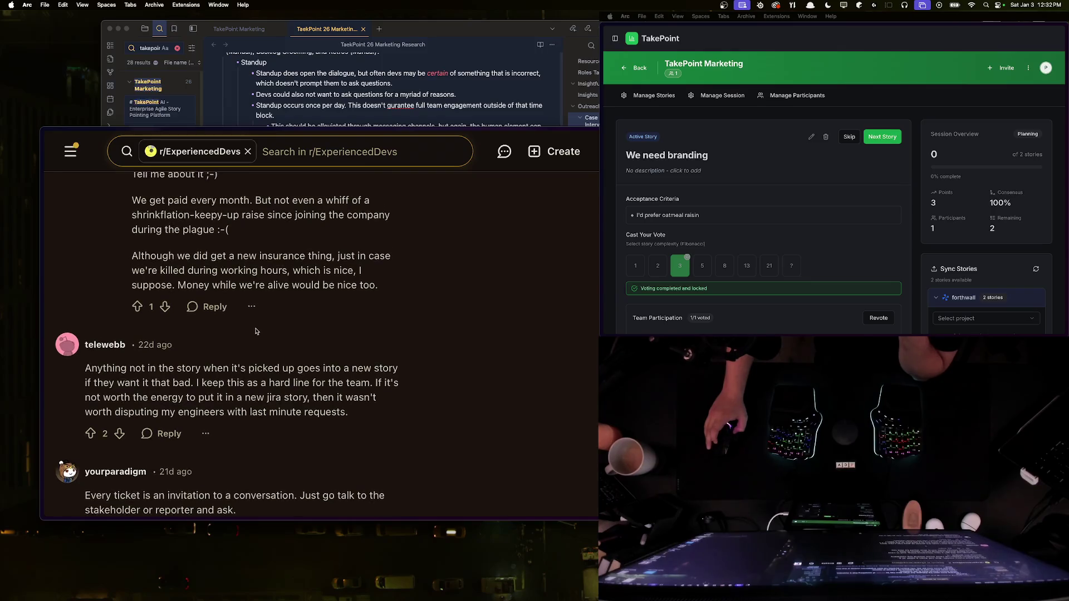
scroll(255, 331, "up", 2)
triple_click(261, 296)
triple_click(266, 332)
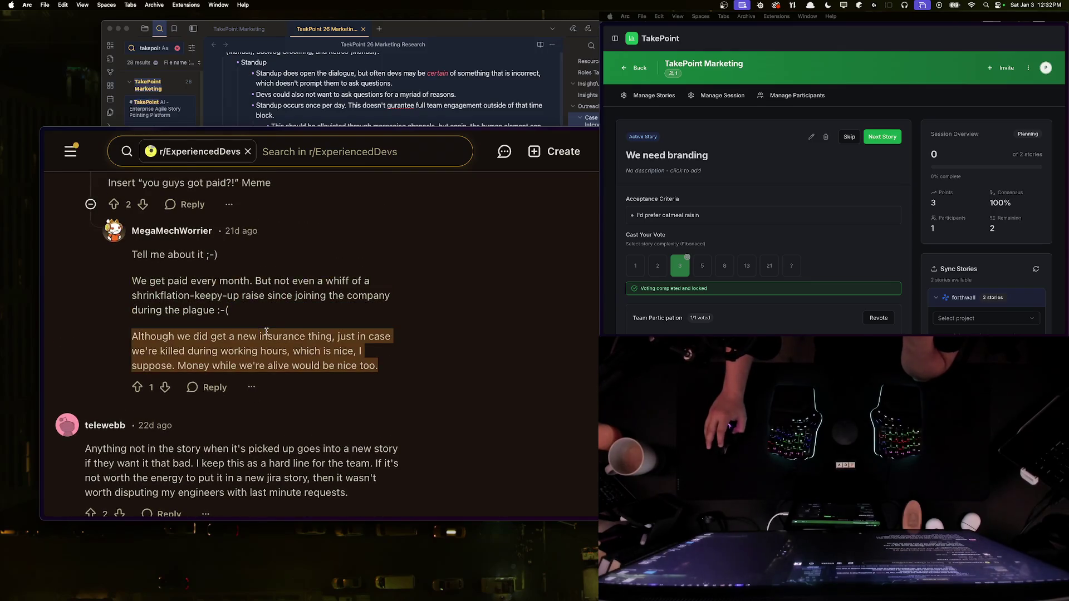
triple_click(231, 296)
double_click(282, 336)
triple_click(282, 335)
left_click(289, 361)
scroll(230, 262, "down", 5)
triple_click(231, 260)
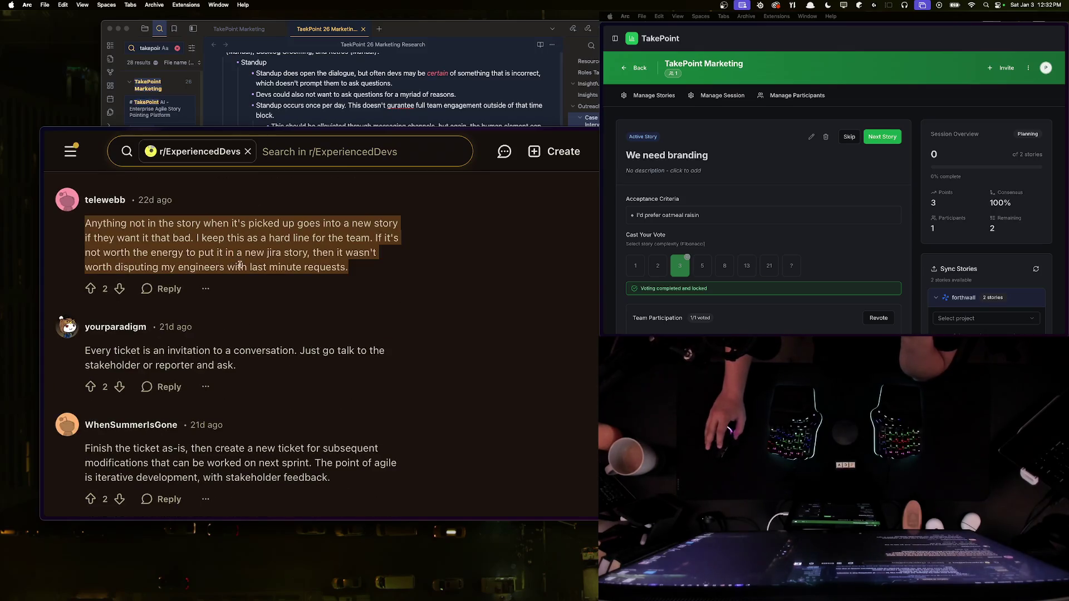
double_click(286, 345)
triple_click(287, 349)
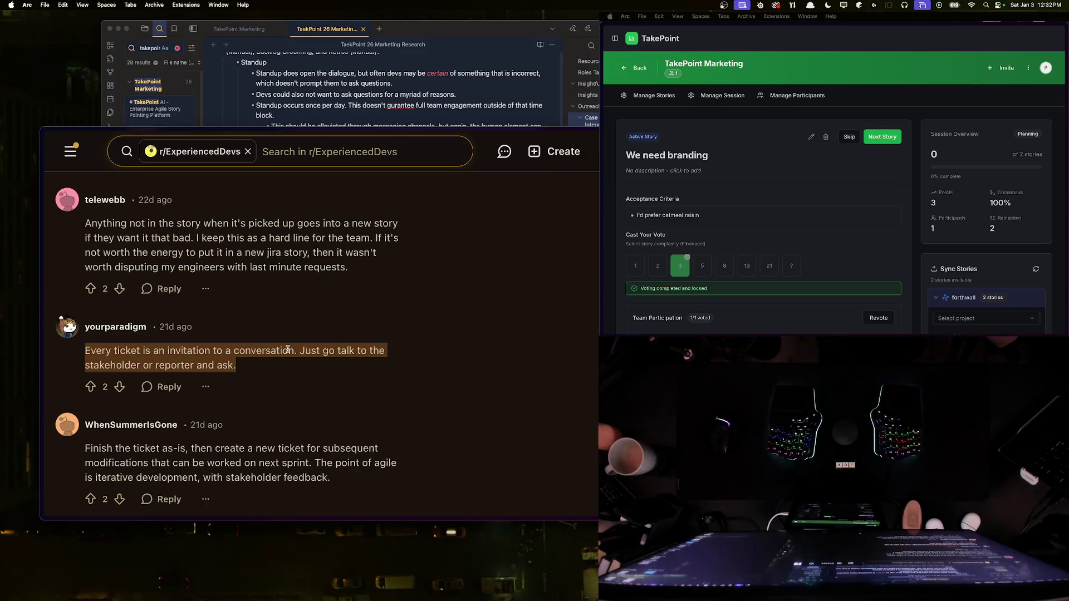
left_click(217, 451)
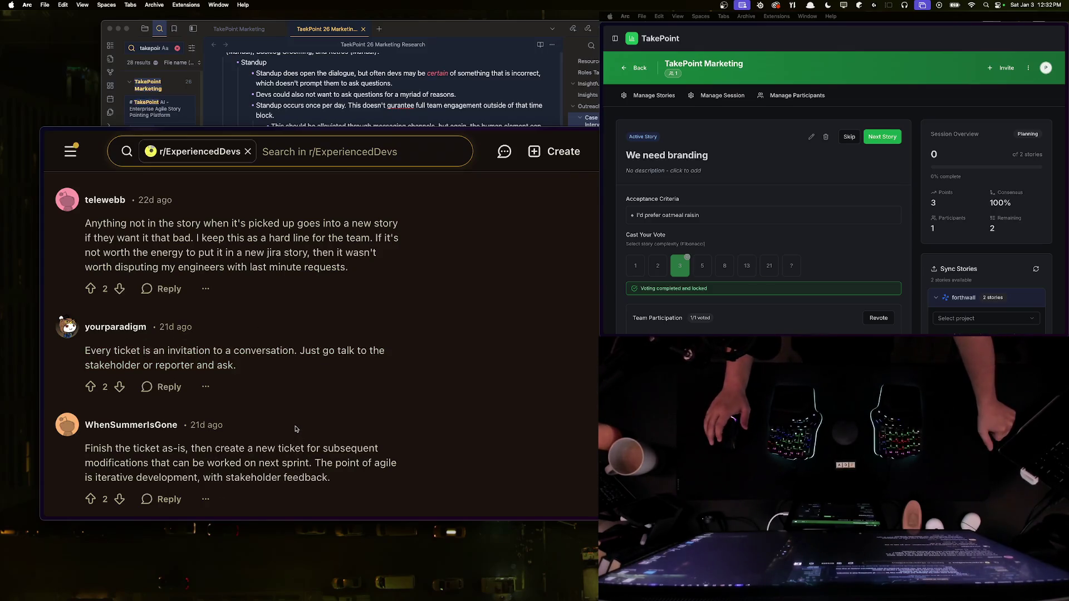
mouse_move(91, 351)
left_mouse_down()
mouse_move(298, 351)
mouse_move(85, 351)
left_mouse_up()
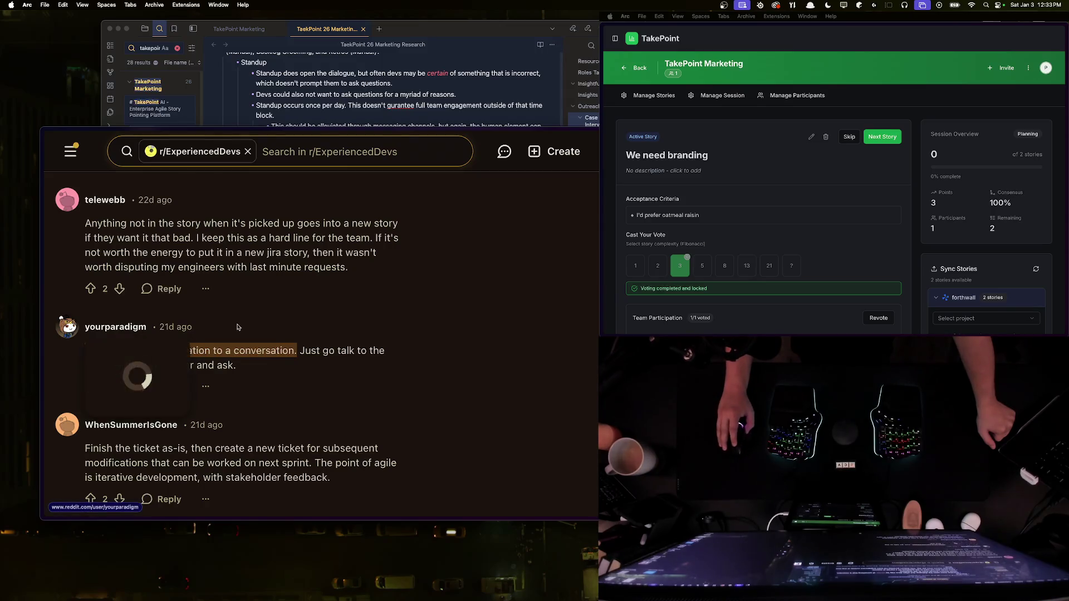
left_click(117, 341)
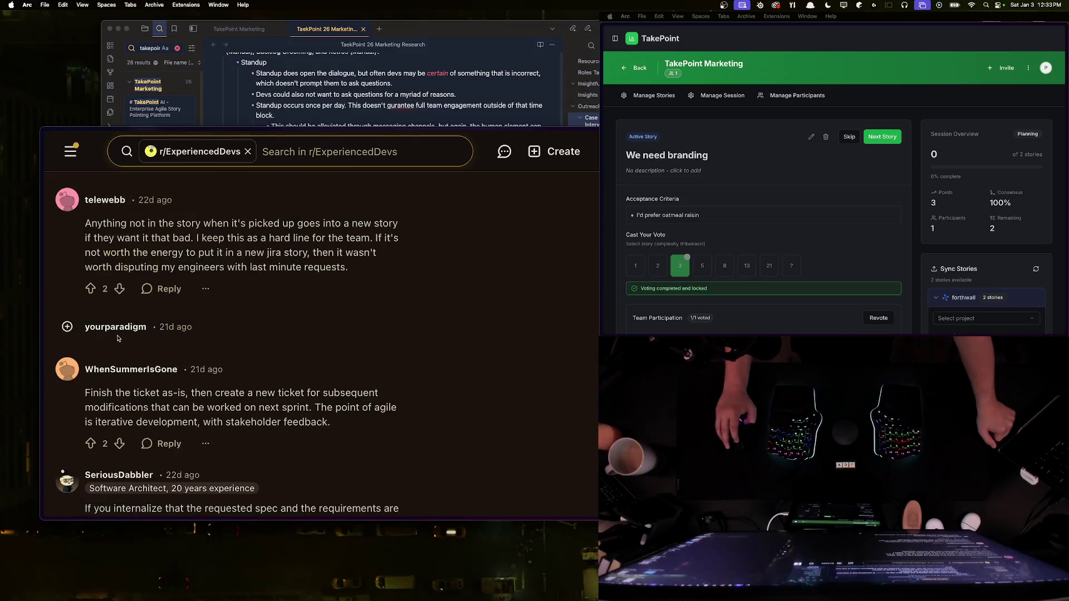
left_click(66, 327)
left_click_drag(105, 350, 281, 349)
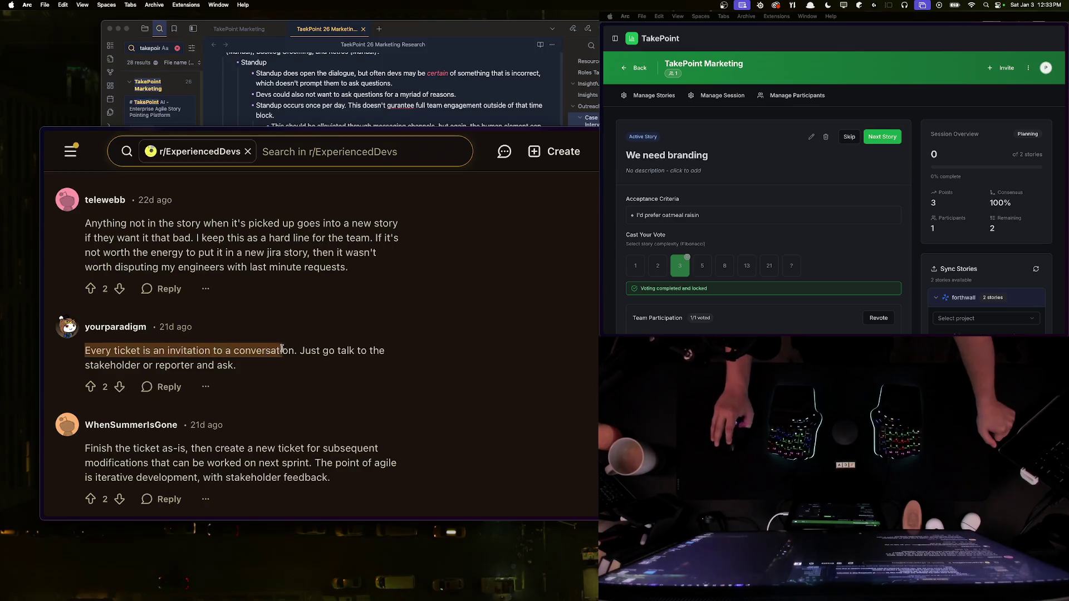
left_click(294, 350)
scroll(287, 349, "down", 5)
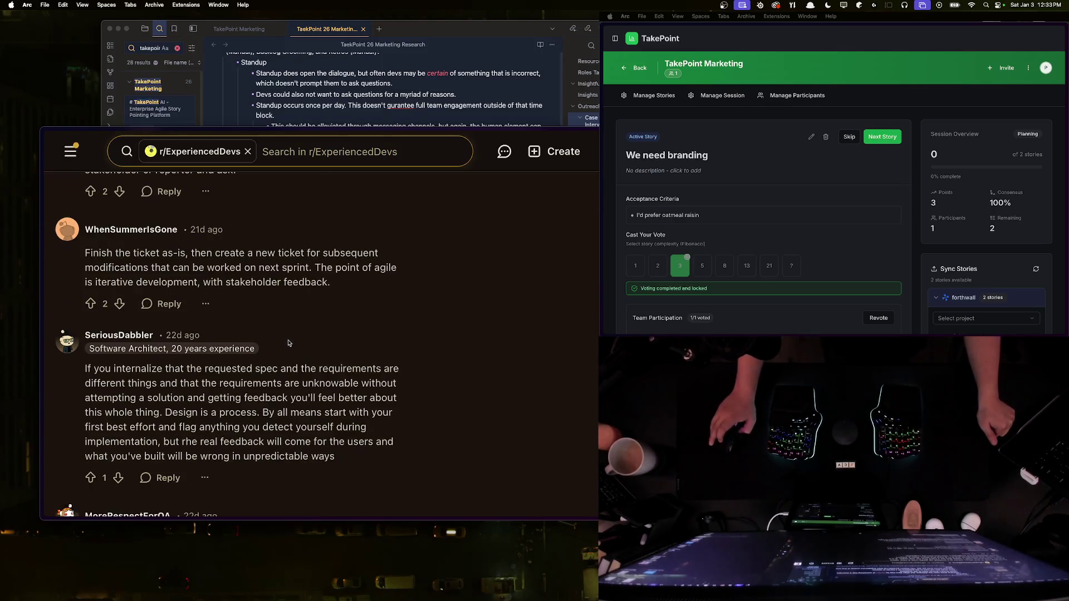
Step: Read the later replies, selecting the lines about sharing the post and specs being moving targets
scroll(301, 365, "down", 1)
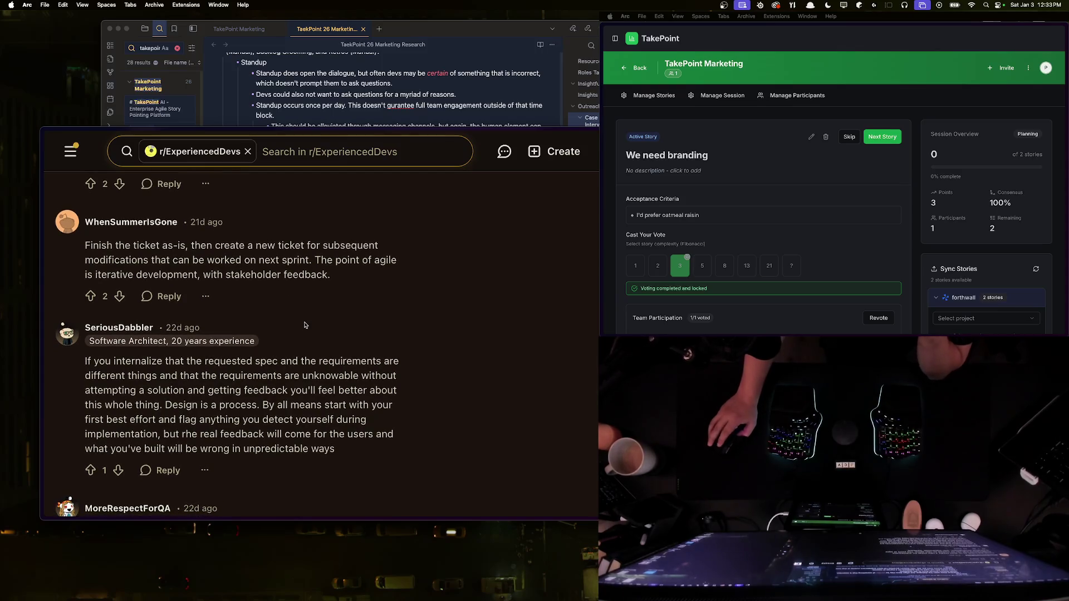
scroll(308, 381, "down", 3)
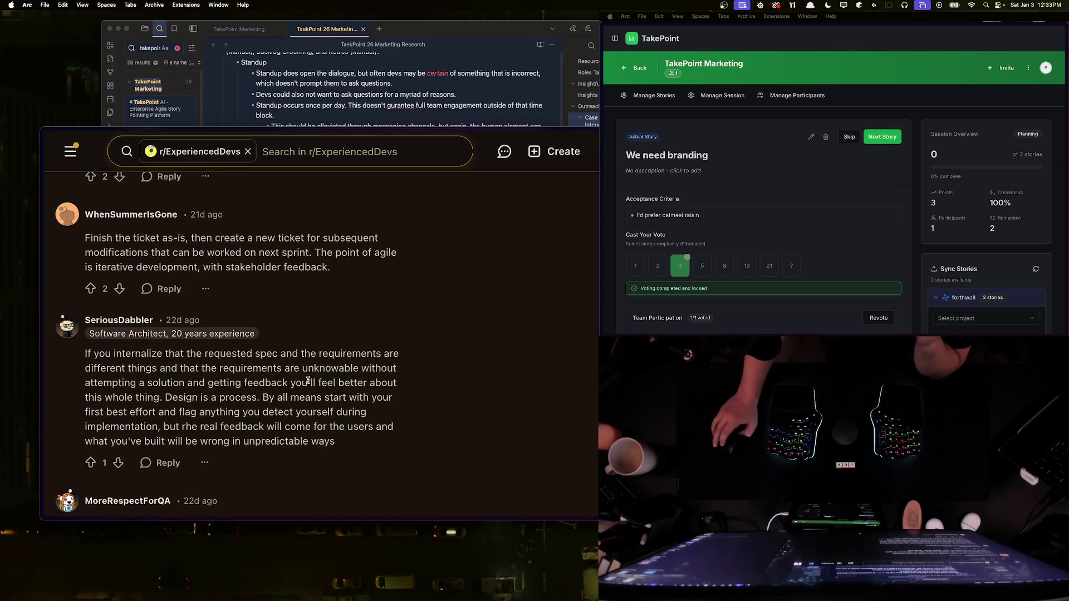
scroll(313, 345, "down", 15)
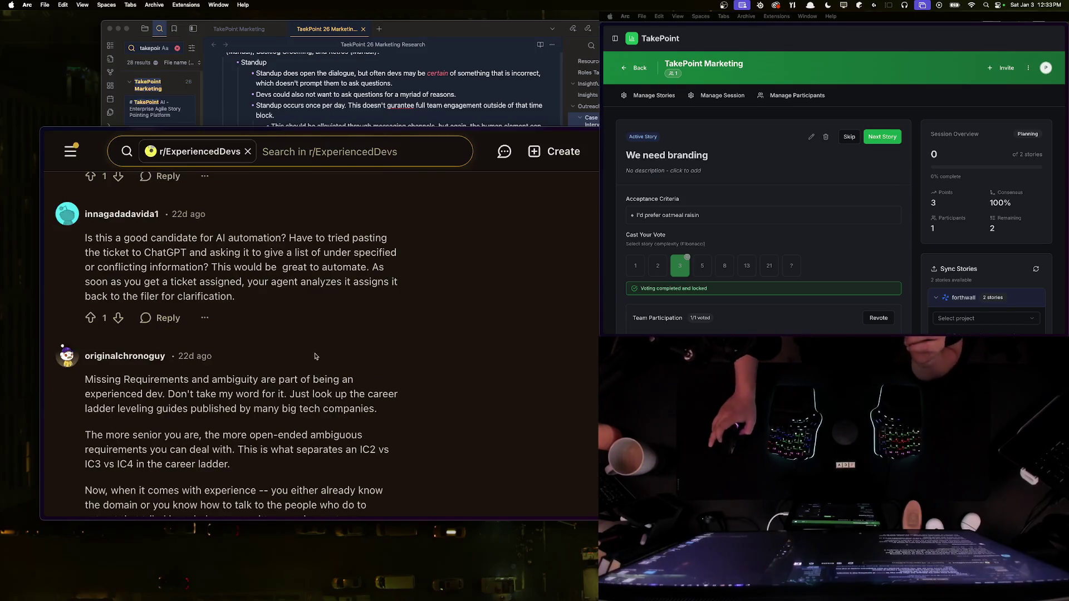
scroll(164, 337, "down", 20)
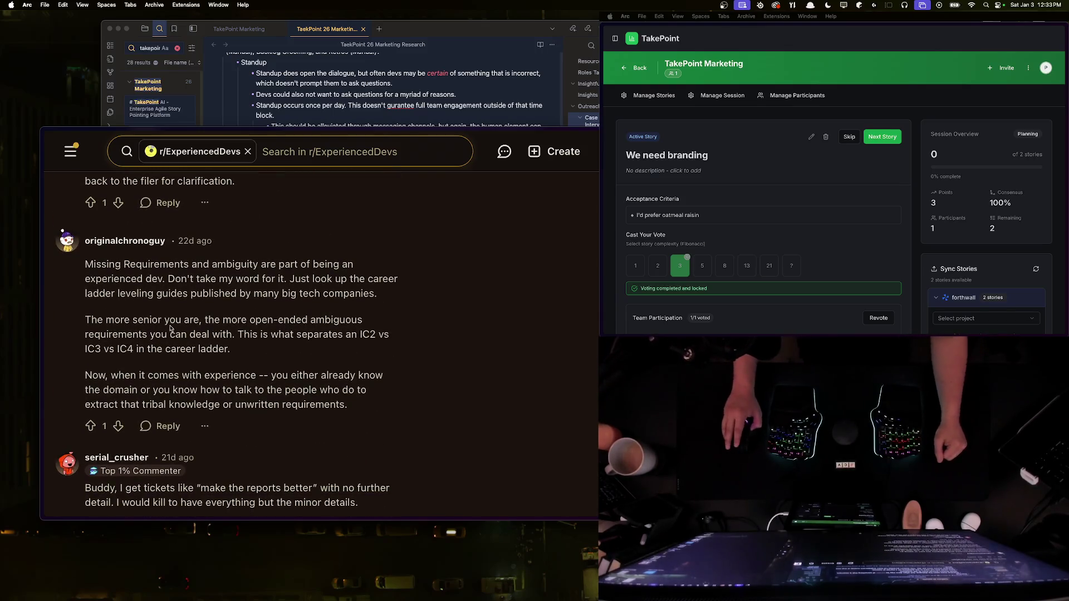
left_click_drag(139, 340, 354, 357)
left_click(333, 352)
left_click_drag(86, 359, 315, 359)
left_click_drag(92, 382, 285, 381)
left_click(286, 382)
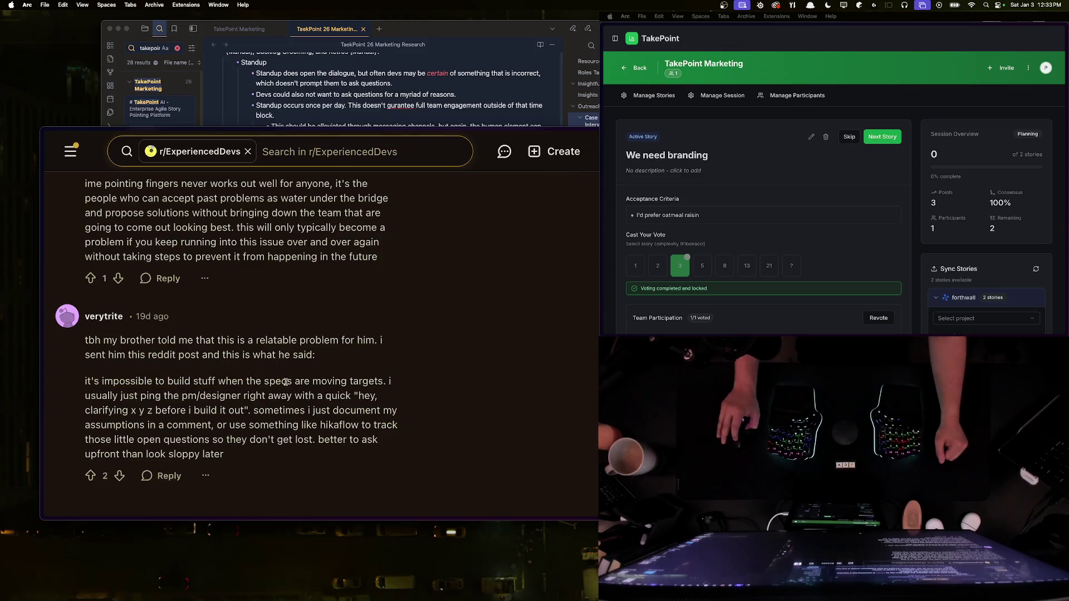
mouse_move(388, 381)
left_mouse_down()
mouse_move(84, 382)
mouse_move(170, 395)
mouse_move(382, 399)
mouse_move(183, 411)
mouse_move(400, 413)
mouse_move(219, 435)
mouse_move(211, 426)
mouse_move(367, 426)
mouse_move(220, 456)
mouse_move(86, 341)
mouse_move(87, 382)
left_mouse_up()
left_click(340, 394)
left_click(220, 457)
Step: Review the final reply about clarifying specs with the PM or designer, then show Arc's tab list
scroll(148, 411, "up", 5)
scroll(151, 384, "down", 2)
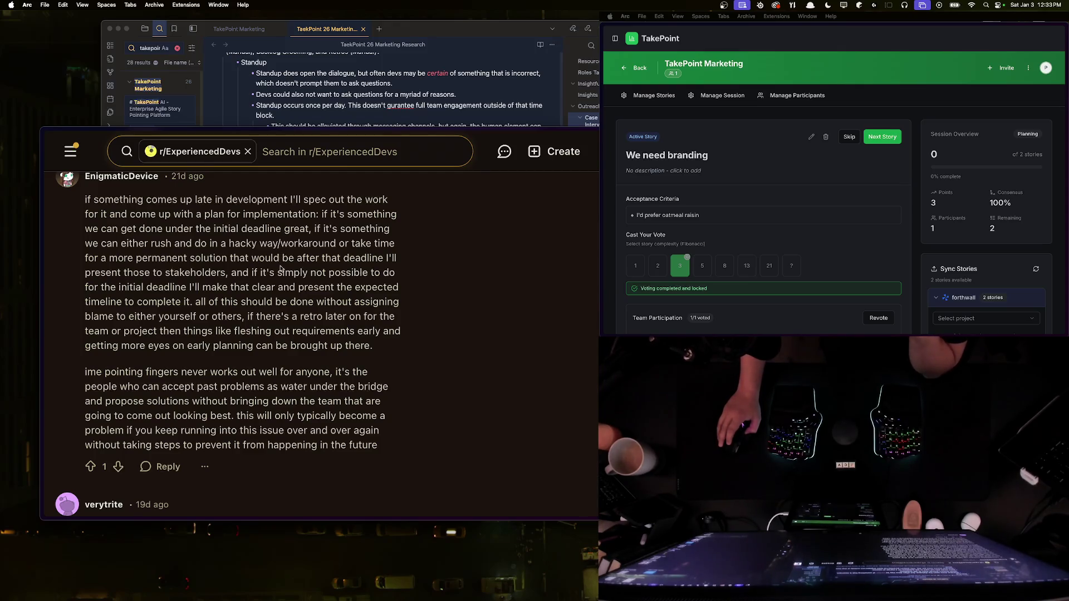
scroll(271, 269, "up", 5)
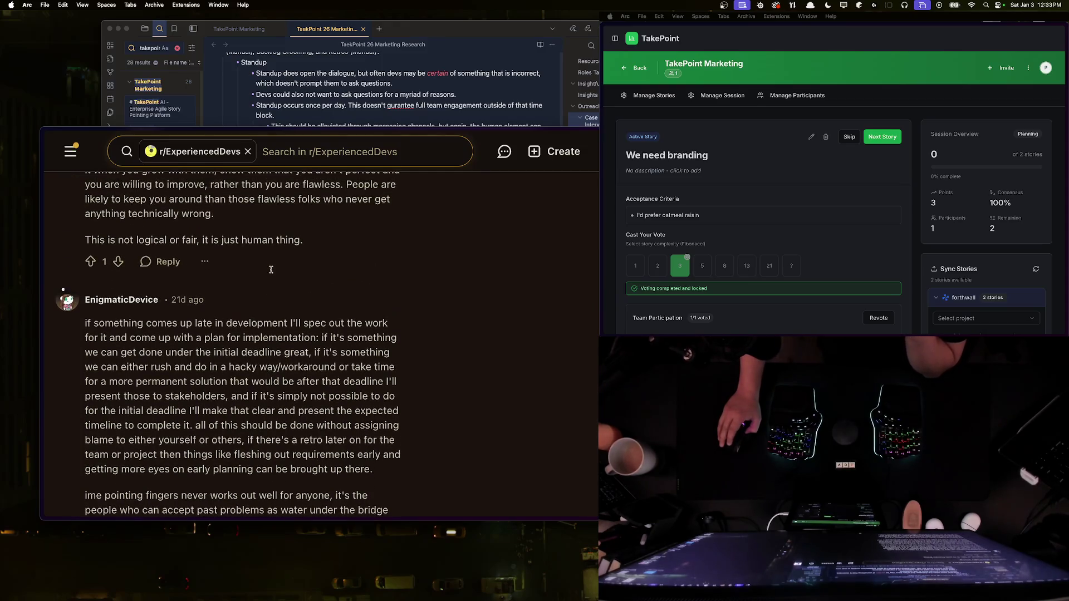
scroll(272, 271, "up", 4)
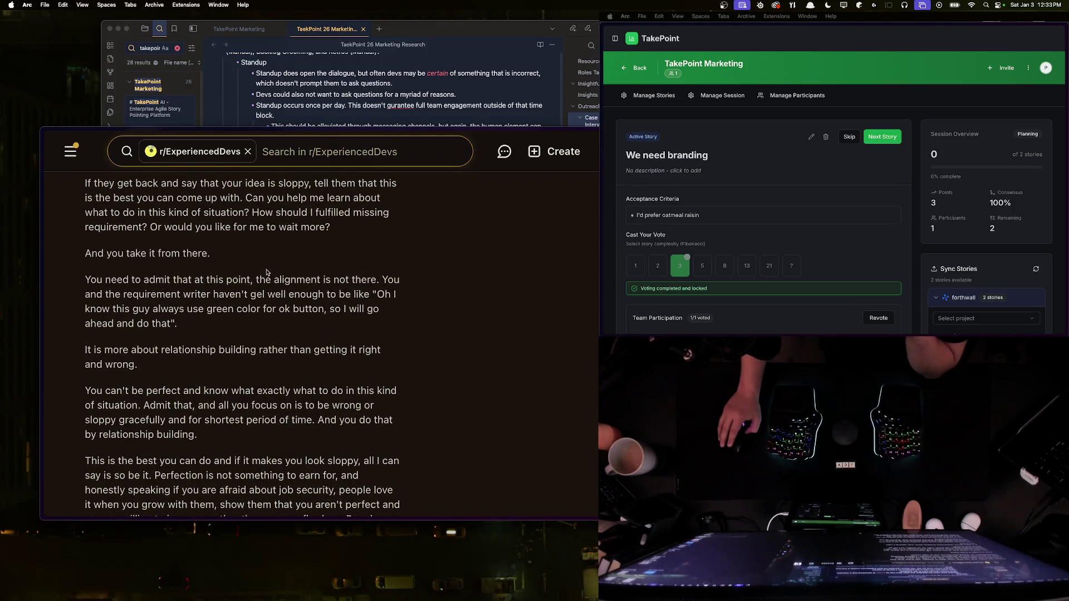
scroll(266, 273, "down", 3)
scroll(267, 272, "up", 8)
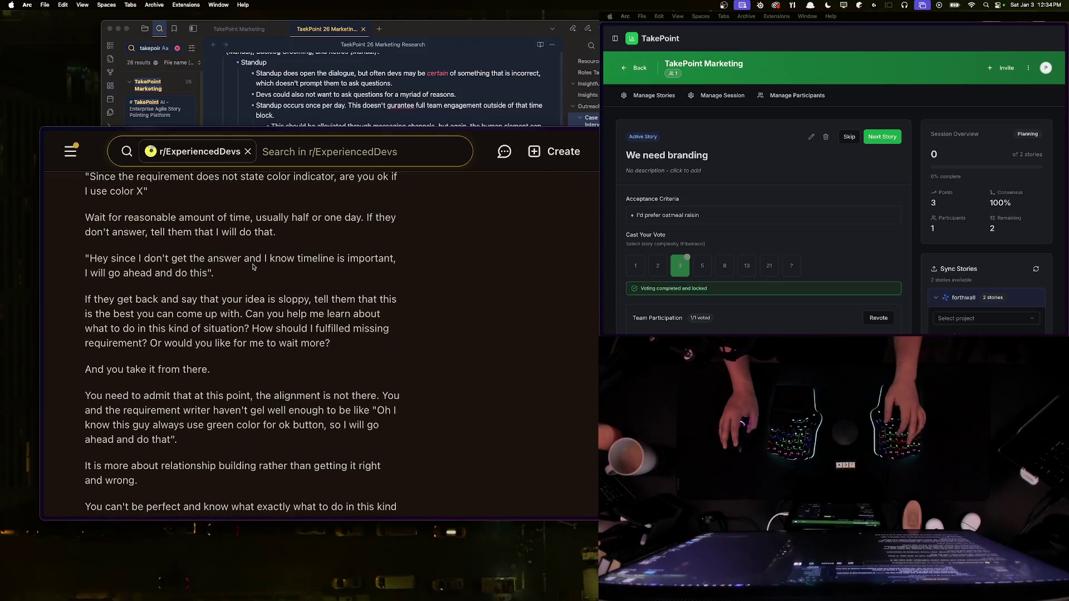
key("super+s")
key("End")
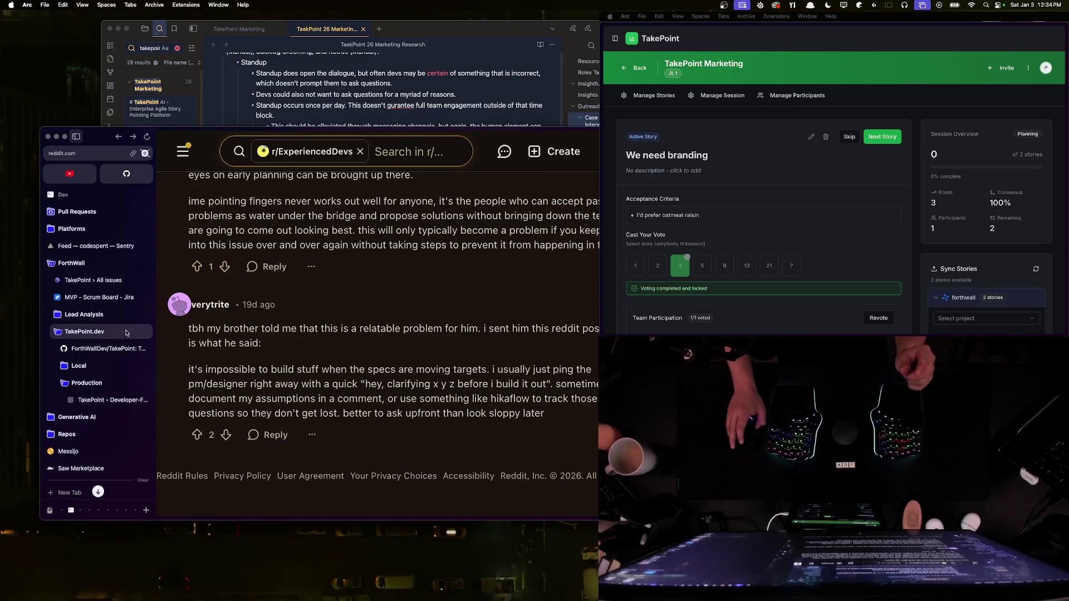
Step: Switch to the RedShip tab and save the r/ExperiencedDevs 'Missing requirements' lead
scroll(95, 398, "down", 1)
scroll(95, 401, "down", 4)
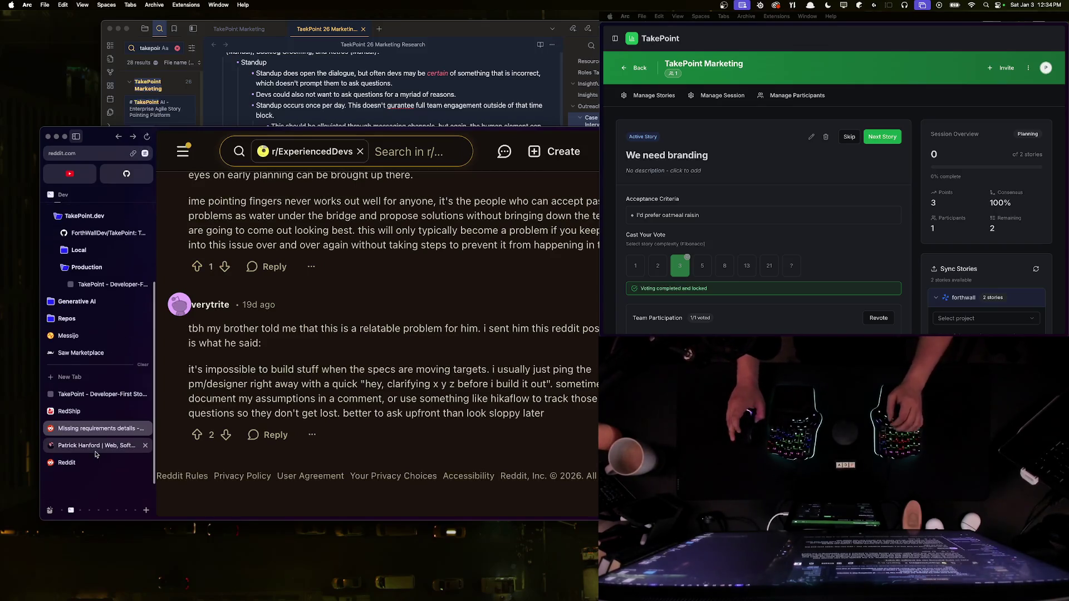
left_click(69, 411)
key("super+s")
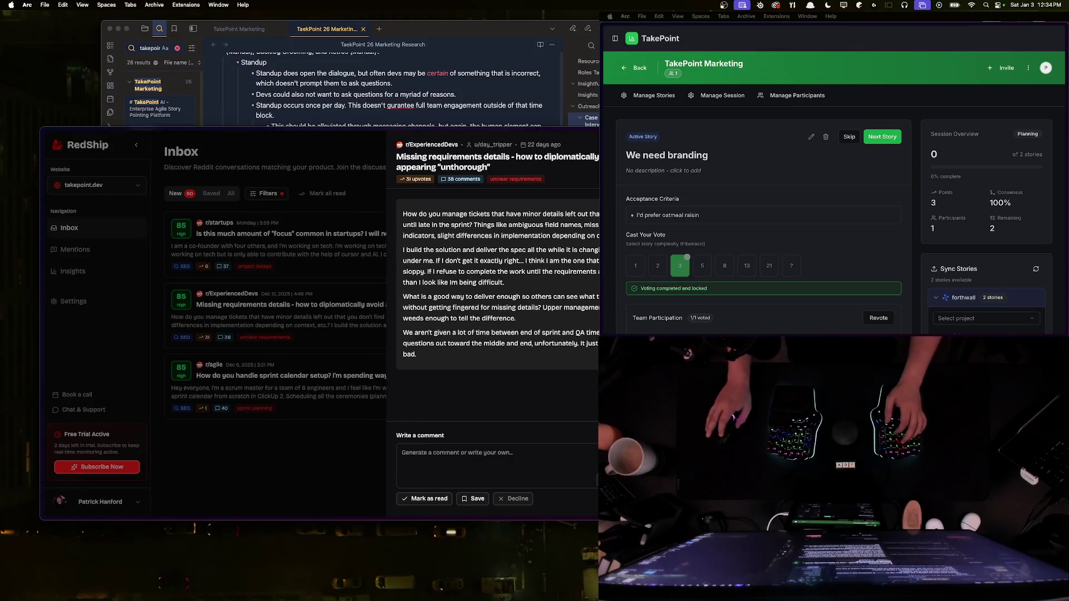
left_click(475, 499)
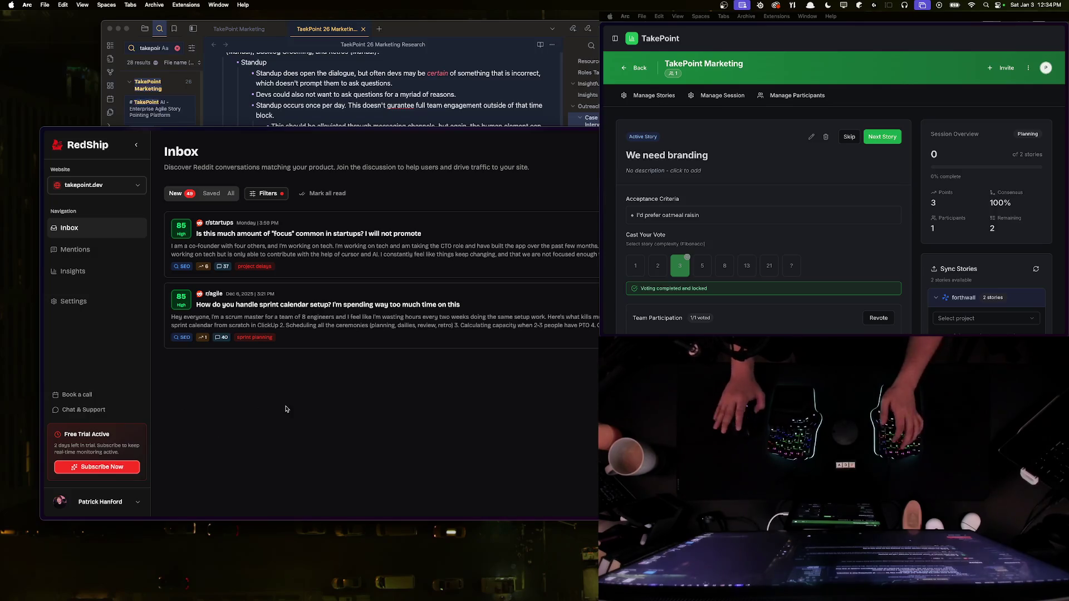
Step: Search 'crows out during winter' and read the Reddit snippet about resident crows
key("super+t")
type("crows out during winter")
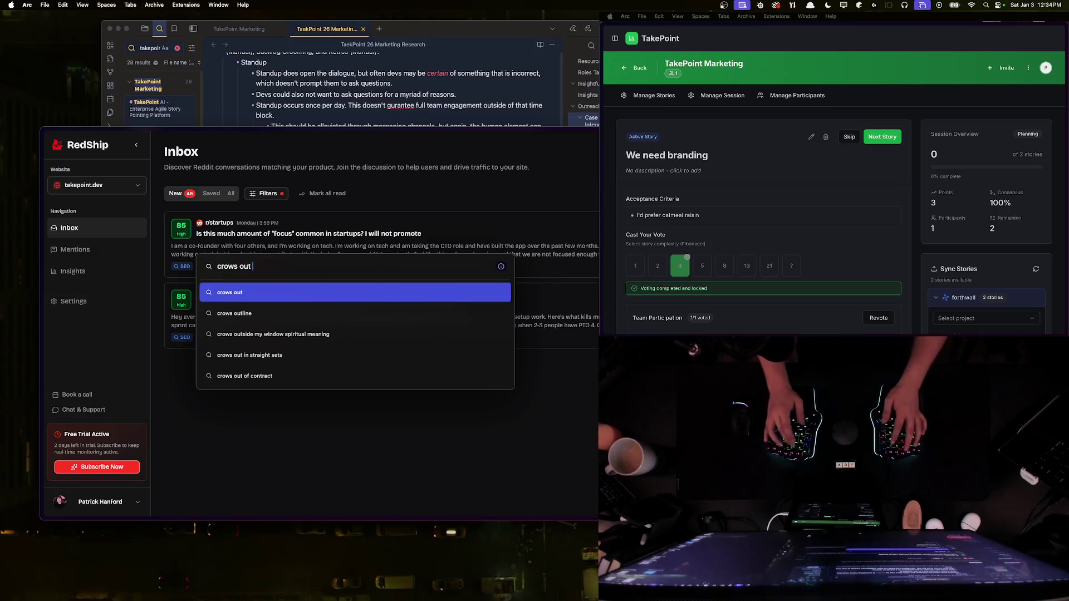
key("Return")
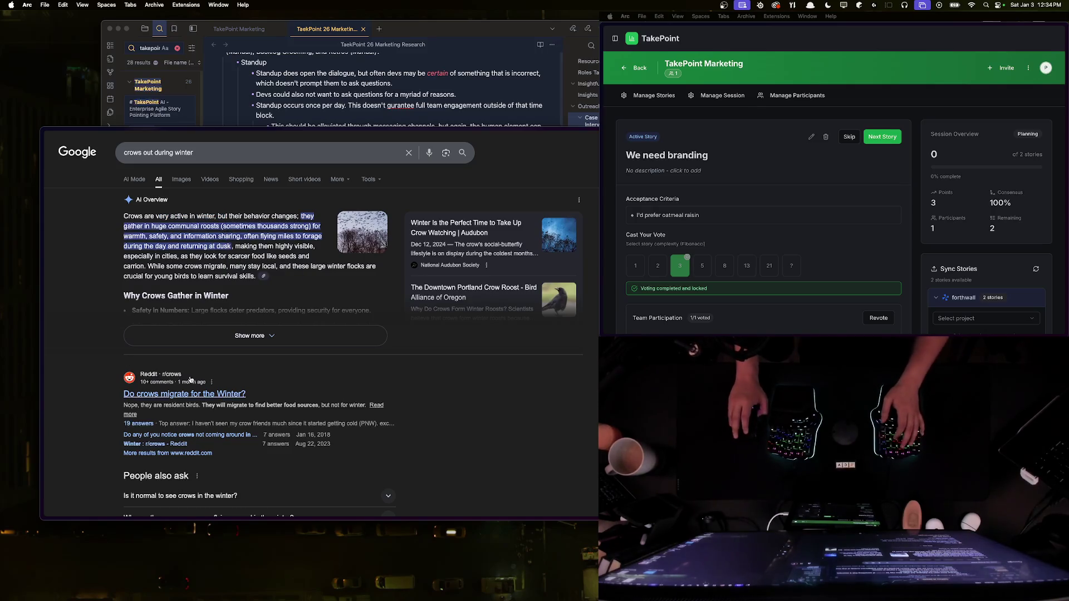
scroll(221, 387, "down", 1)
triple_click(235, 408)
left_click(235, 411)
scroll(234, 362, "down", 3)
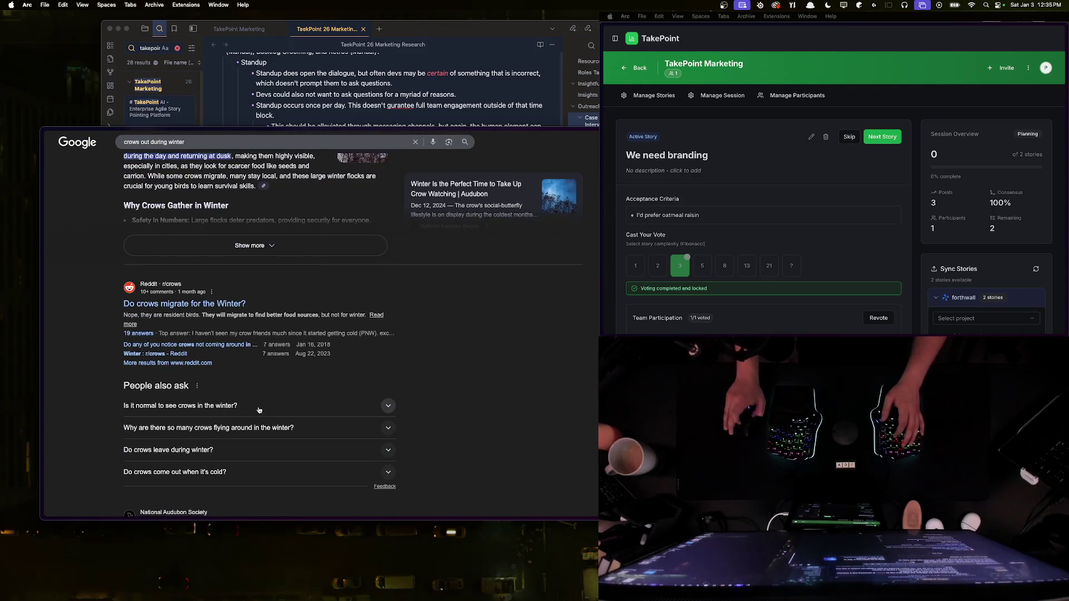
scroll(195, 185, "up", 3)
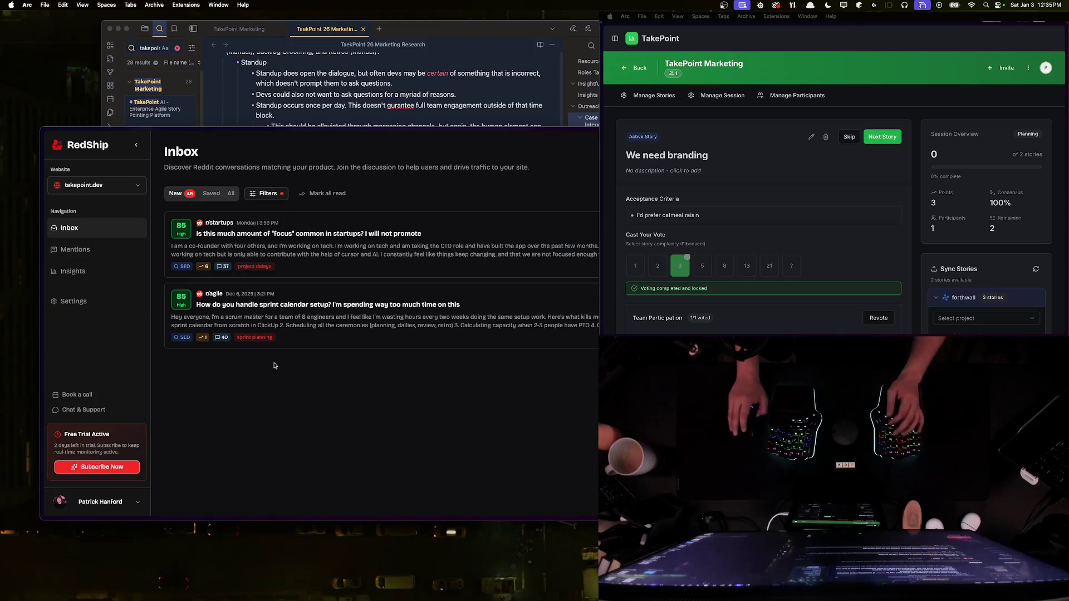
Step: Open the r/agile sprint calendar setup lead's details and follow its title to Reddit
left_click(332, 317)
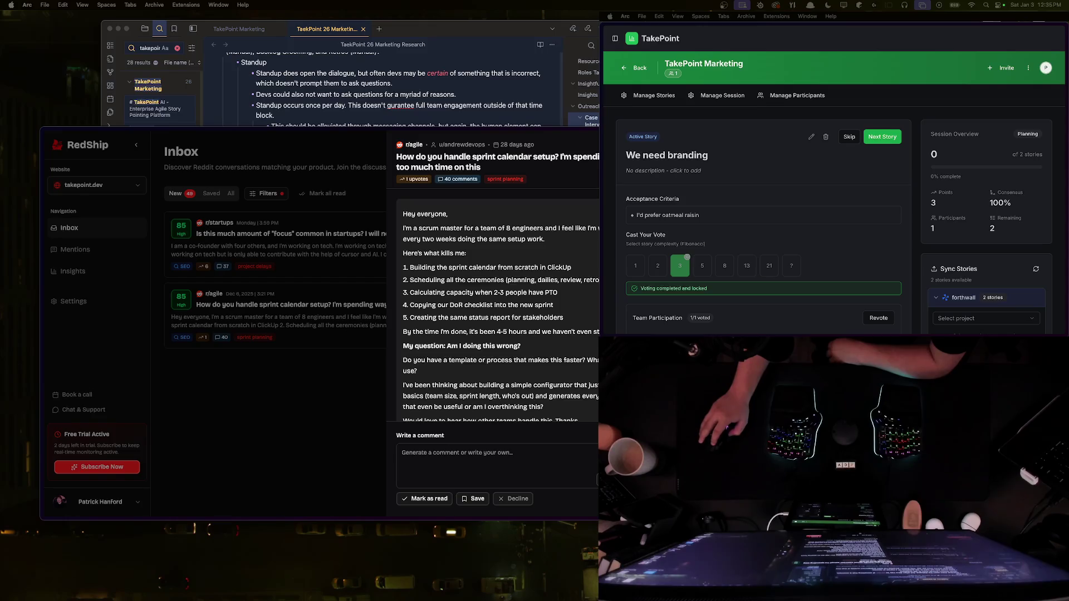
scroll(434, 338, "down", 2)
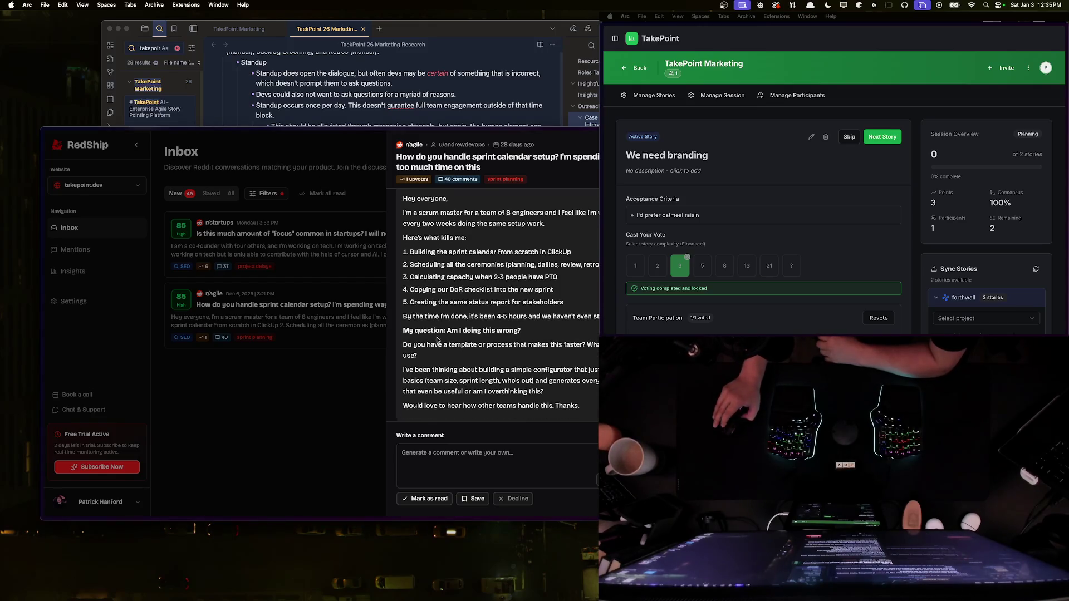
scroll(488, 187, "up", 2)
left_click_drag(422, 156, 545, 158)
left_click(546, 159)
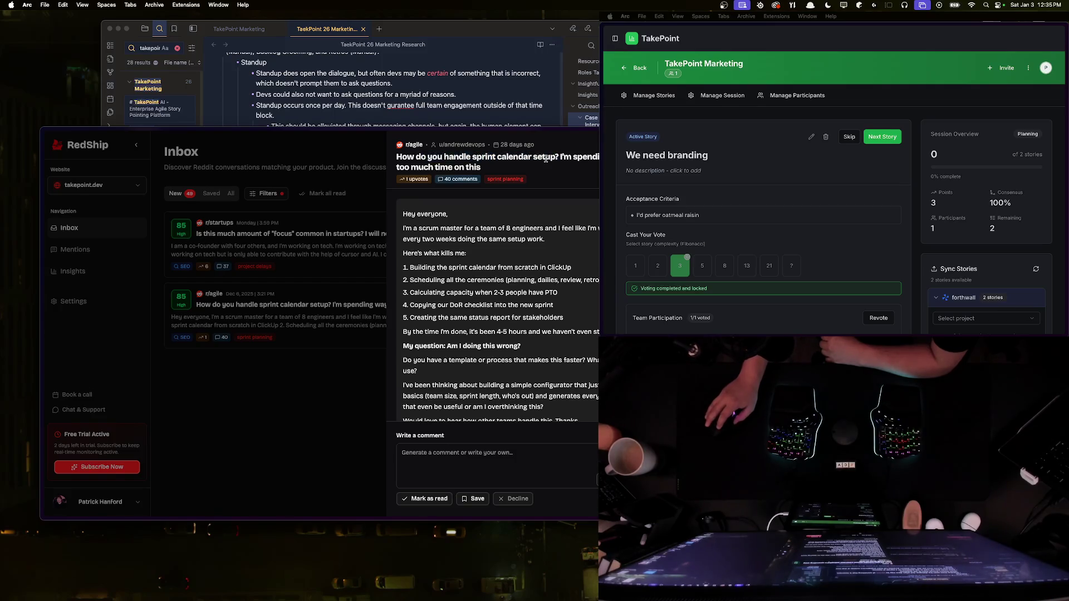
left_click(437, 169)
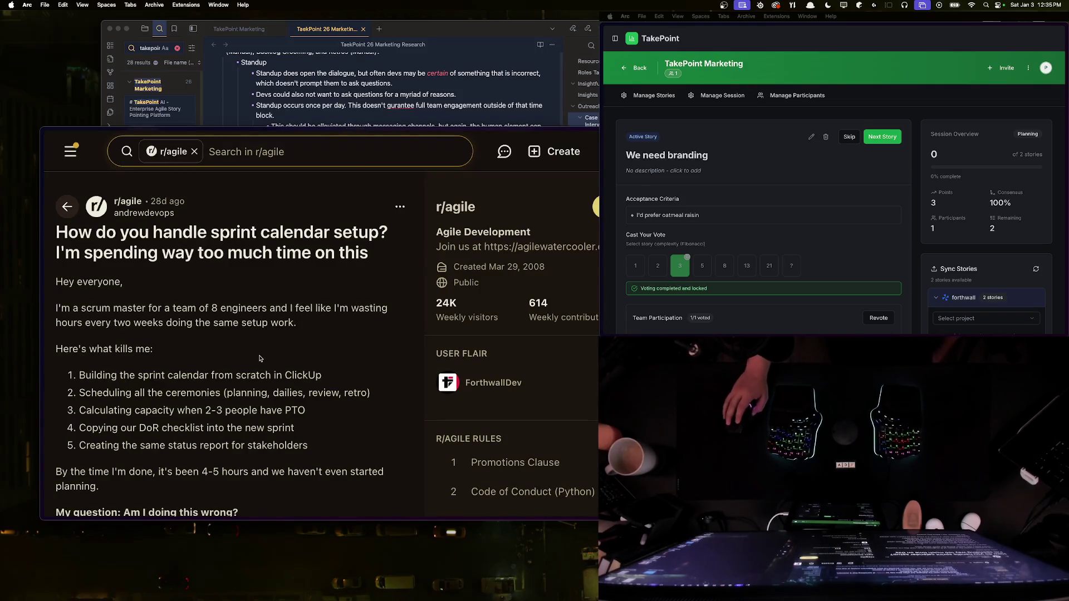
Step: Copy the r/agile community's website link from the Reddit sidebar and return to Obsidian
scroll(253, 353, "down", 1)
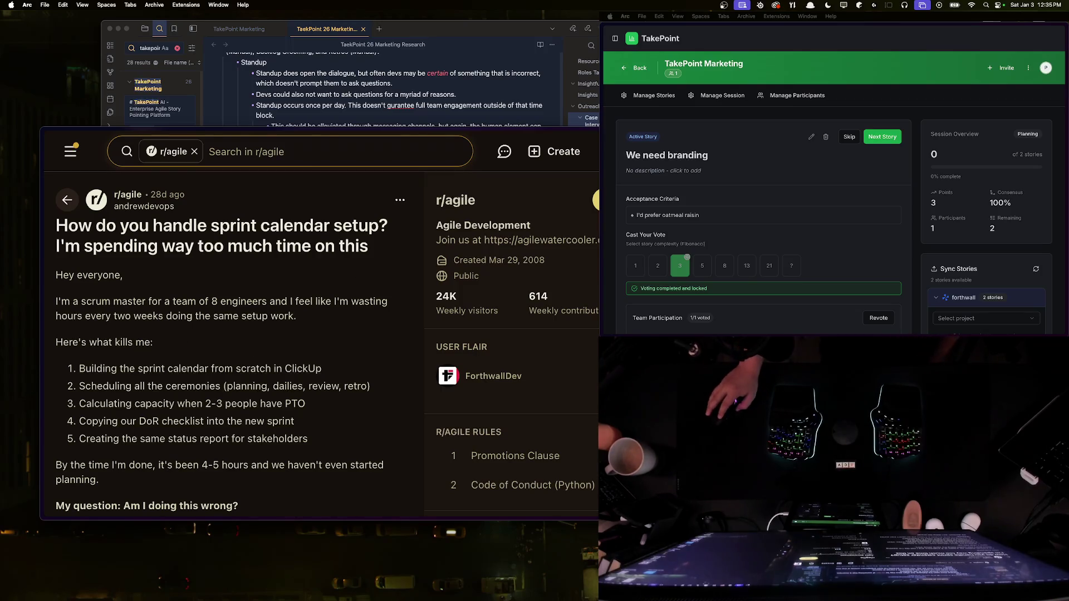
left_click_drag(596, 240, 489, 240)
right_click(490, 243)
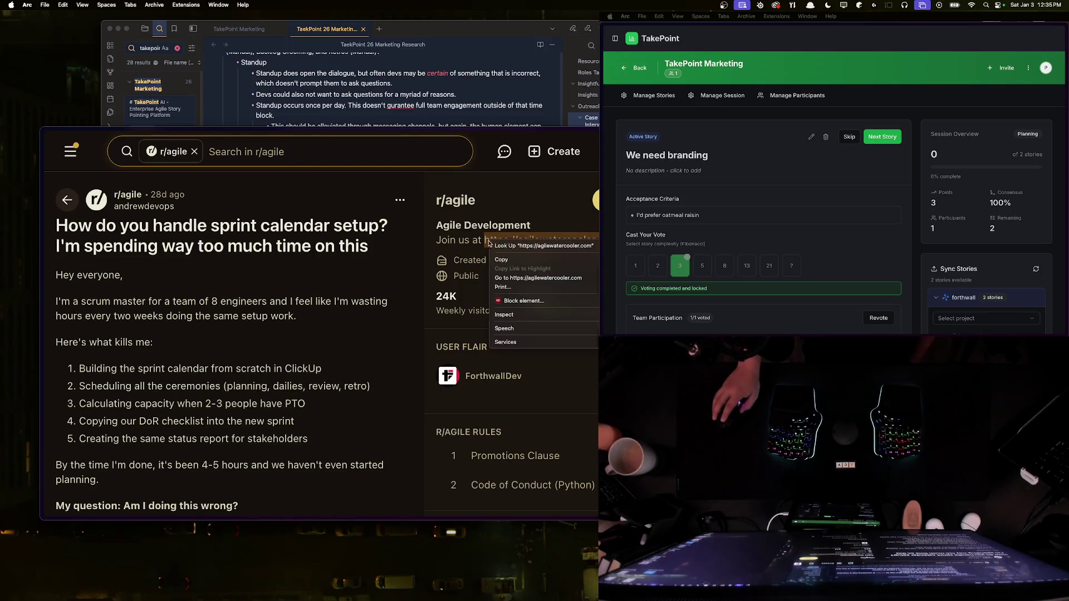
left_click(509, 301)
key("super+Tab")
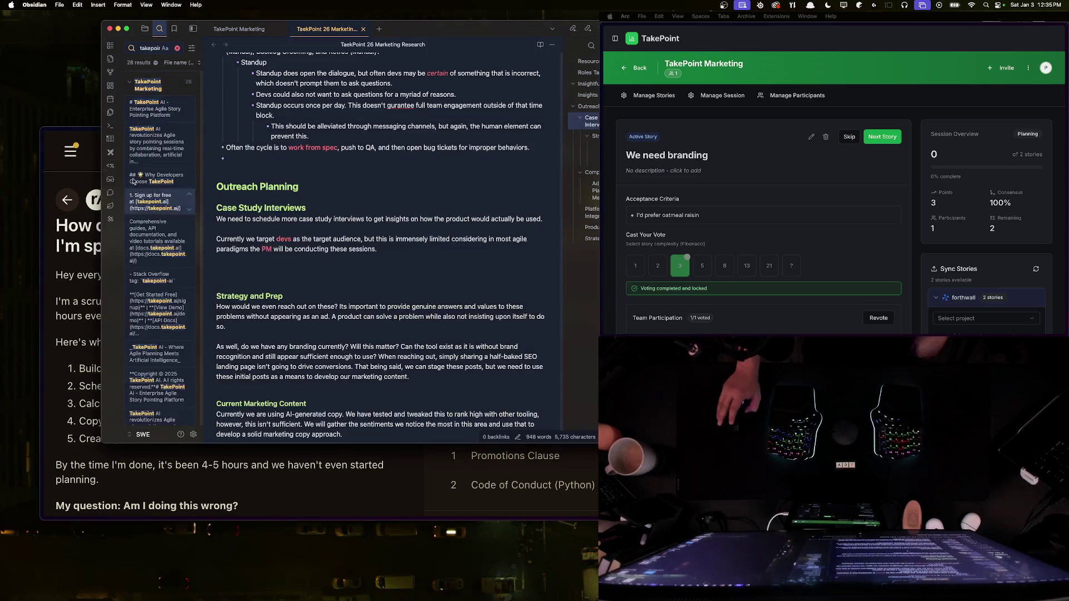
Step: Add a '#### Market Analysis' heading above the RedShip.io and Messijo resource links
left_click(88, 302)
key("super+t")
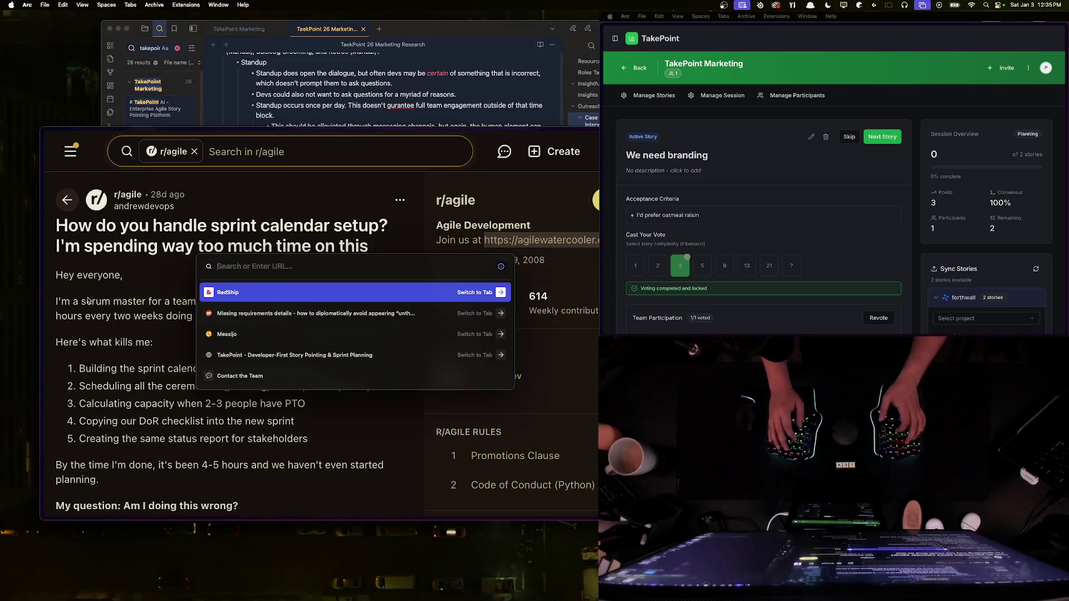
key("Return")
key("super+Tab")
scroll(298, 135, "down", 10)
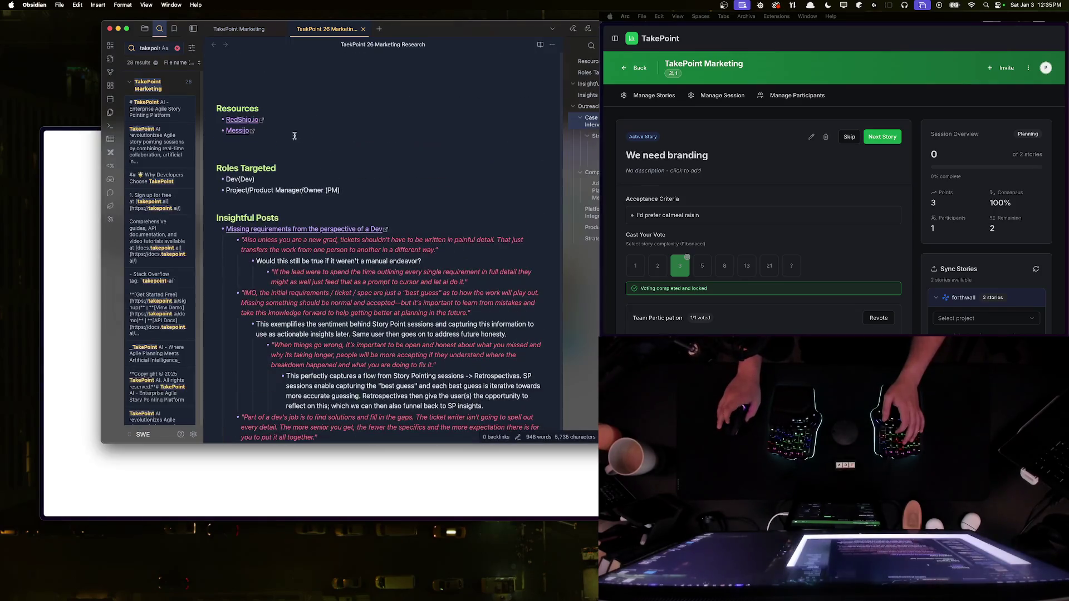
left_click(270, 131)
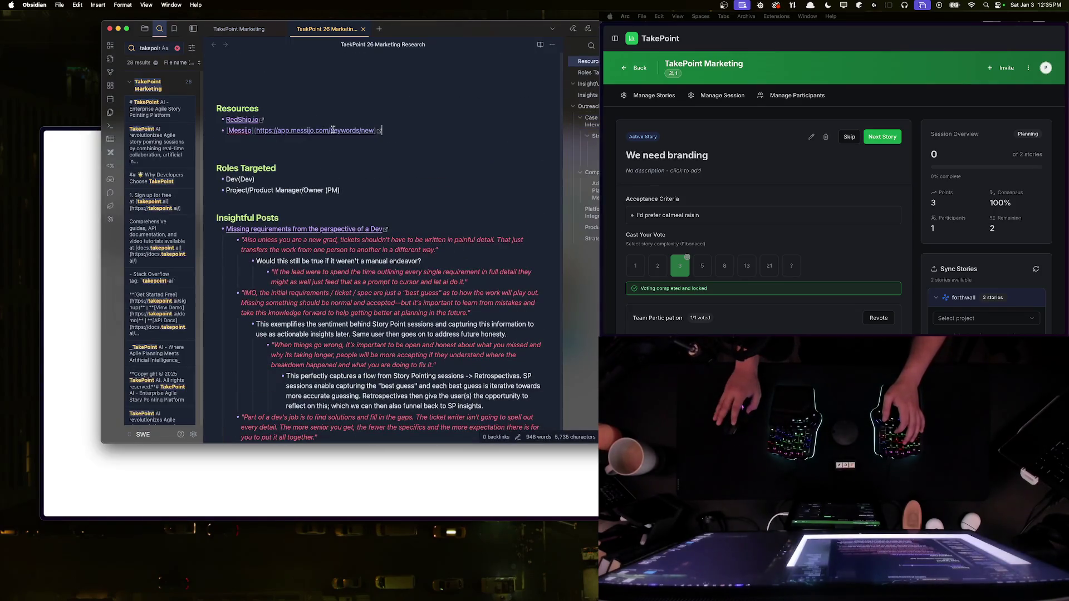
left_click(327, 121)
key("Up")
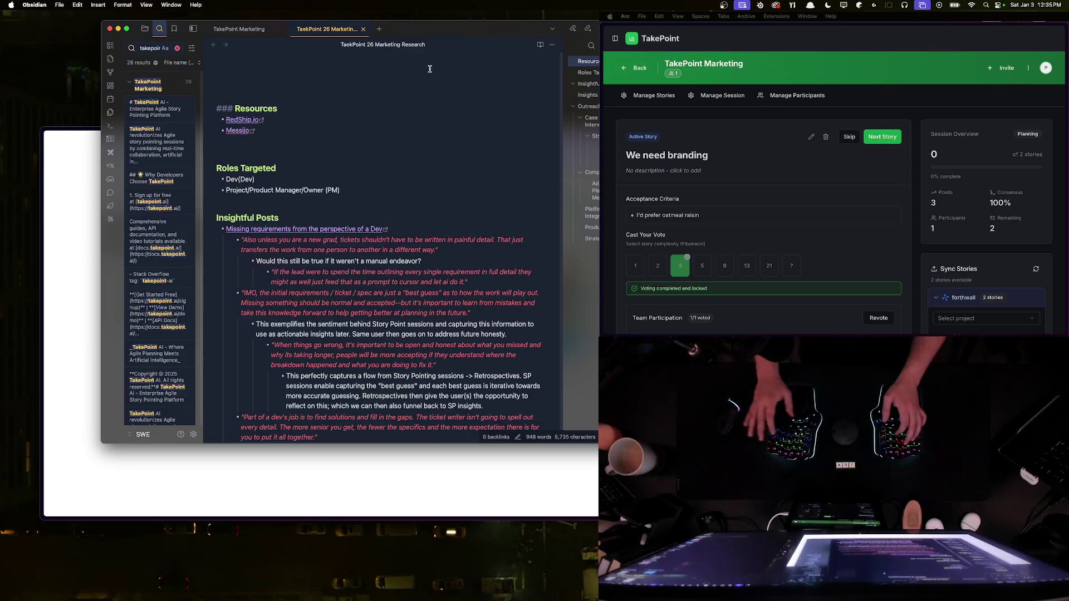
key("Return")
type("#### Market Analysis")
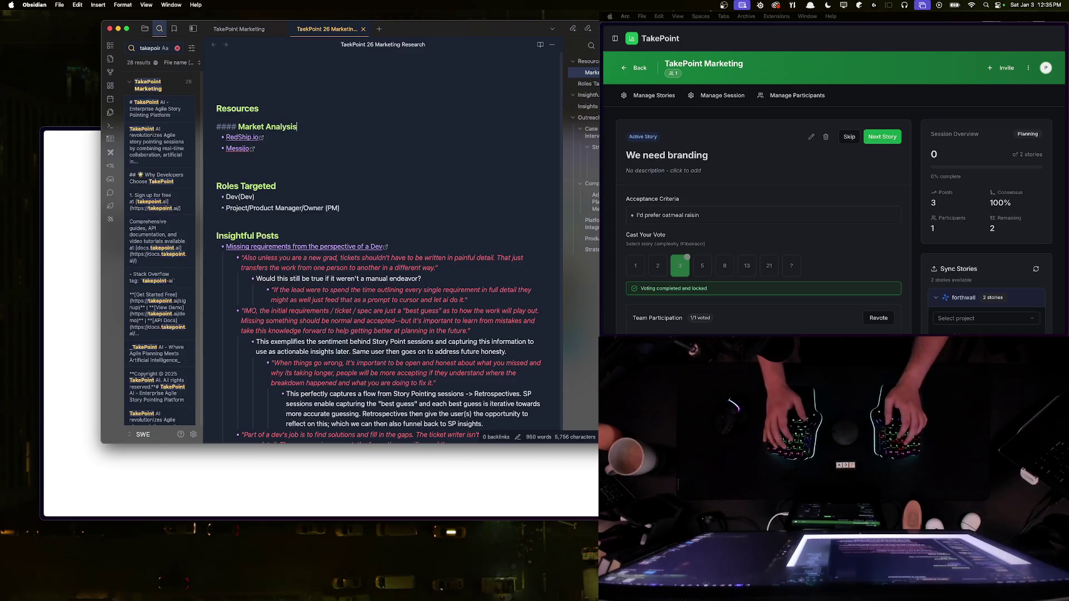
key("Down")
key("Down")
key("Return")
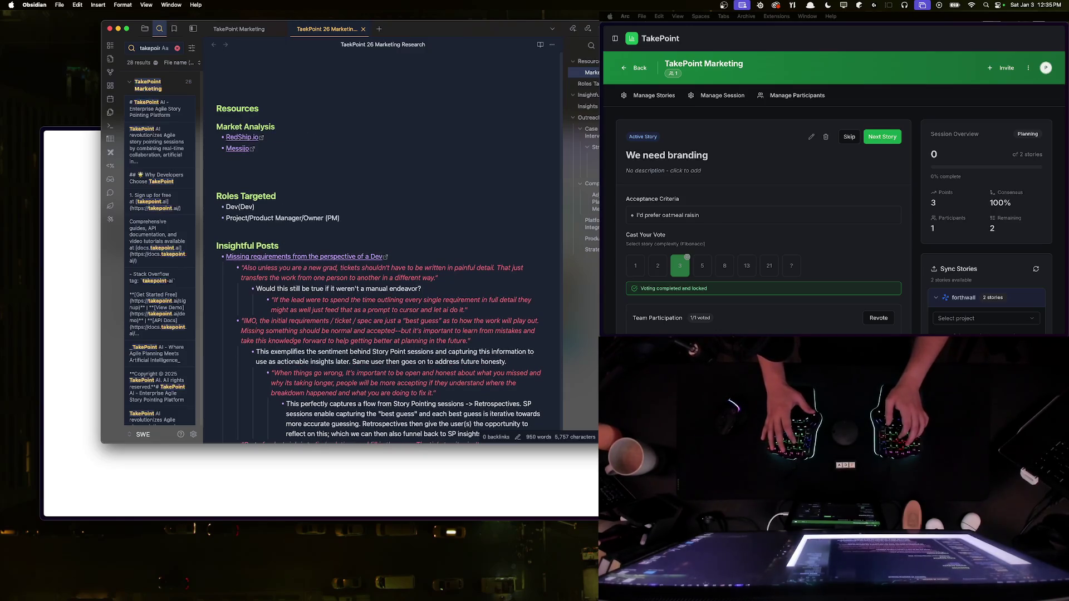
key("Return")
type("@#")
type("#### CO")
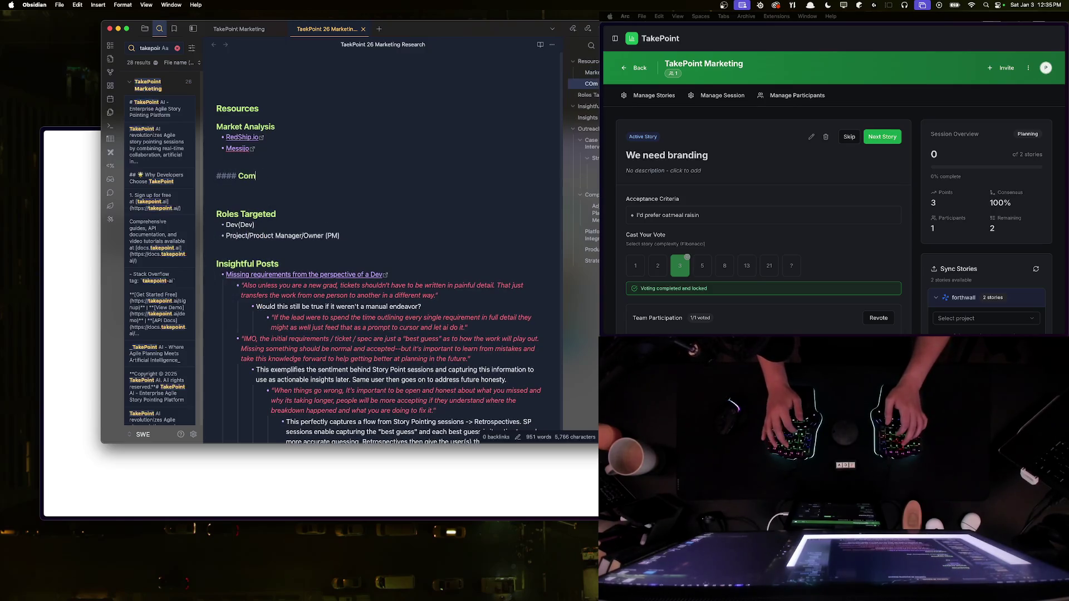
type("ties")
key("Return")
type("- [")
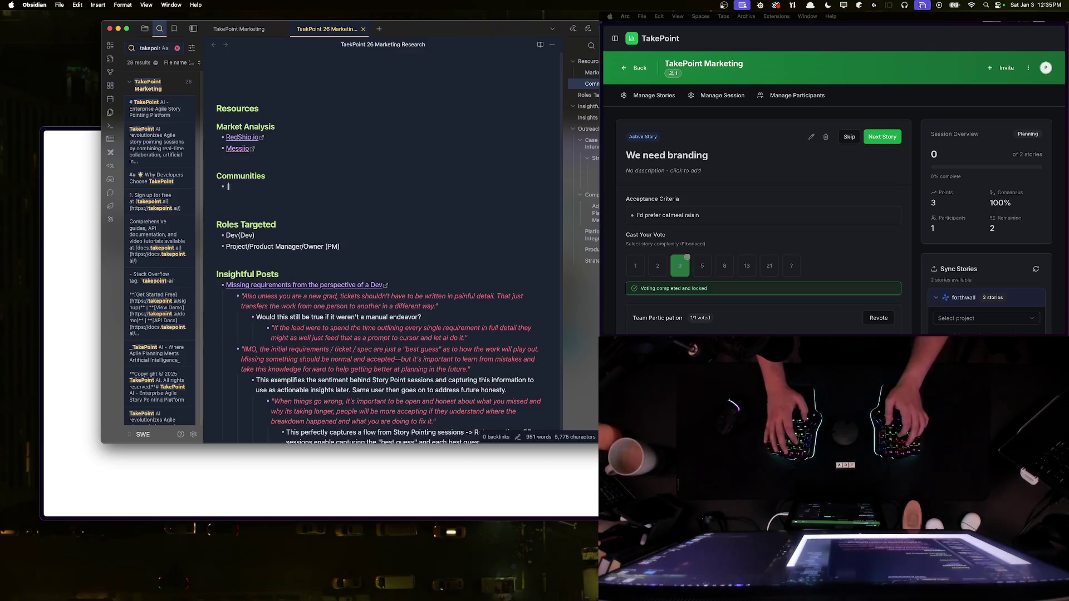
type(" Wat")
type("ercooler")
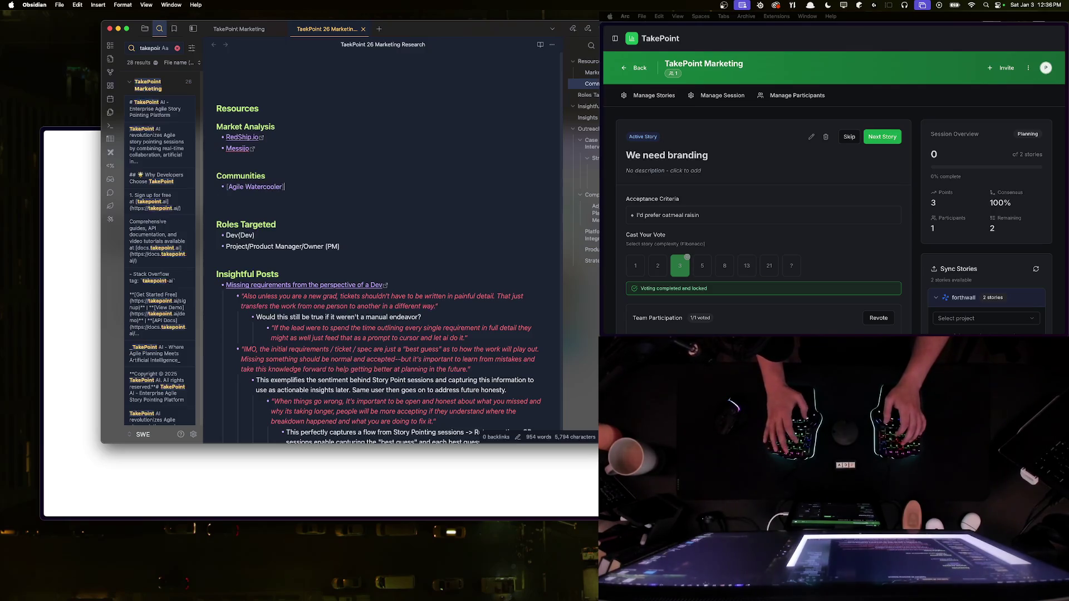
key("super+v")
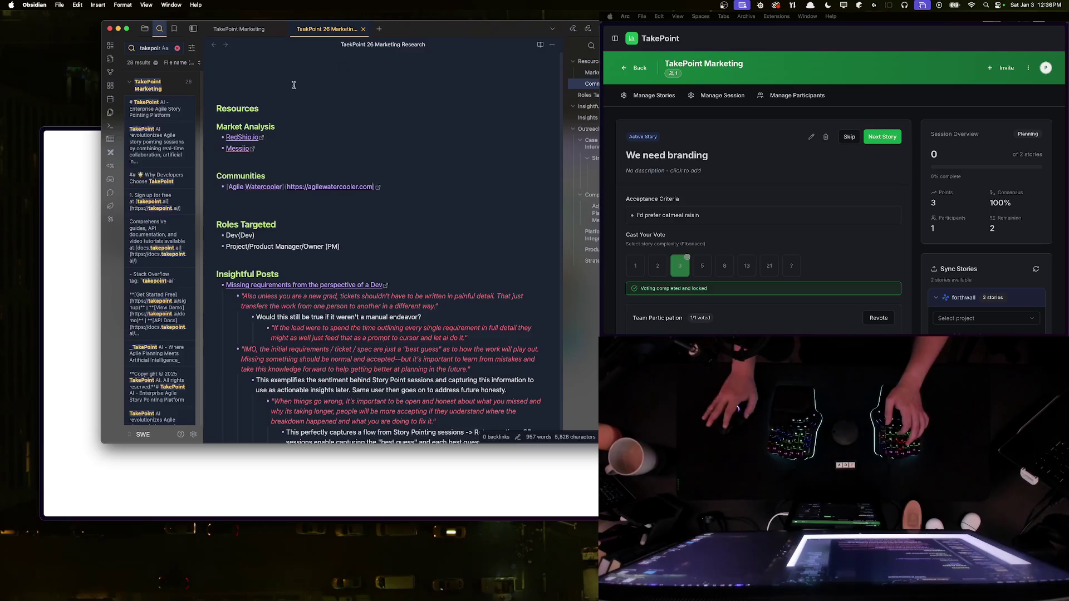
left_click(95, 184)
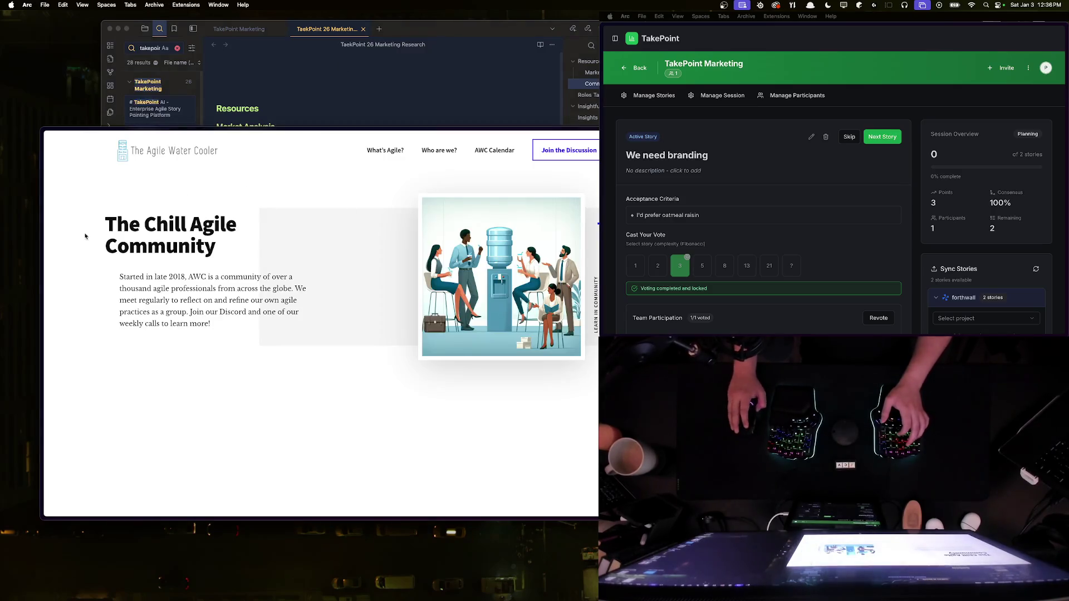
Step: Switch The Agile Water Cooler site to dark mode, hide the tab list, and reload the page
key("super+s")
scroll(84, 329, "down", 5)
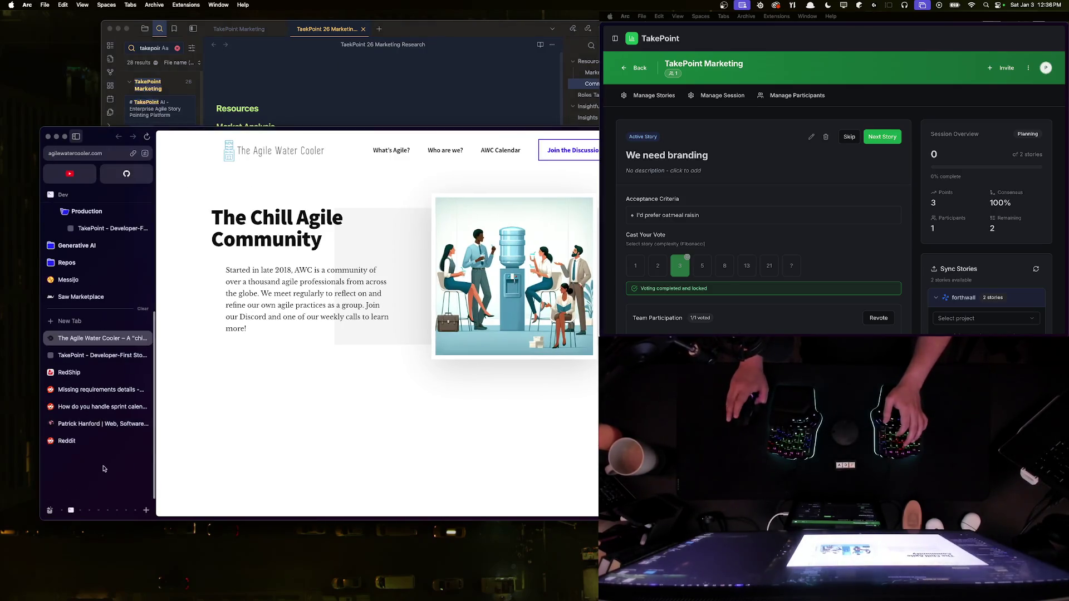
right_click(75, 341)
key("Escape")
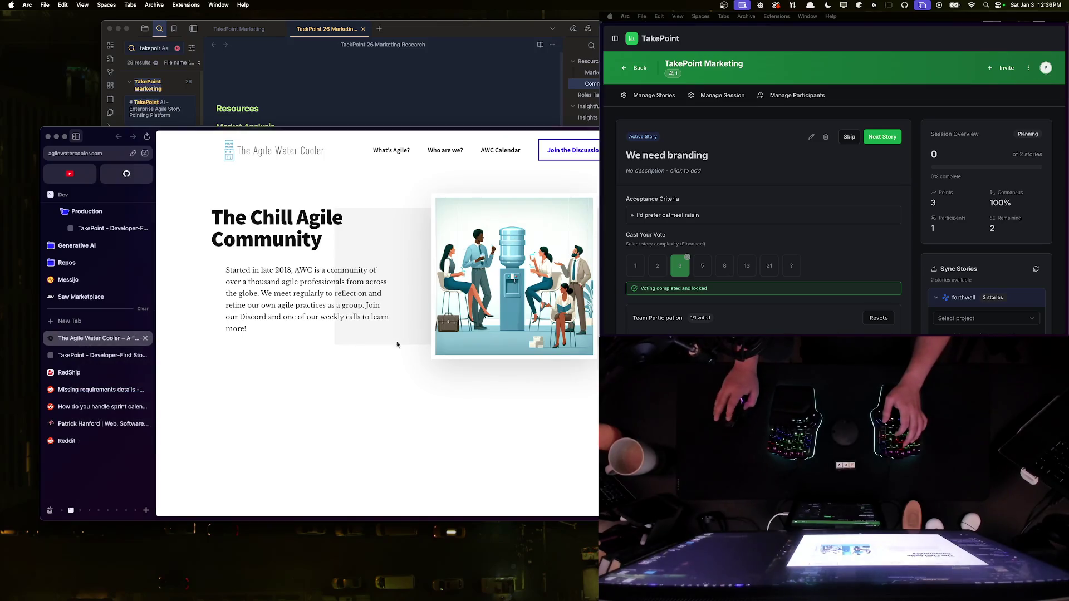
key("alt+shift+d")
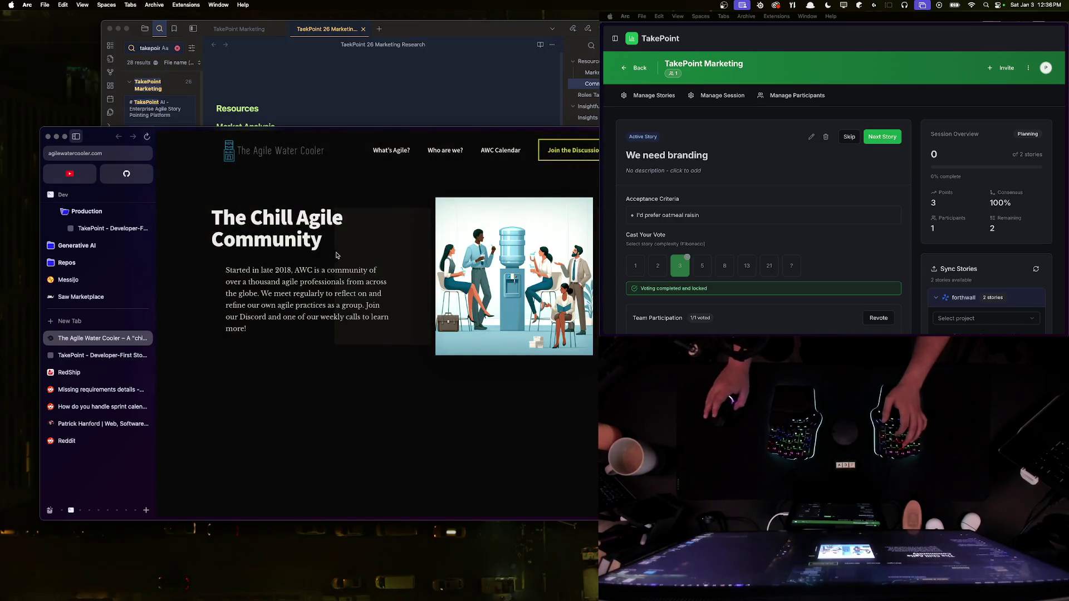
key("super+s")
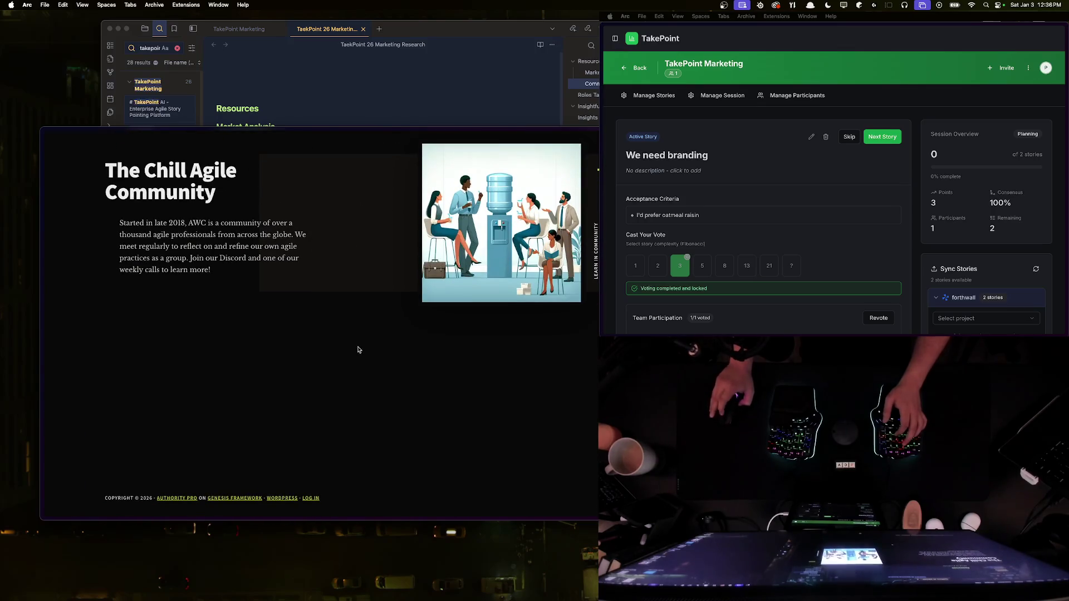
key("super+r")
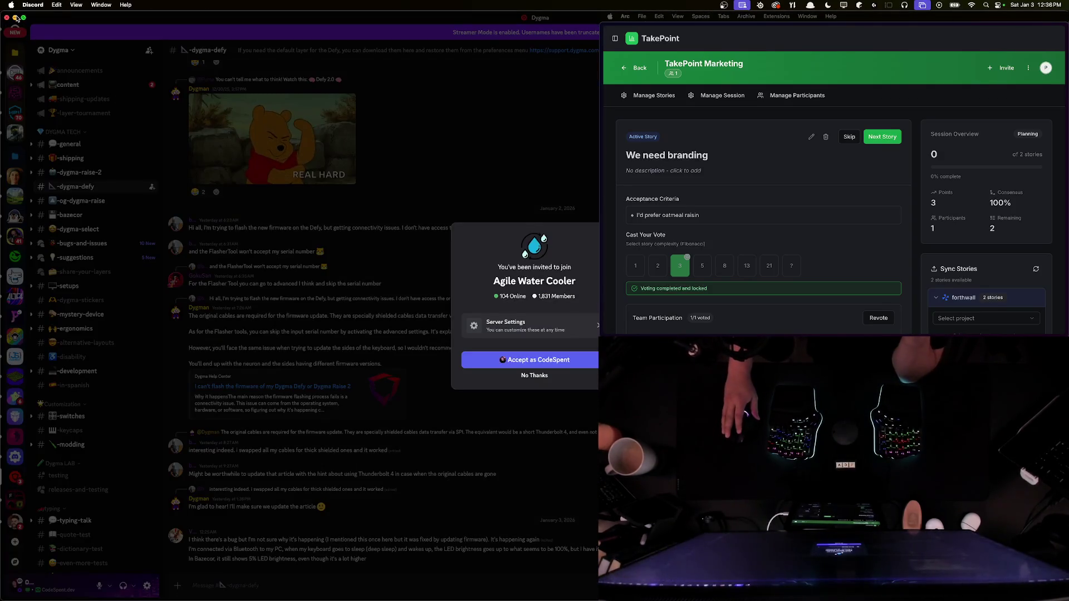
Step: Accept the Agile Water Cooler Discord invitation and dismiss the invite window
key("Return")
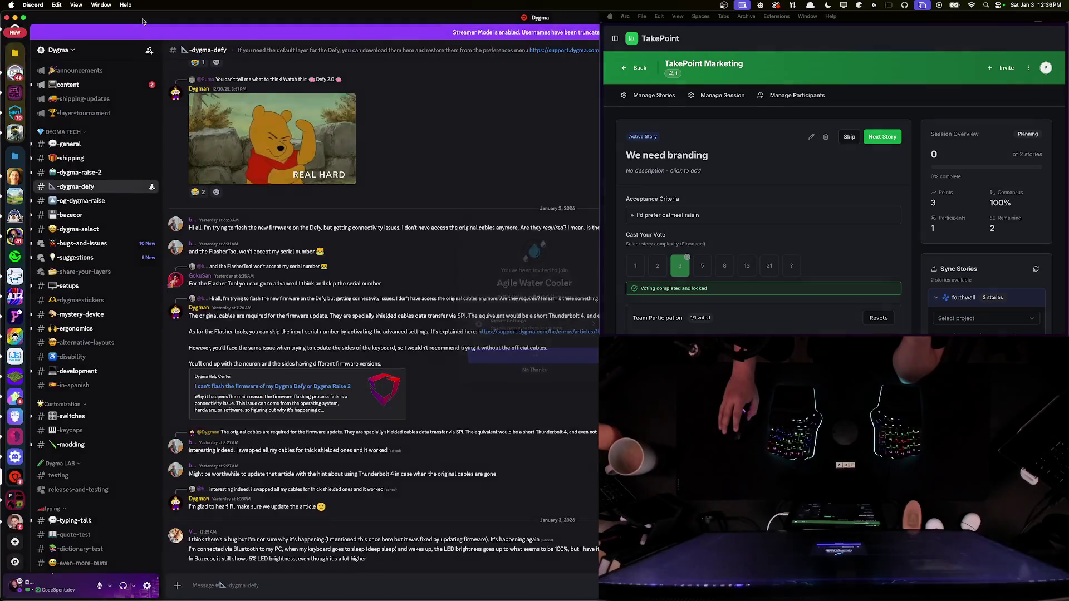
left_click(15, 18)
key("ctrl+Up")
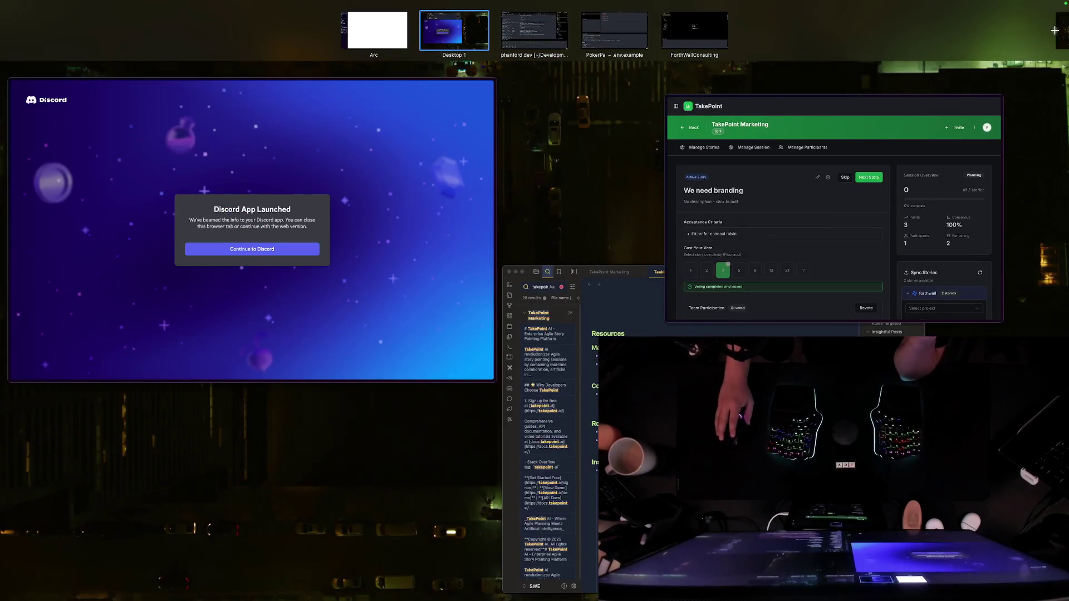
key("ctrl+Up")
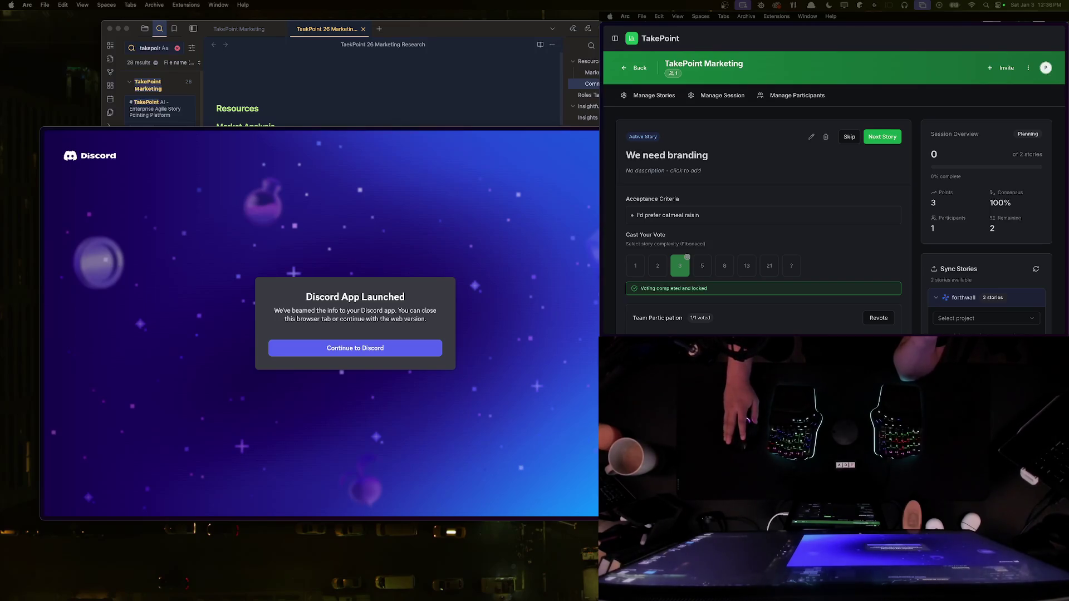
Step: Bring the browser back to the front on the r/agile sprint calendar post
key("ctrl+Up")
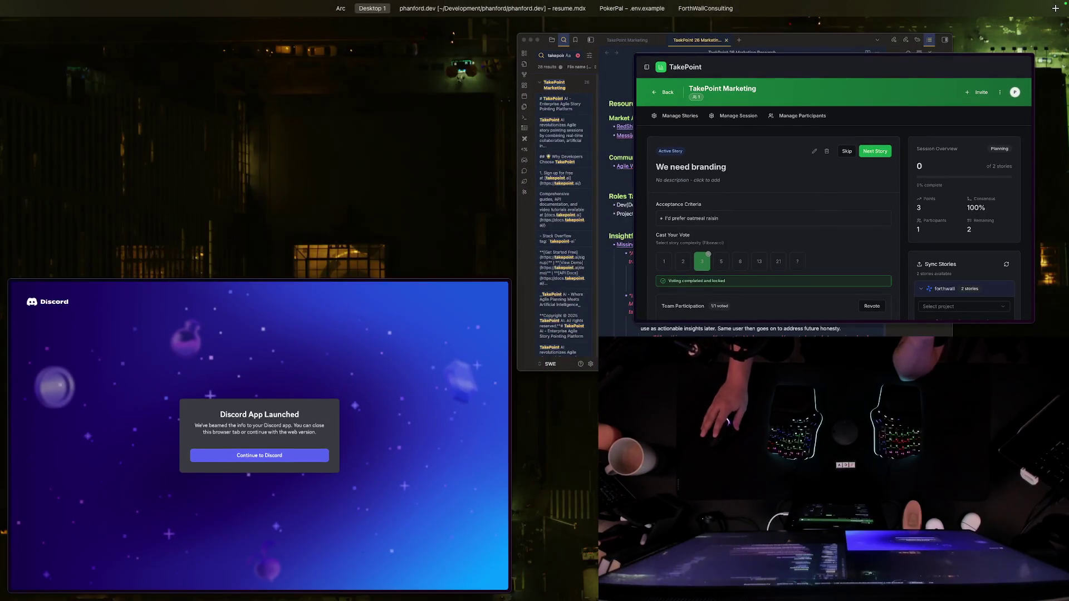
key("ctrl+Up")
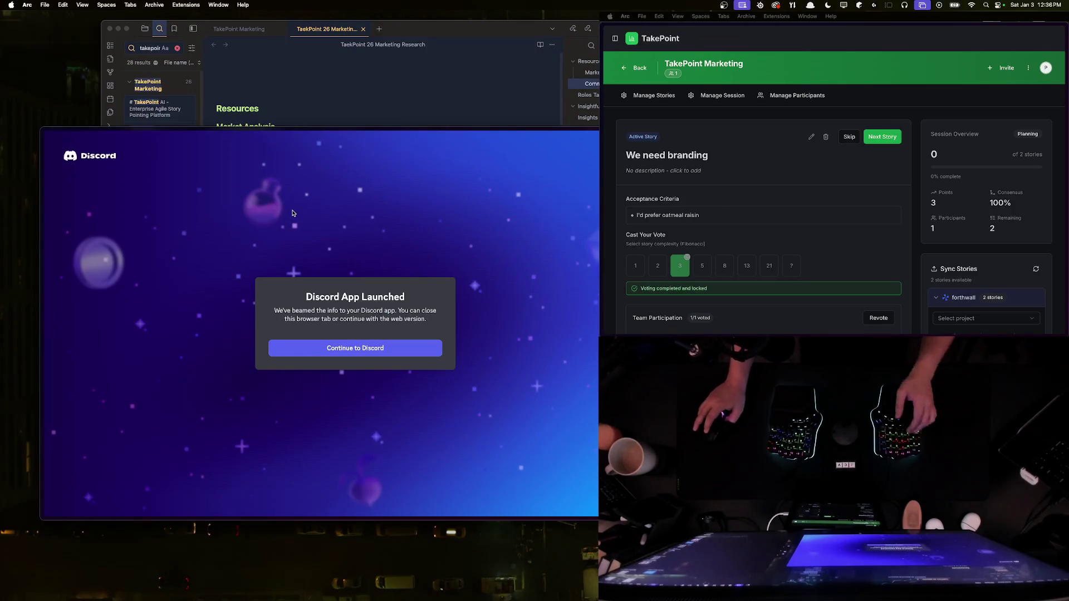
key("super+w")
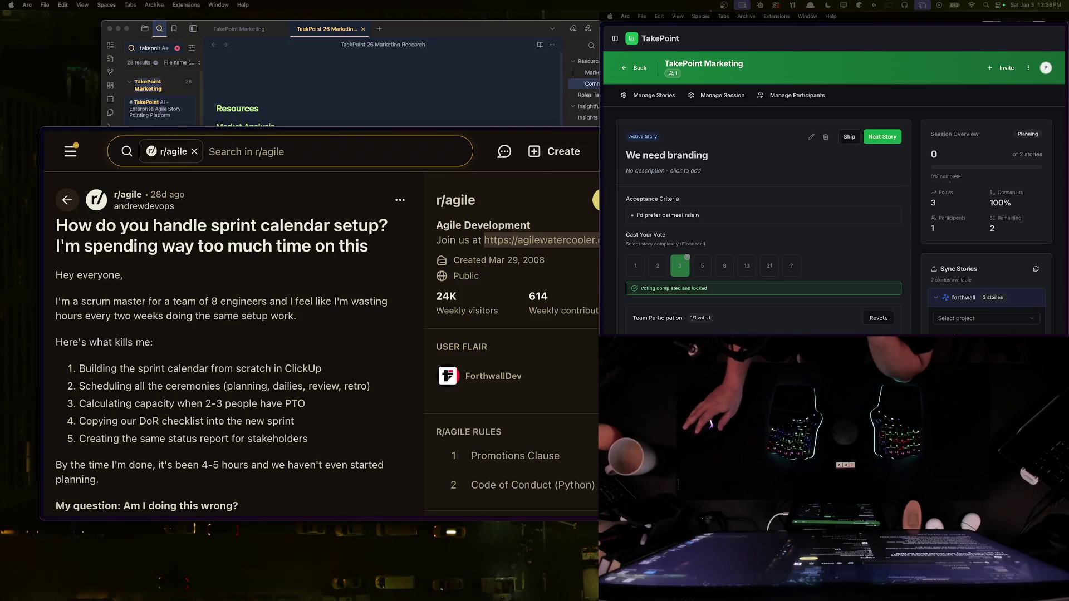
Step: Read through the sprint calendar post and its first reply
scroll(288, 287, "down", 5)
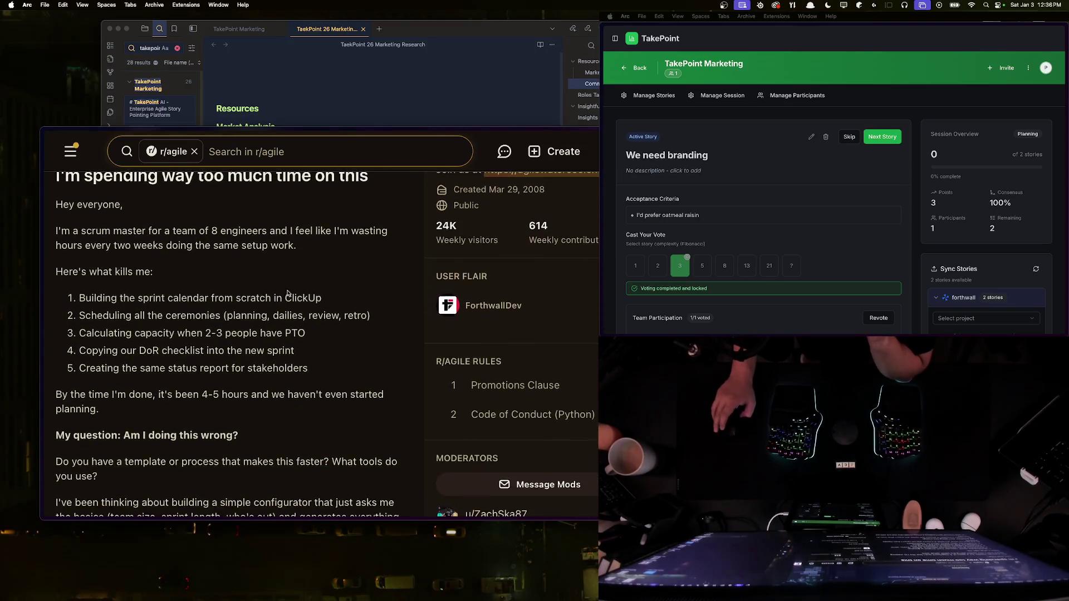
scroll(288, 287, "down", 1)
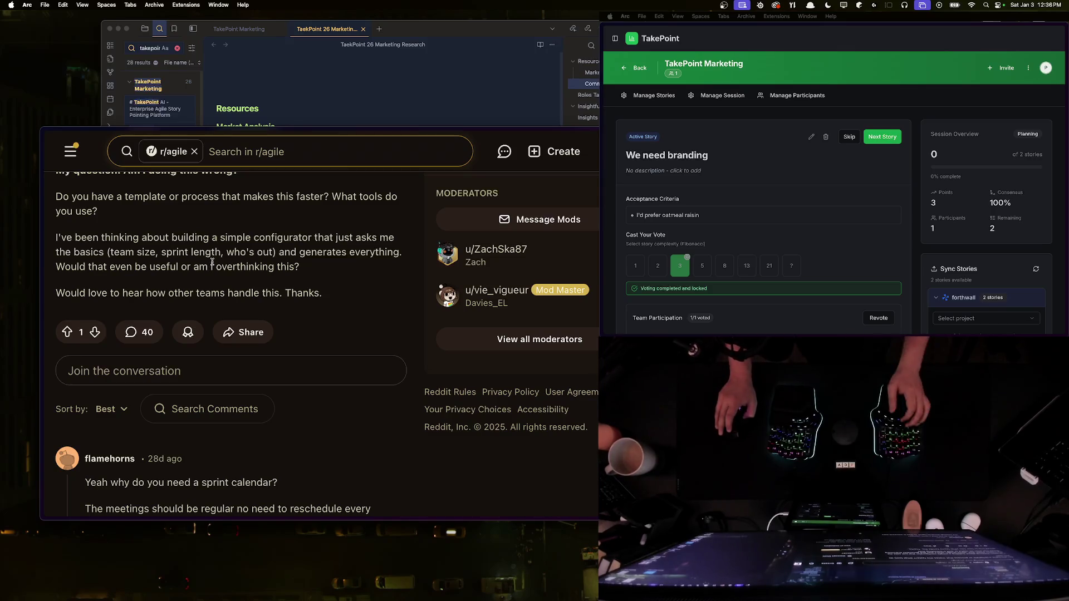
key("super+s")
scroll(314, 311, "down", 4)
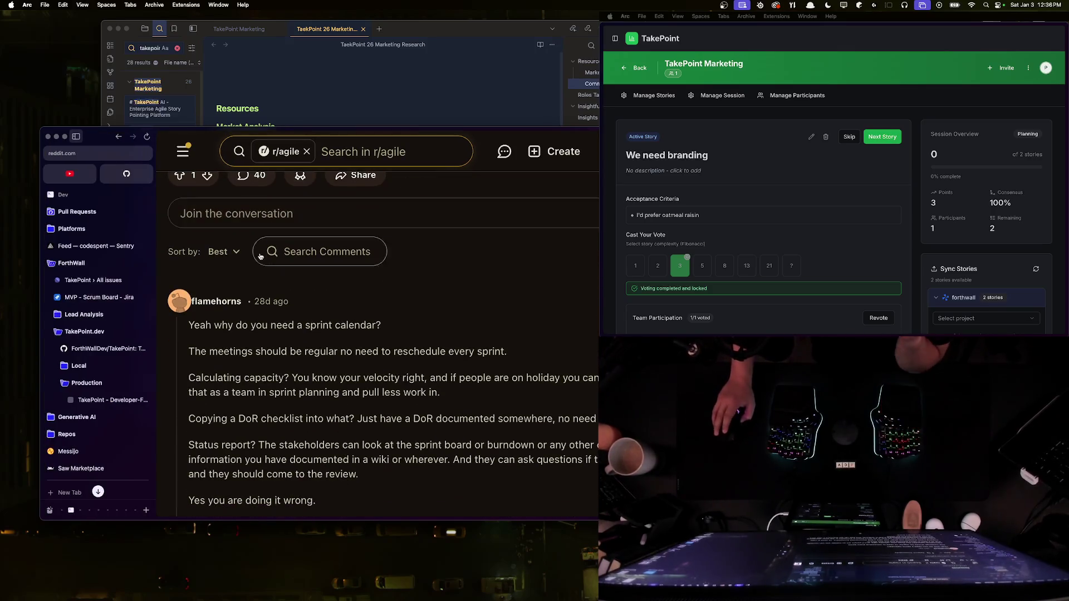
scroll(305, 306, "down", 1)
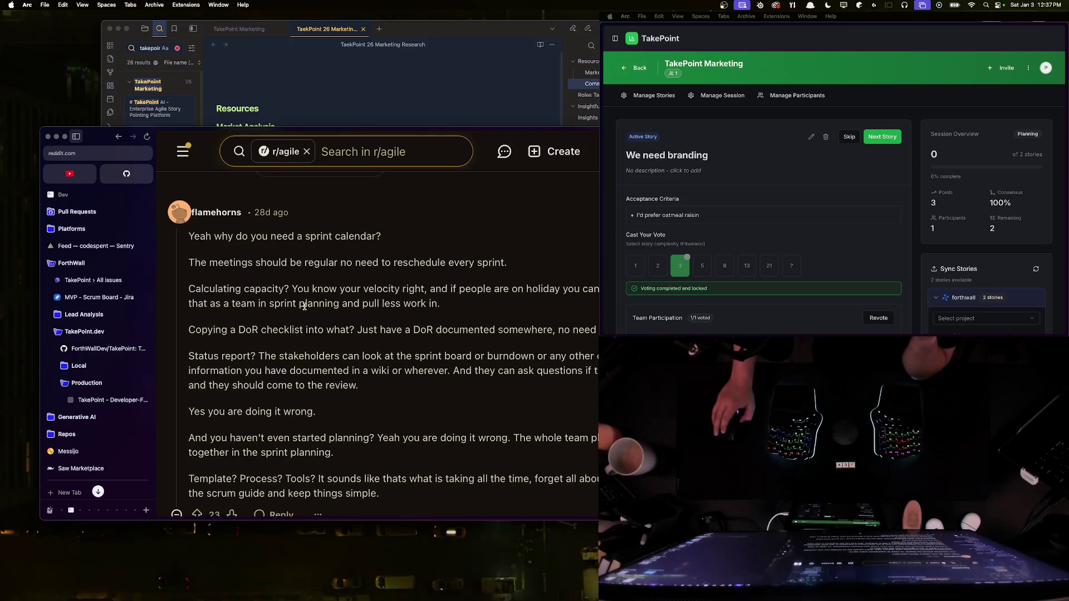
triple_click(197, 235)
left_click(205, 277)
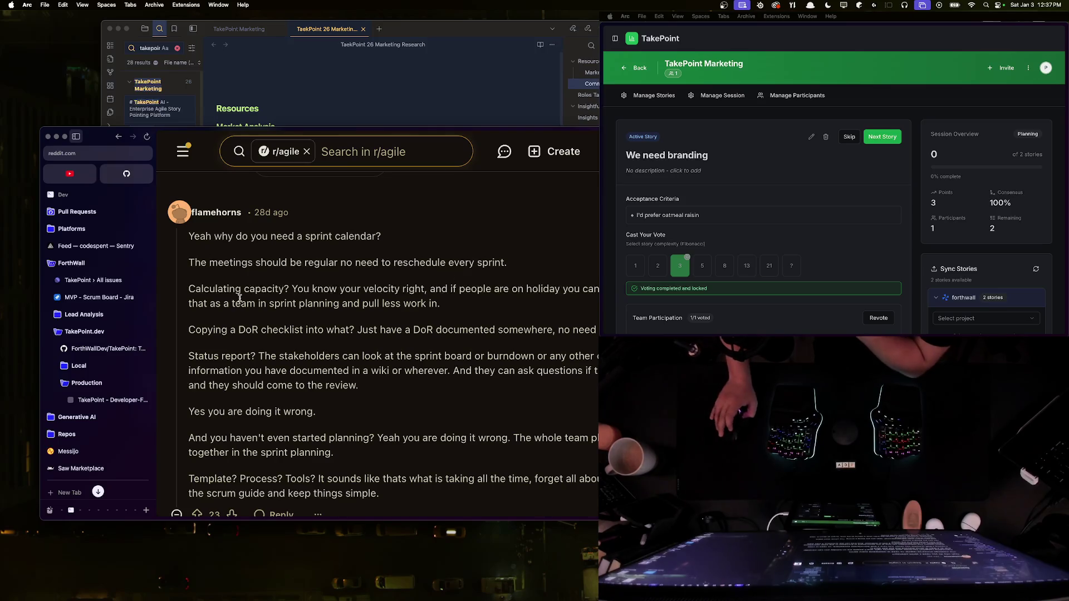
scroll(293, 302, "up", 10)
scroll(285, 384, "down", 3)
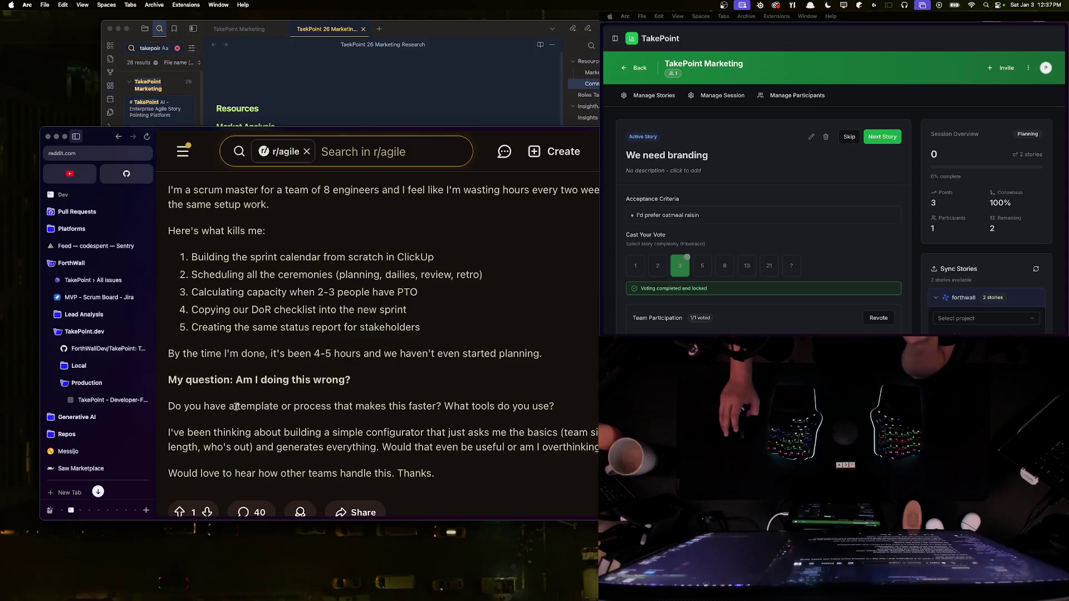
left_click_drag(280, 351, 556, 355)
left_click(556, 355)
scroll(338, 352, "up", 1)
scroll(337, 352, "up", 1)
Step: Highlight the listed pain points: ceremonies scheduling, capacity with PTO, DoR checklist, and status reports
mouse_move(463, 269)
left_mouse_down()
mouse_move(234, 269)
mouse_move(505, 292)
left_mouse_up()
left_click_drag(196, 304, 443, 316)
left_click(444, 311)
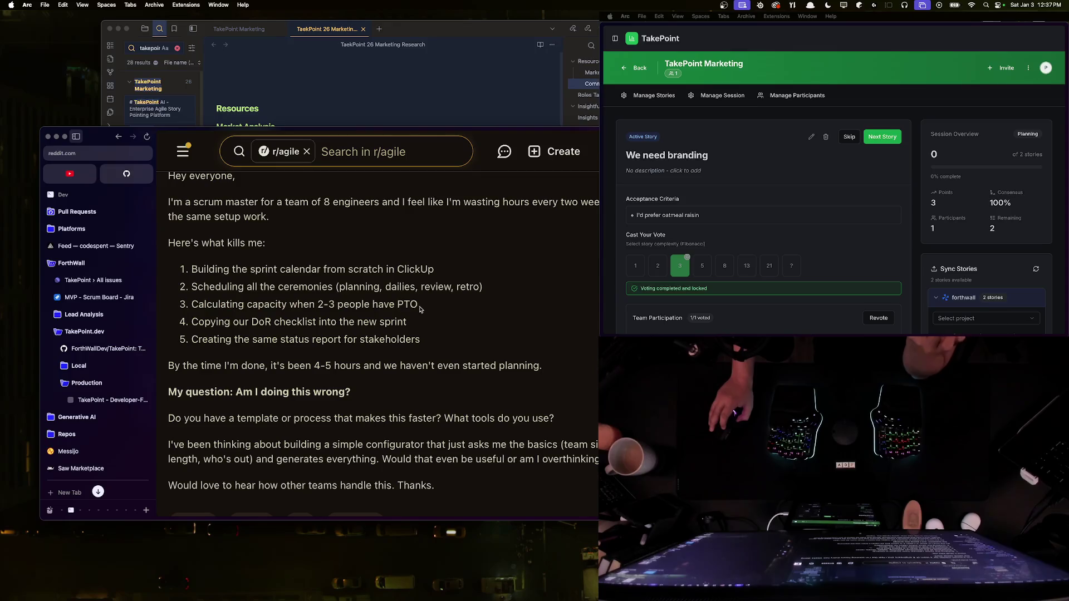
left_click_drag(191, 326, 441, 326)
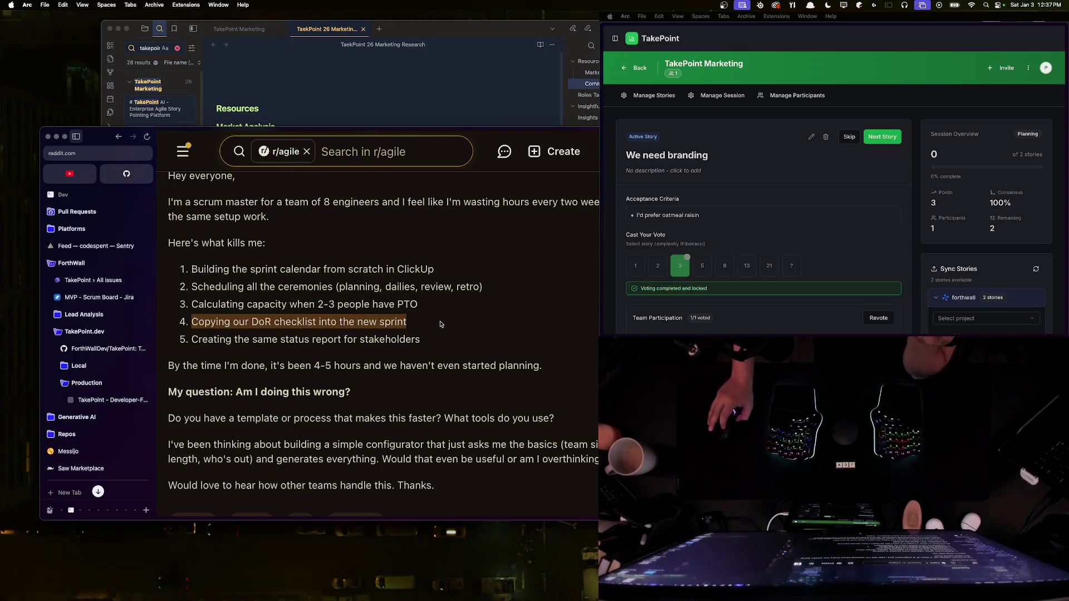
left_click(321, 322)
left_click_drag(196, 341, 422, 341)
left_click(382, 338)
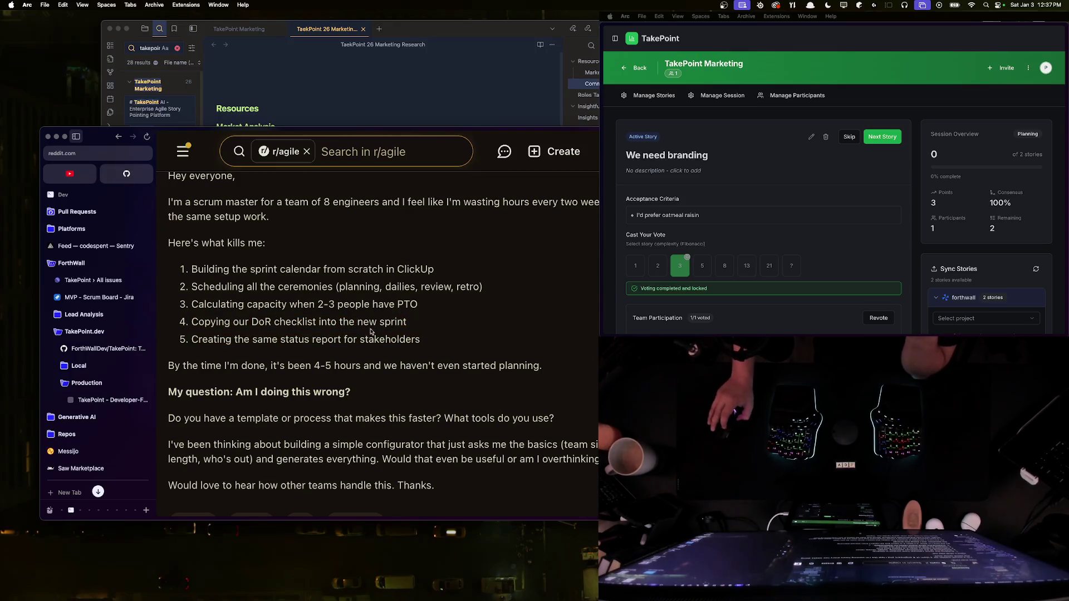
scroll(169, 281, "up", 3)
scroll(239, 237, "down", 3)
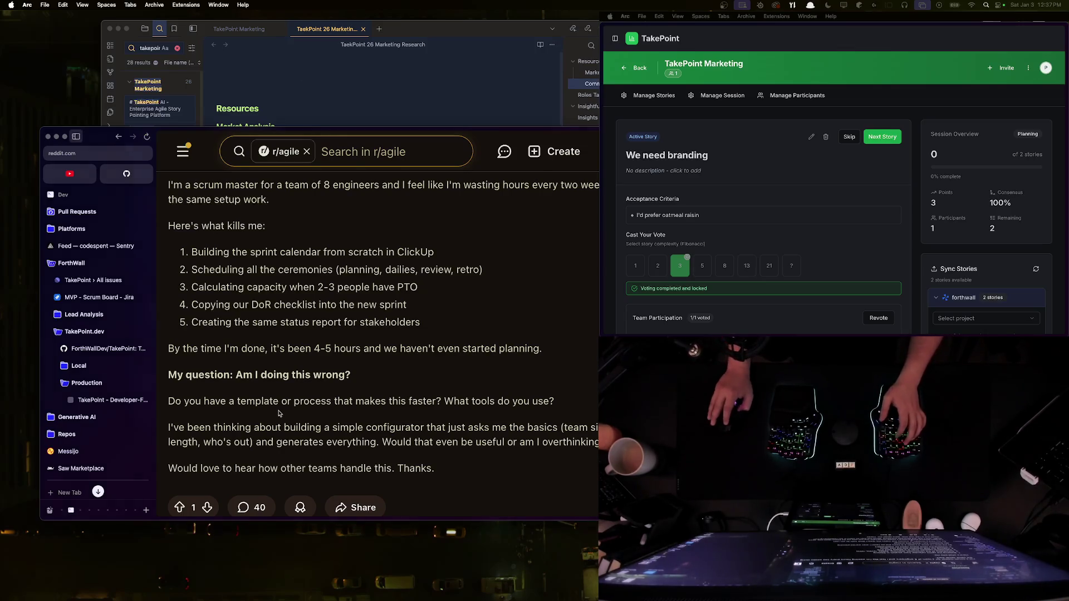
Step: Open the pasted target.com Xbox controller product address in a new tab
key("super+t")
type("https://www.target.com/p/xbox-elite-series-2-core-wireless-controller---white-black--usb-c-bluetooth-dual-vibration/-/A-87274521")
key("Return")
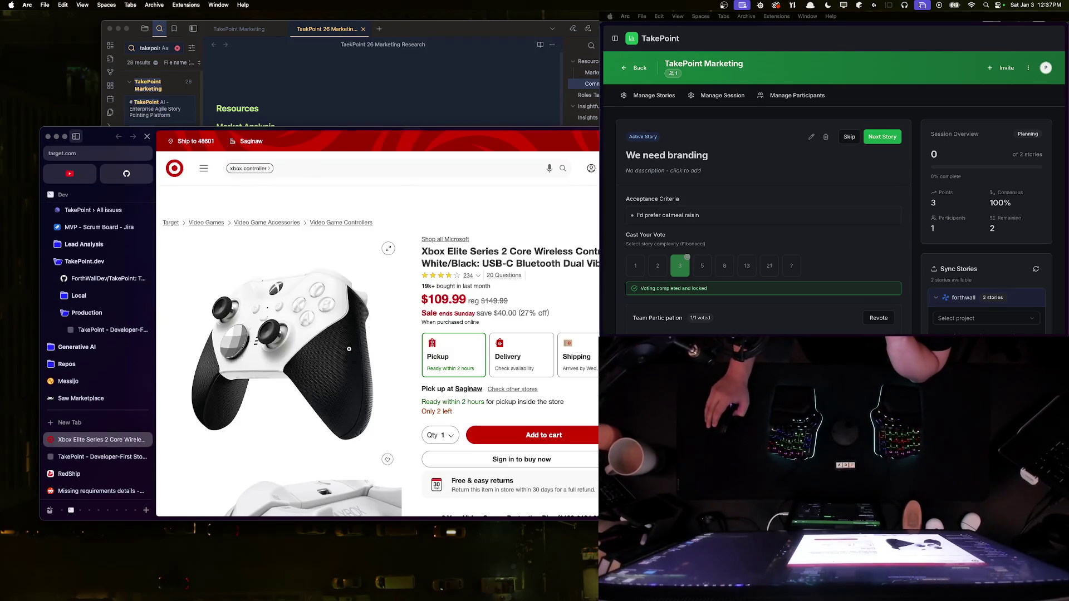
Step: Review the Xbox Elite Series 2 Core controller at $109.99, then switch back to the Reddit post
left_click(78, 136)
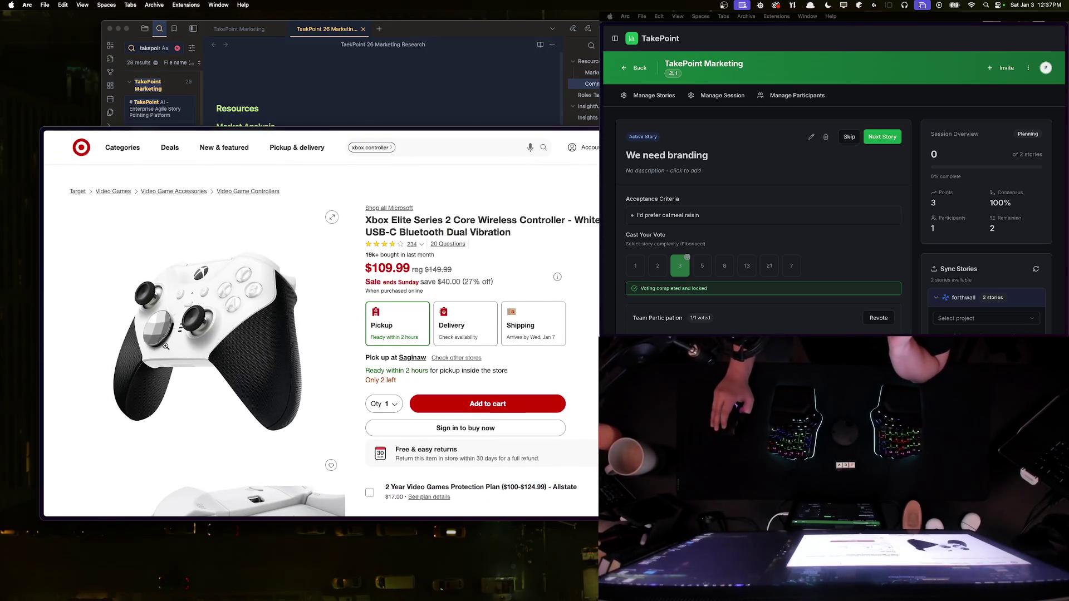
scroll(166, 346, "down", 5)
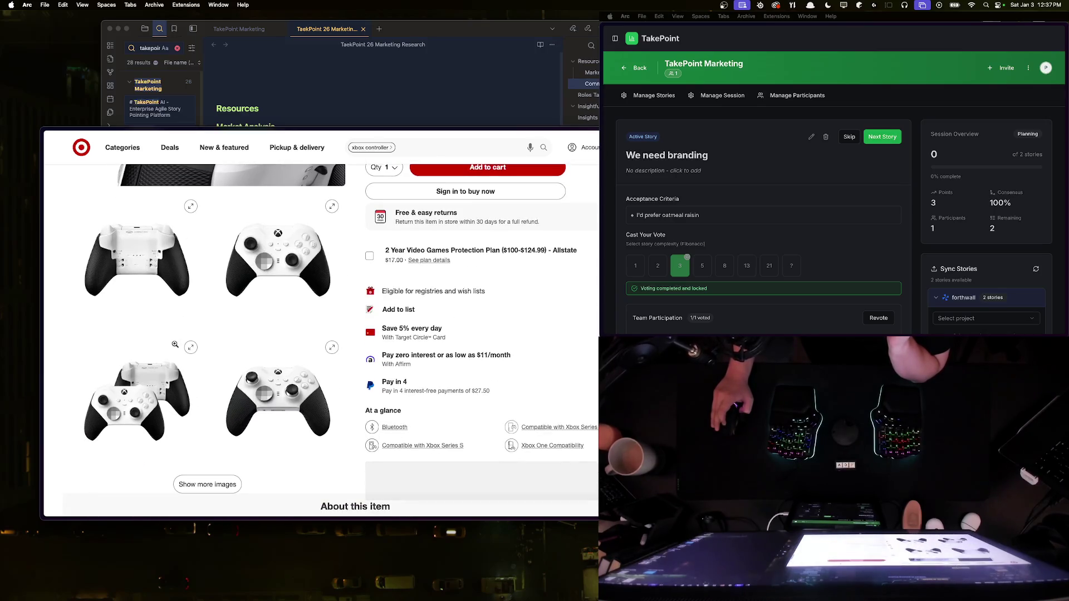
scroll(175, 345, "up", 5)
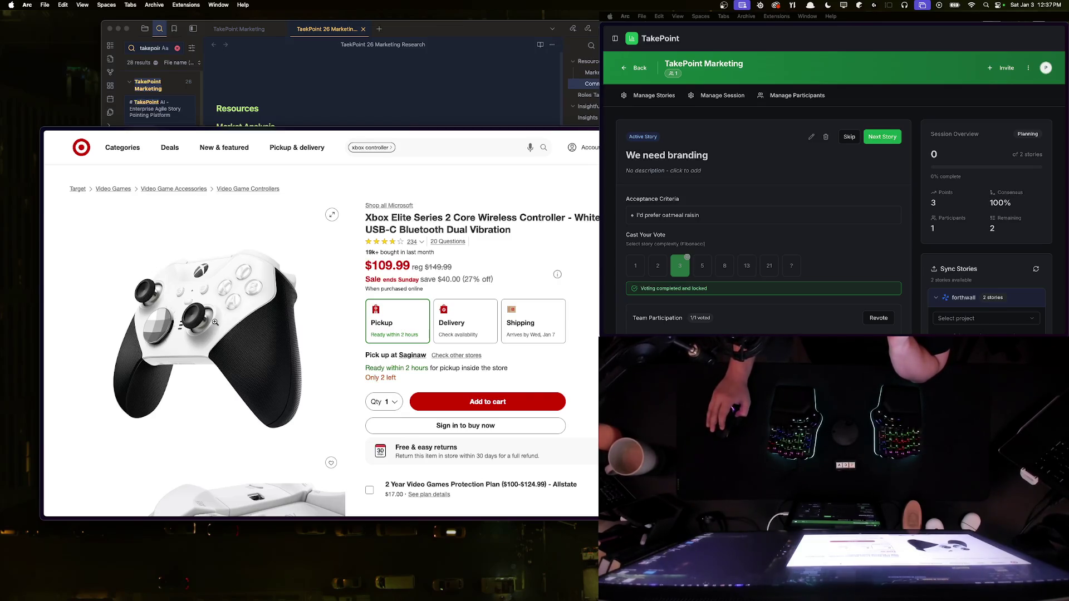
scroll(308, 320, "up", 1)
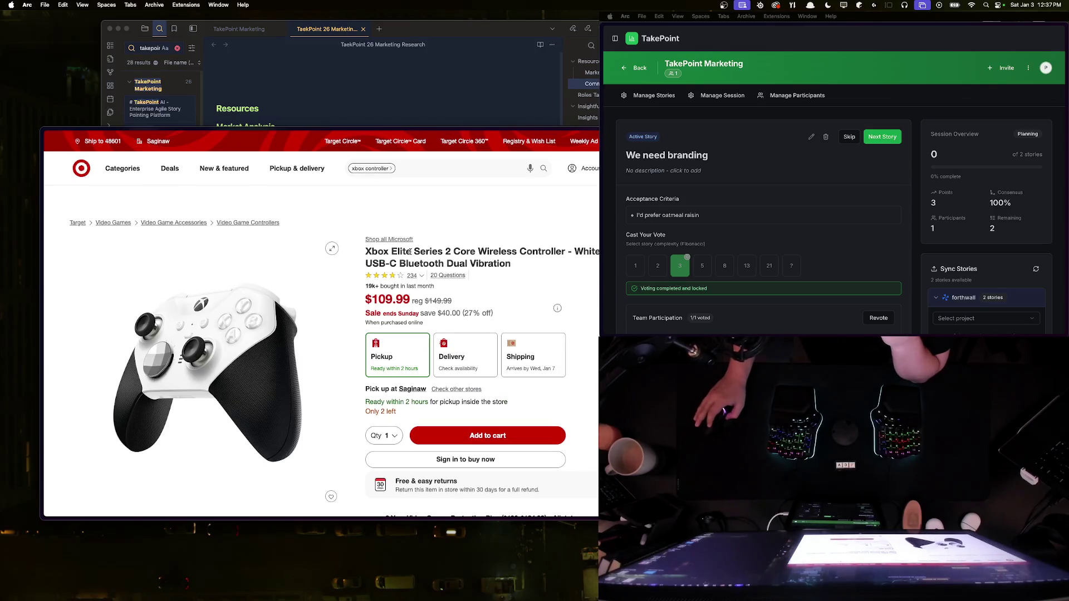
triple_click(408, 253)
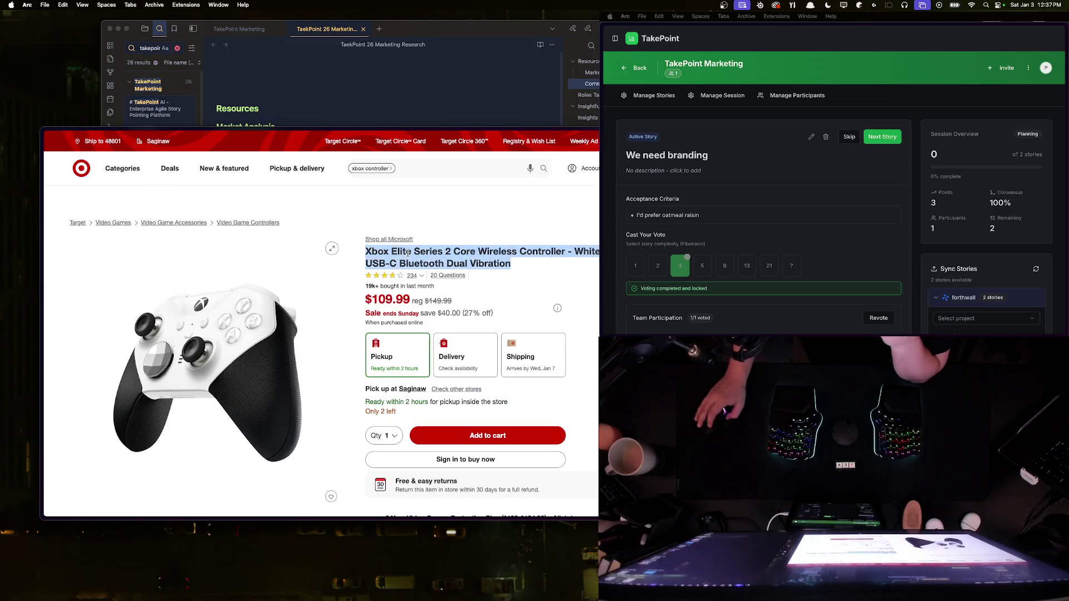
left_click(467, 254)
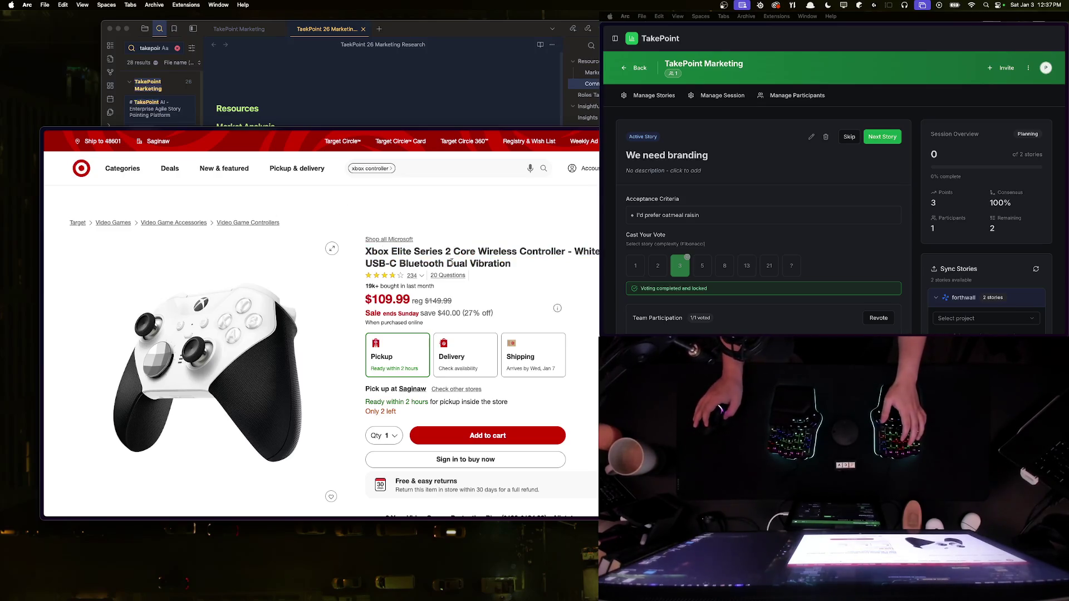
key("ctrl+Tab")
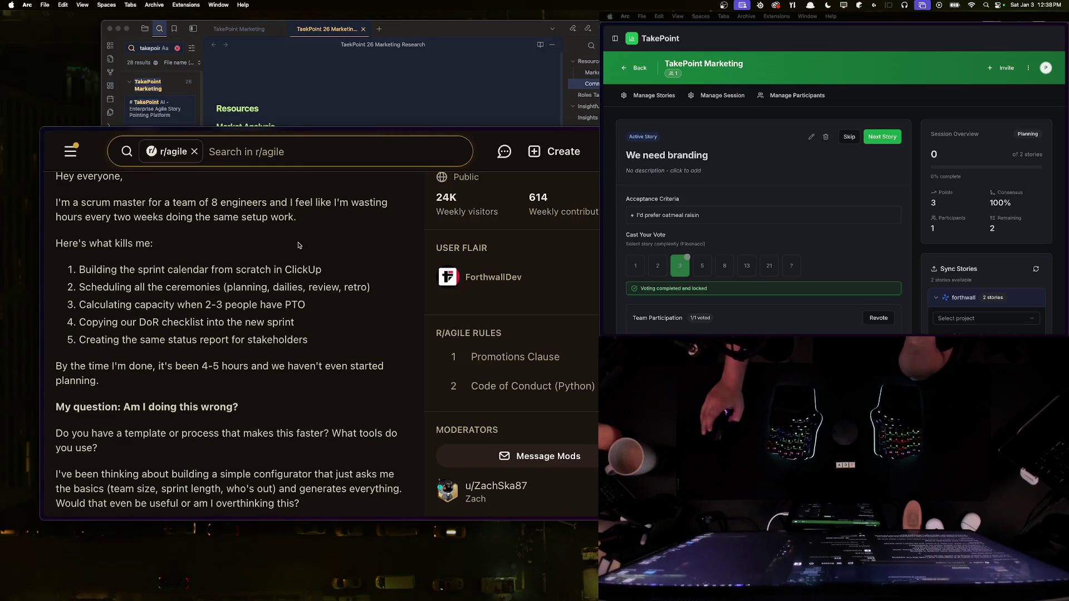
scroll(299, 245, "down", 3)
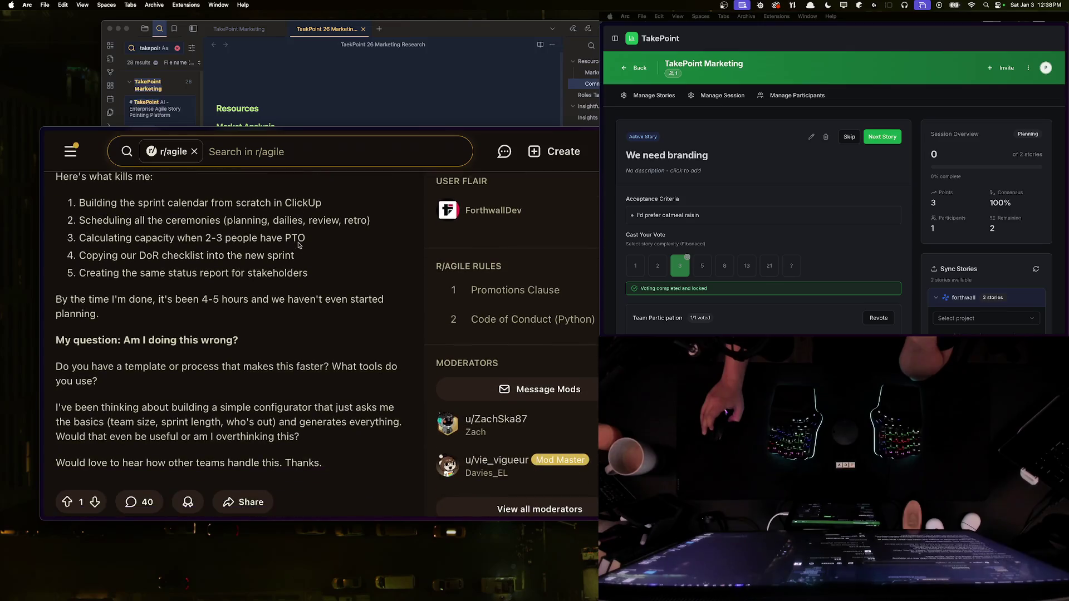
triple_click(279, 256)
triple_click(281, 271)
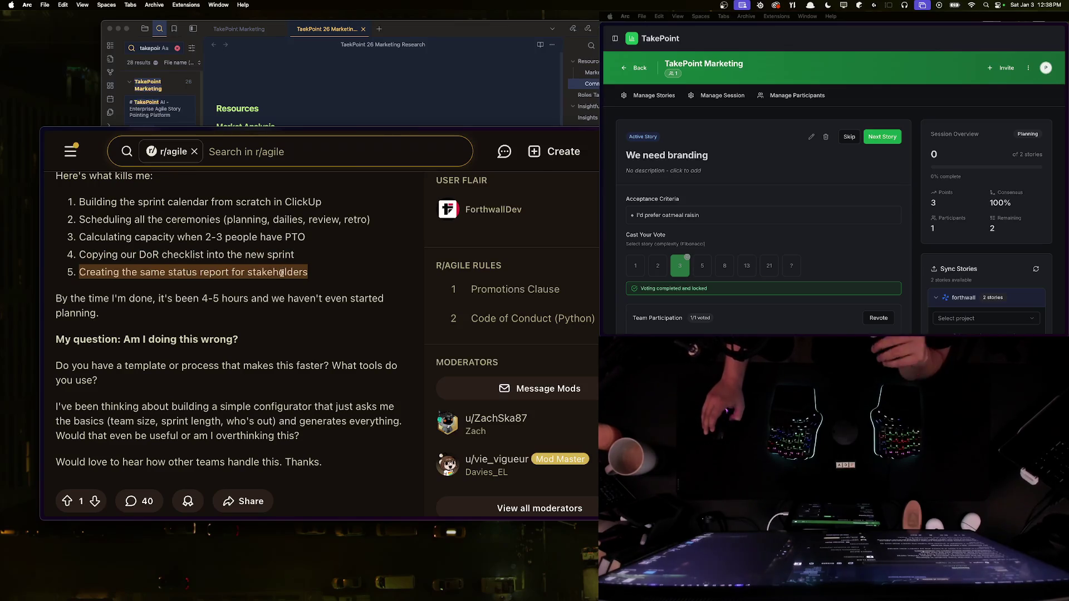
triple_click(260, 299)
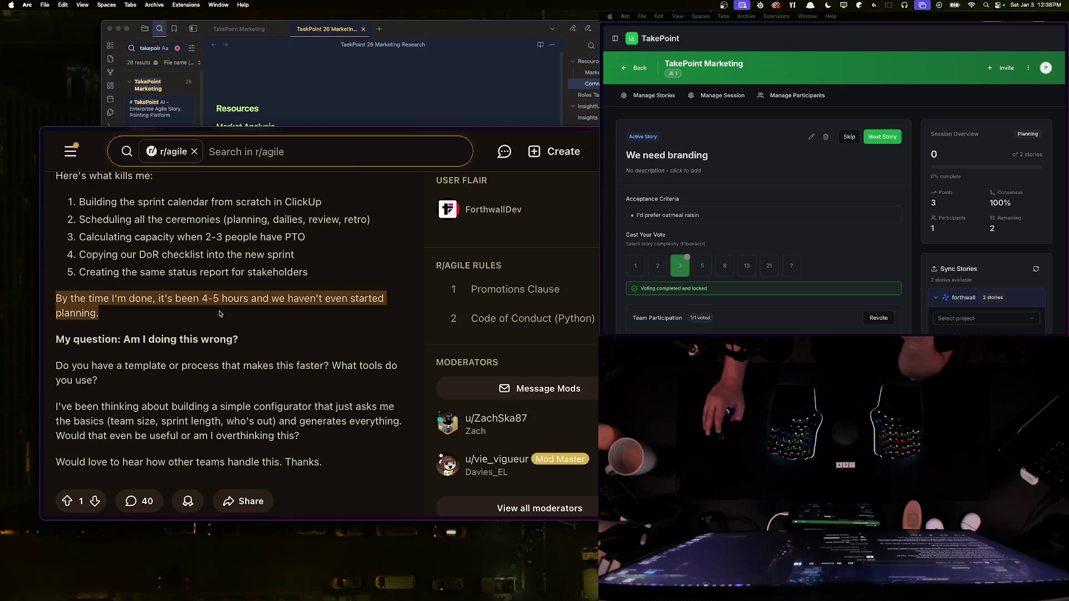
triple_click(234, 339)
scroll(248, 339, "down", 1)
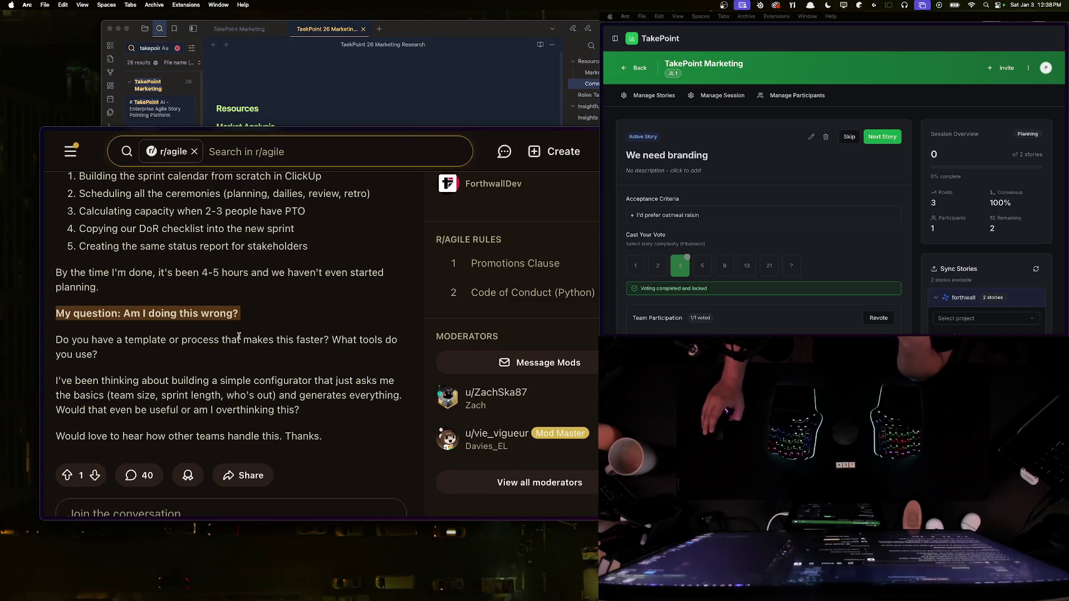
triple_click(239, 335)
scroll(237, 343, "down", 3)
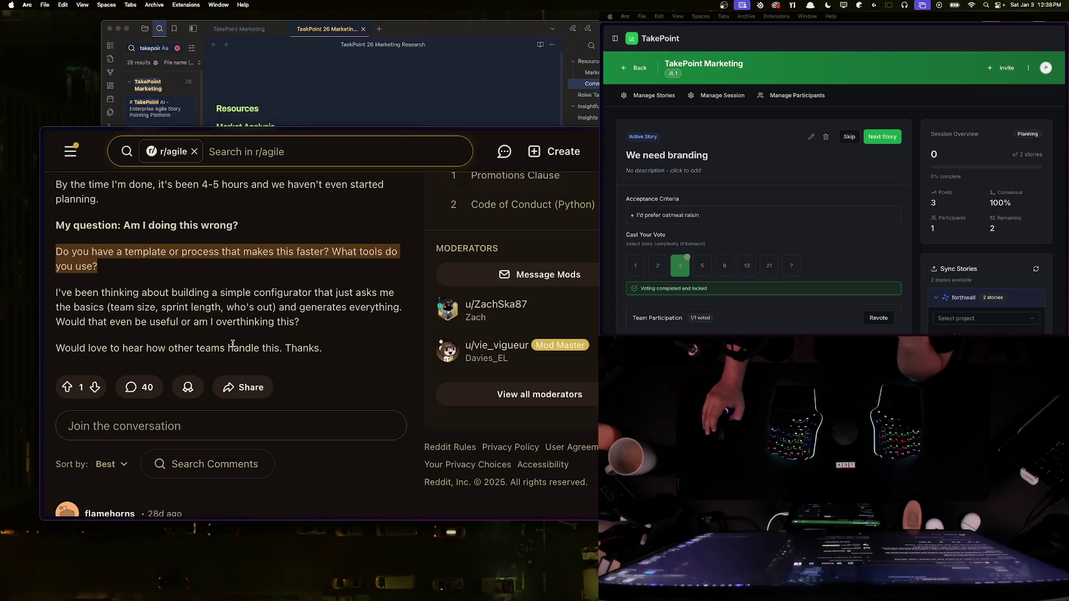
triple_click(245, 303)
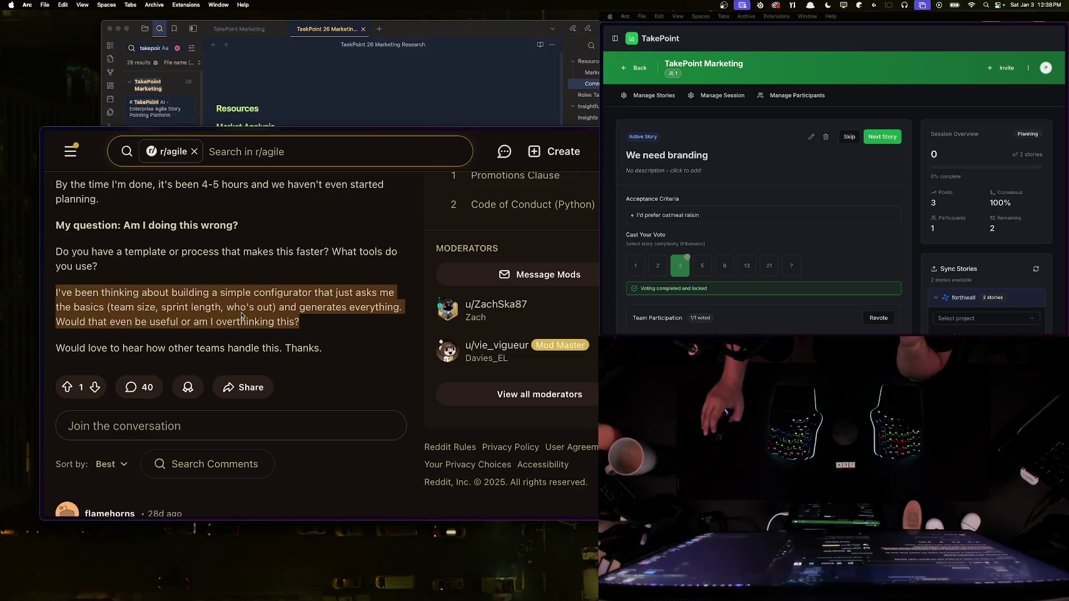
left_click(269, 304)
triple_click(262, 306)
left_click_drag(304, 322, 58, 291)
left_click(58, 291)
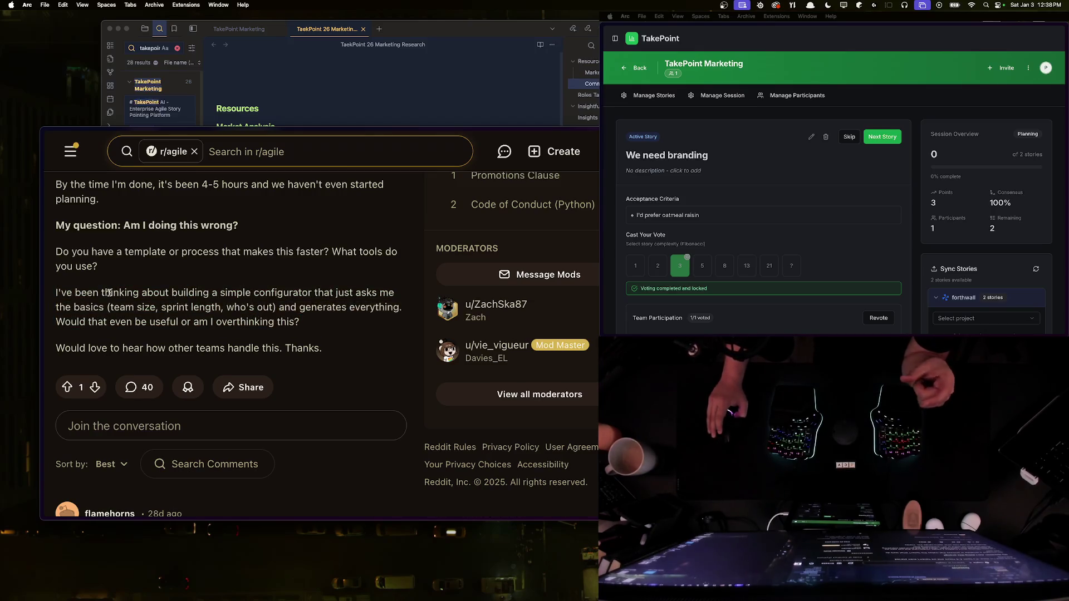
scroll(189, 292, "down", 2)
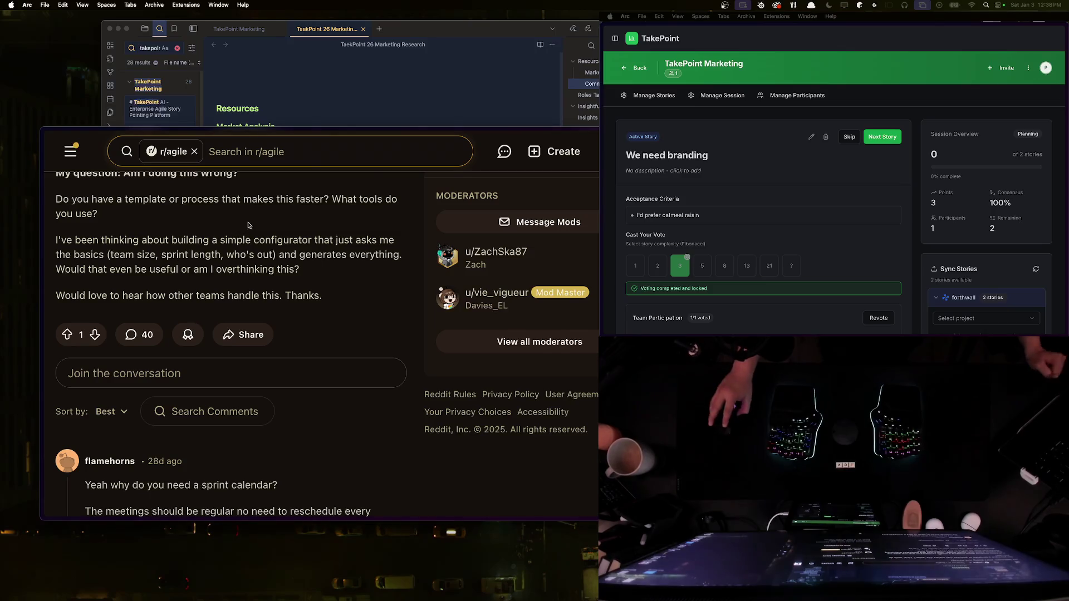
scroll(229, 256, "down", 2)
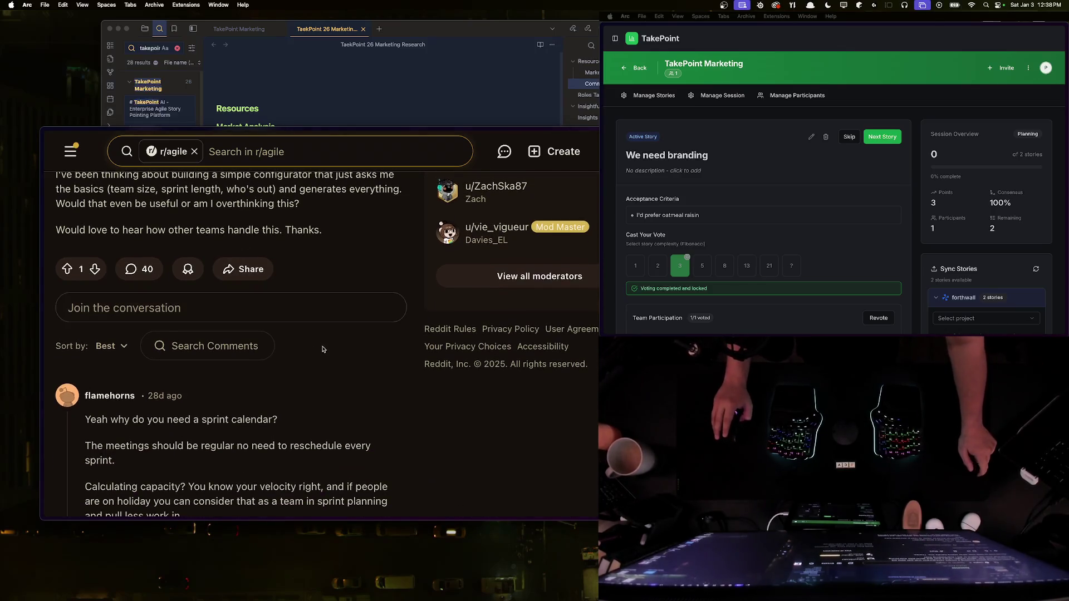
scroll(228, 256, "down", 5)
scroll(78, 285, "up", 3)
left_click_drag(88, 312, 180, 327)
left_click(195, 378)
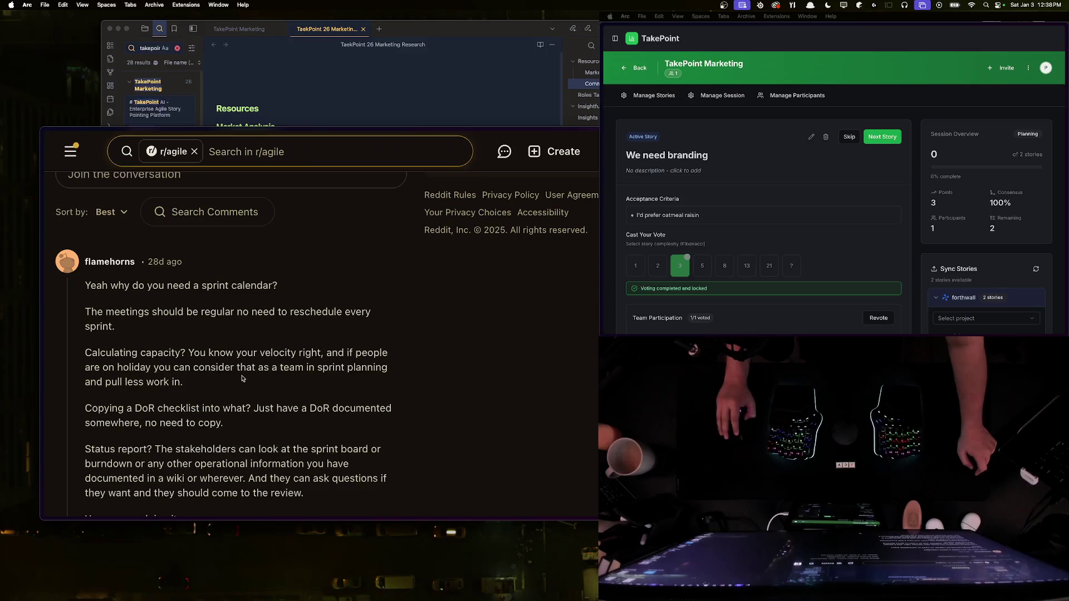
mouse_move(253, 376)
left_mouse_down()
mouse_move(281, 369)
mouse_move(301, 382)
left_mouse_up()
left_click(300, 384)
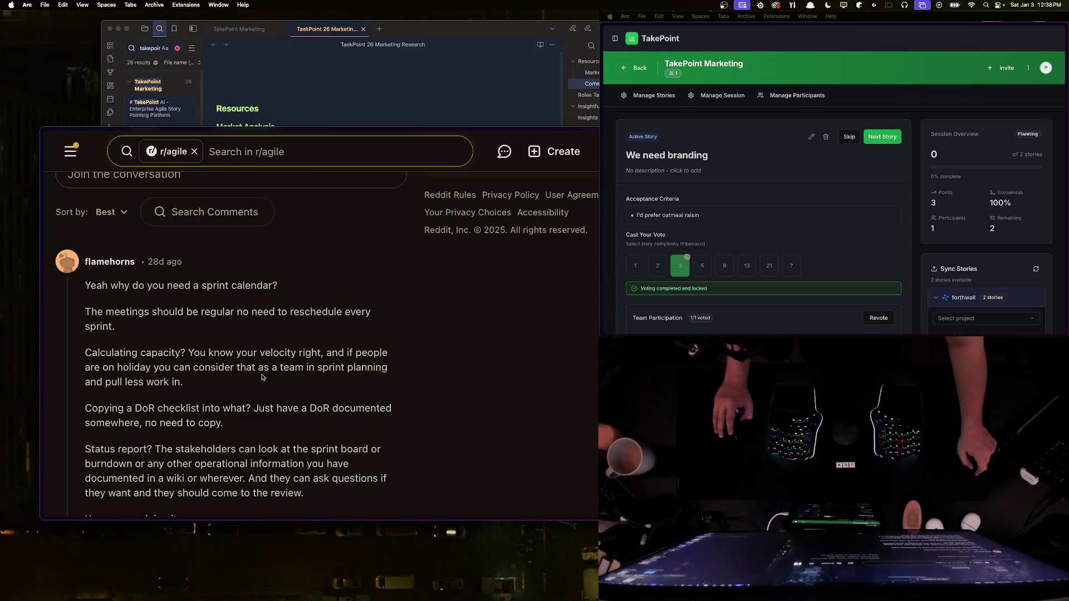
scroll(234, 370, "down", 2)
scroll(233, 369, "down", 1)
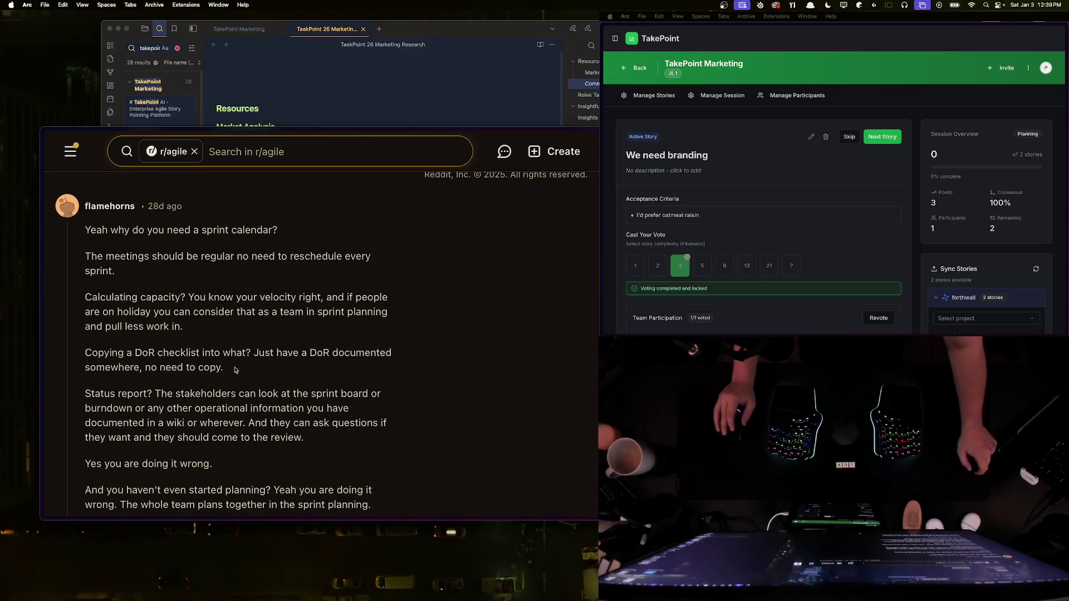
scroll(229, 342, "down", 5)
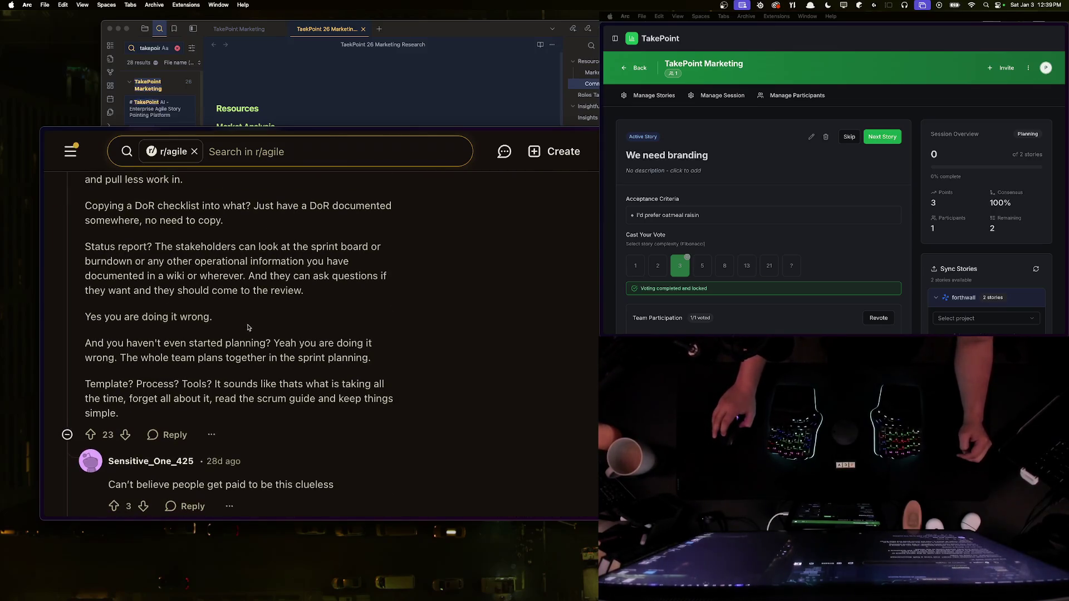
scroll(250, 324, "up", 2)
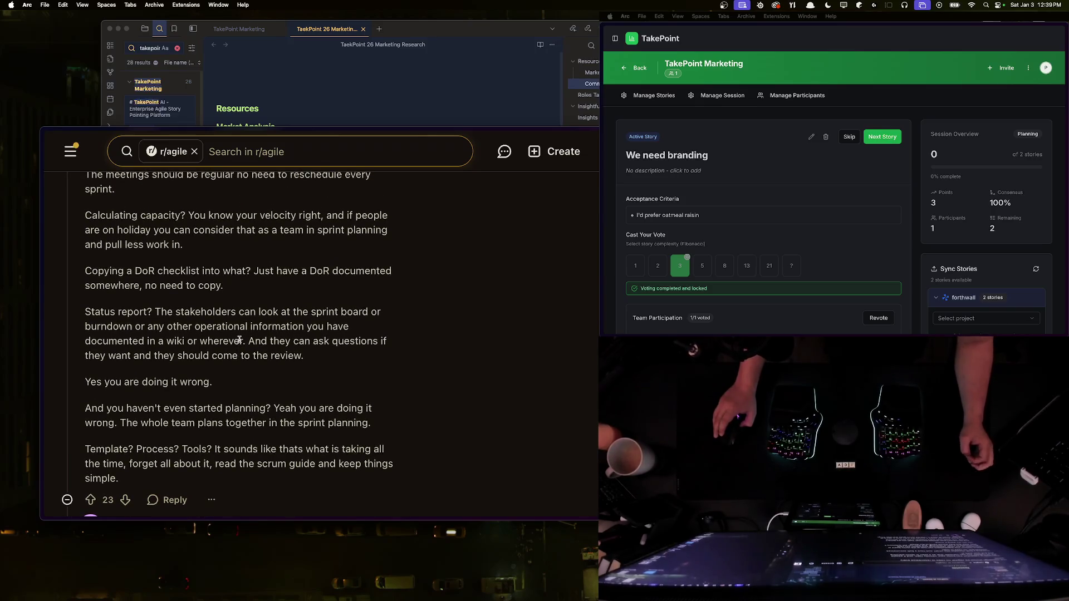
scroll(240, 341, "down", 3)
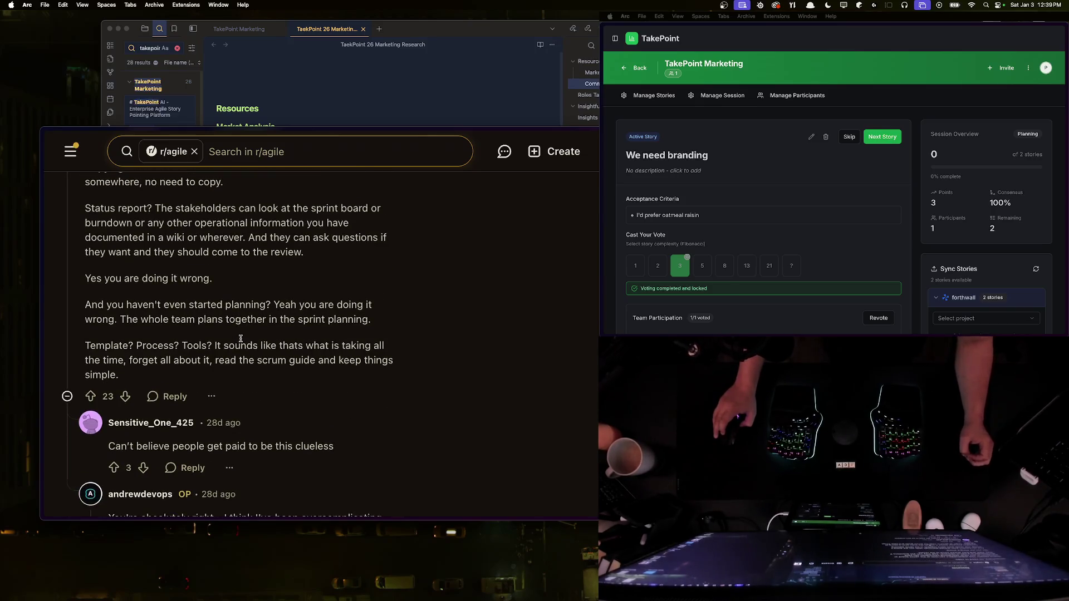
scroll(242, 339, "down", 1)
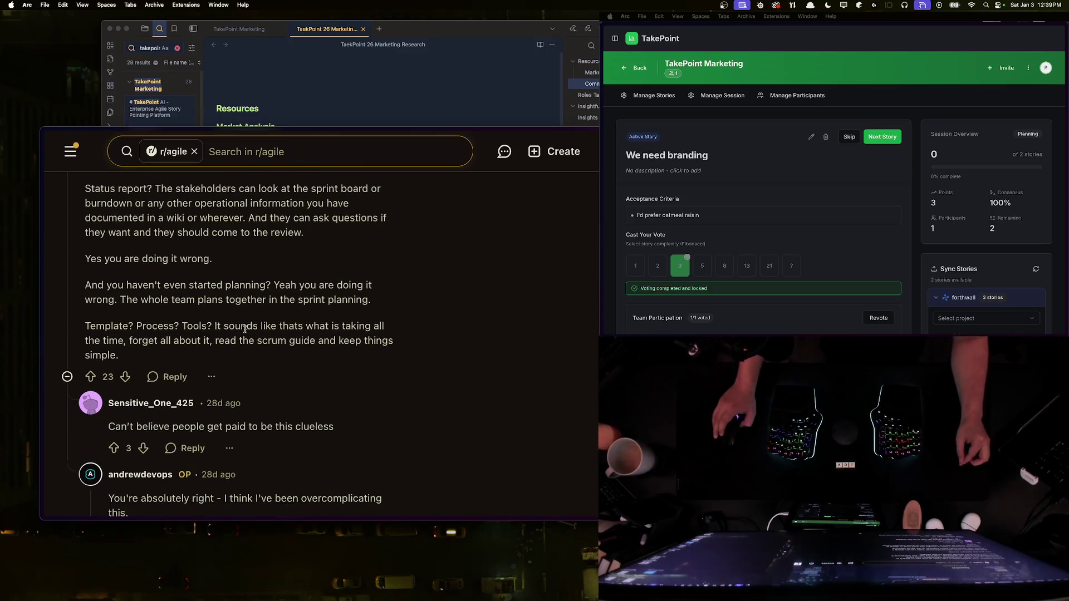
scroll(248, 328, "down", 2)
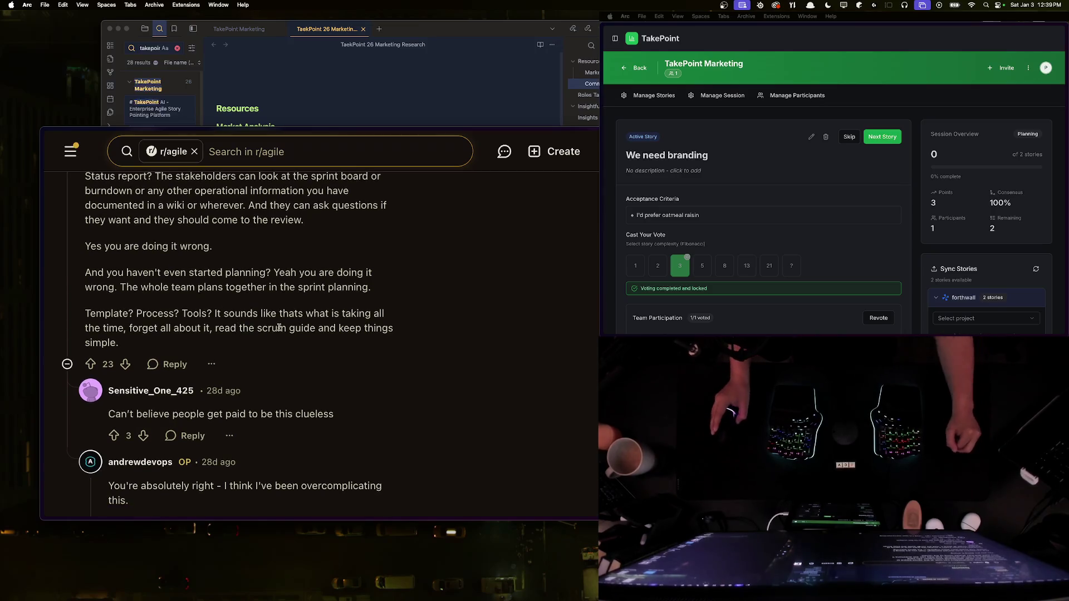
scroll(267, 321, "down", 1)
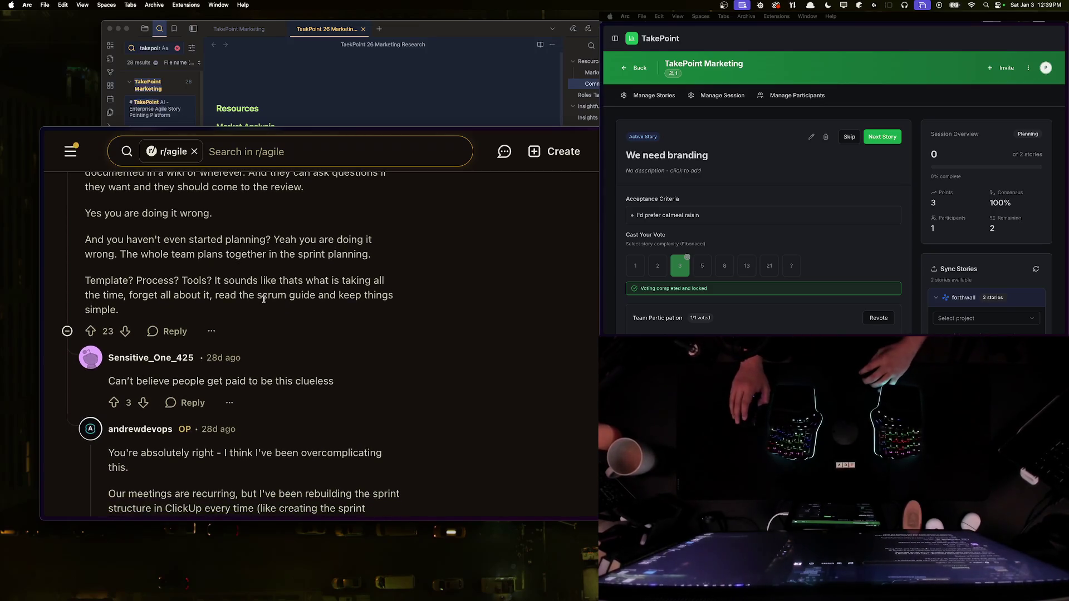
scroll(252, 313, "up", 1)
mouse_move(85, 260)
left_mouse_down()
mouse_move(349, 262)
mouse_move(337, 274)
mouse_move(249, 275)
left_mouse_up()
left_click(249, 275)
scroll(269, 303, "up", 20)
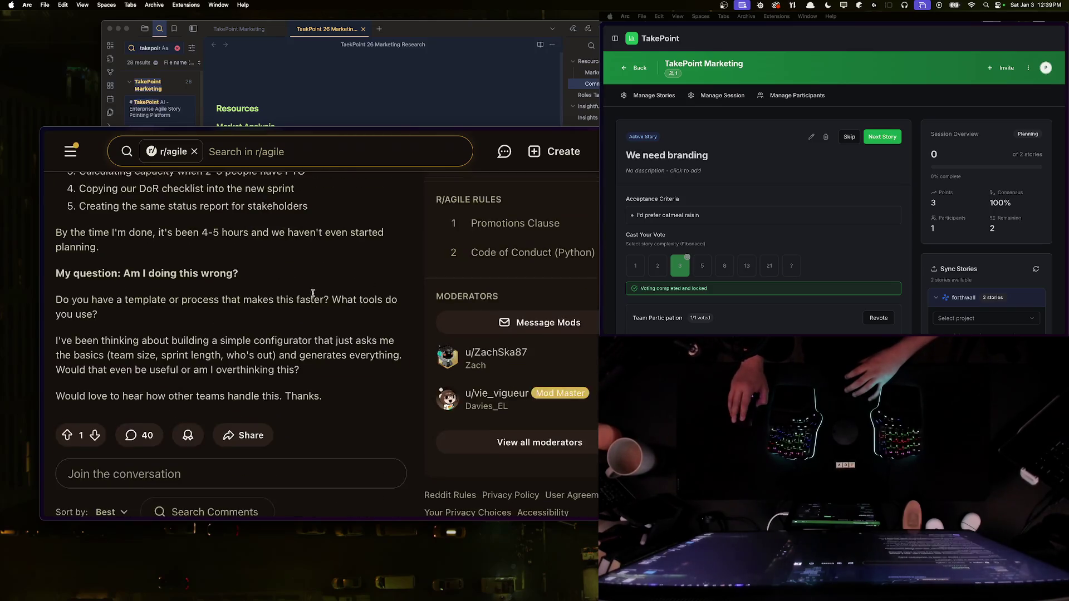
scroll(208, 290, "down", 10)
scroll(211, 288, "up", 10)
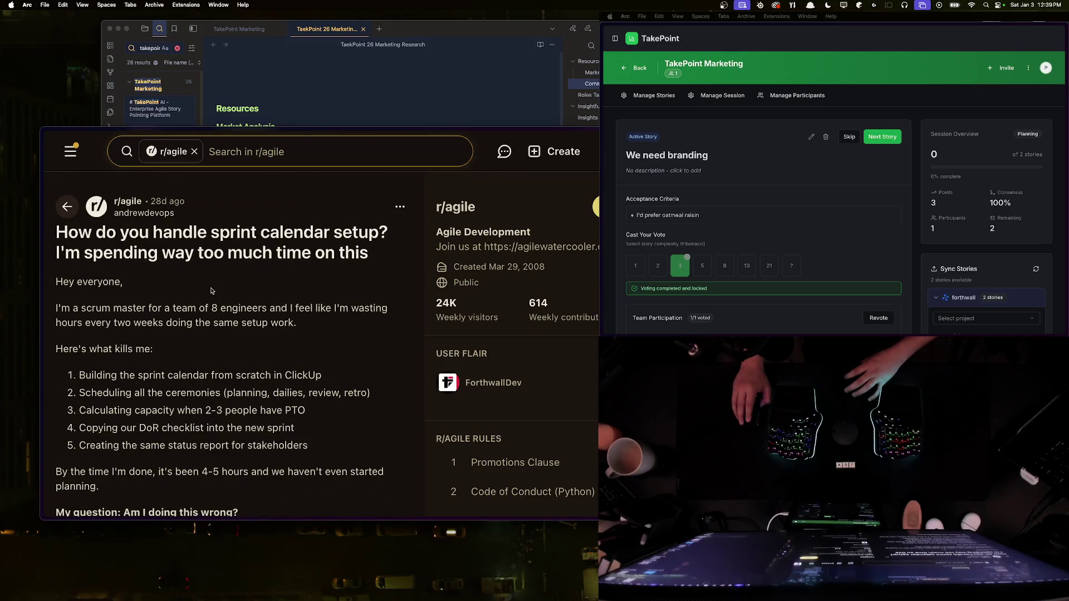
scroll(211, 290, "down", 15)
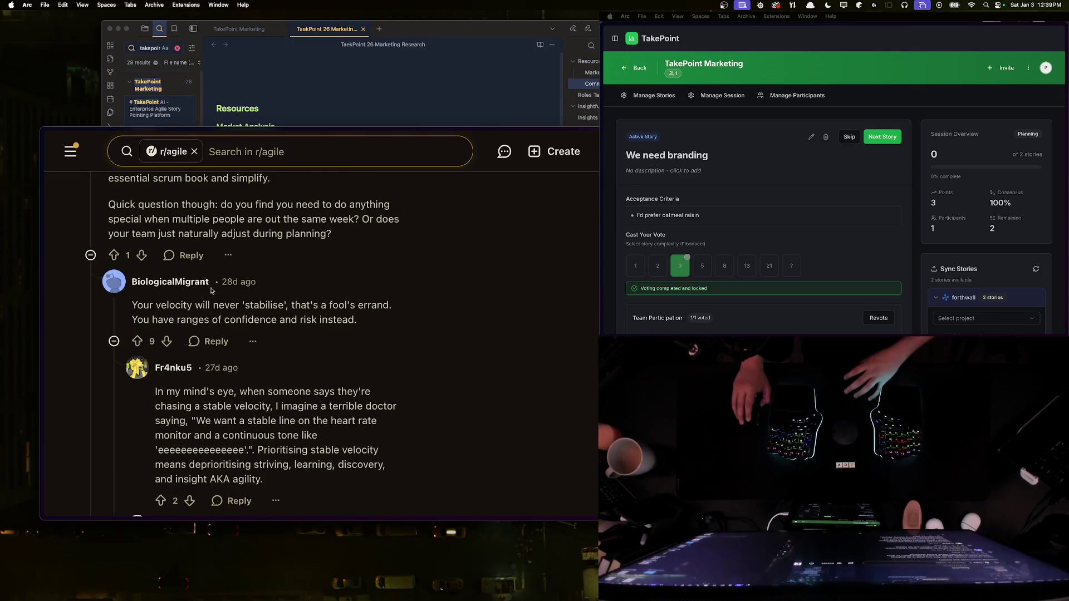
scroll(211, 290, "down", 5)
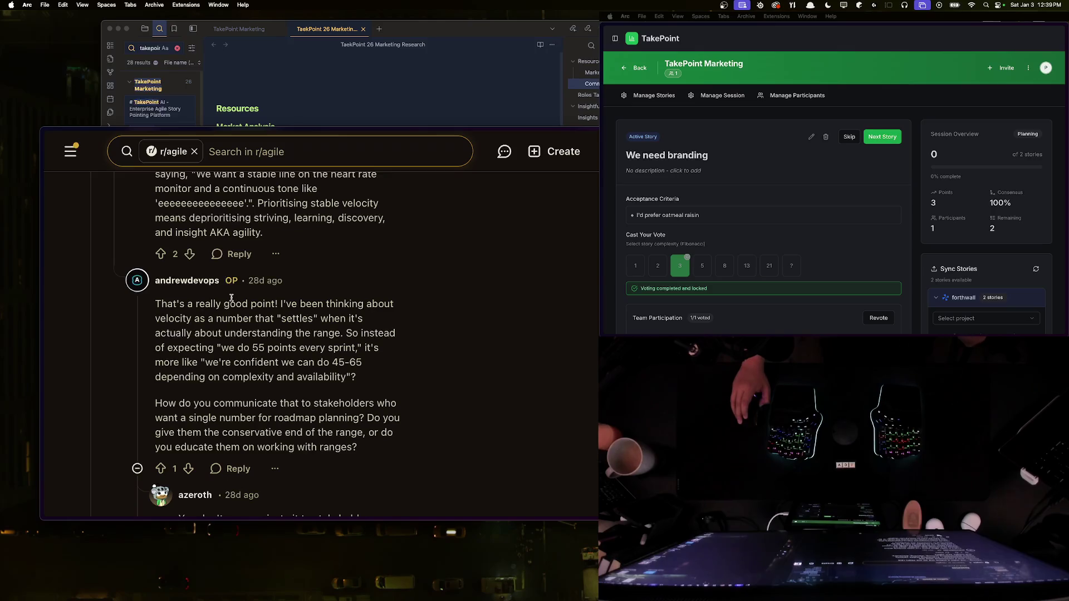
scroll(314, 335, "down", 5)
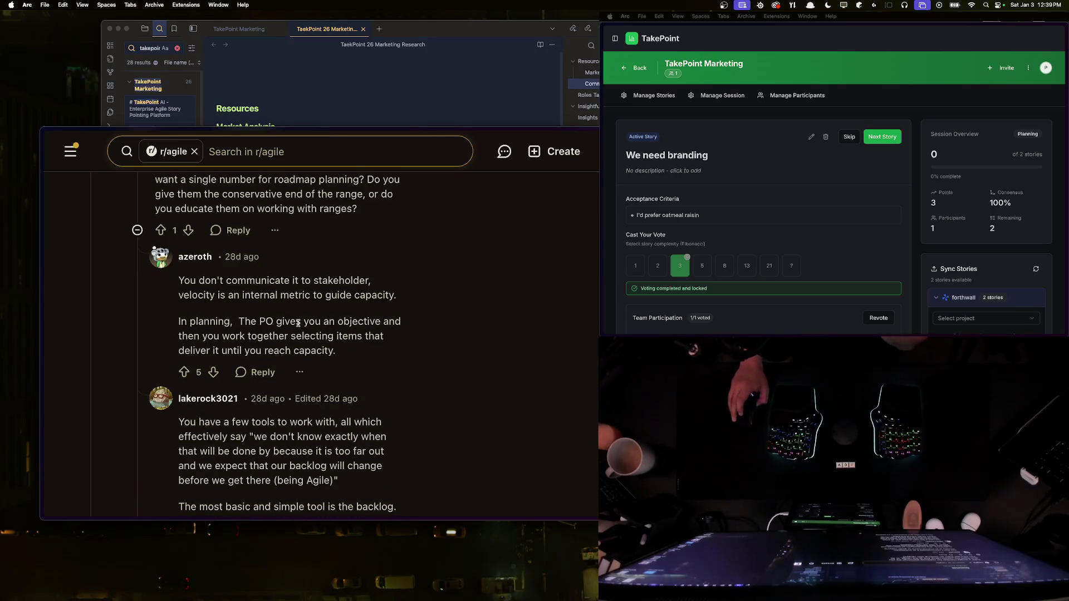
scroll(317, 323, "down", 4)
scroll(316, 323, "down", 10)
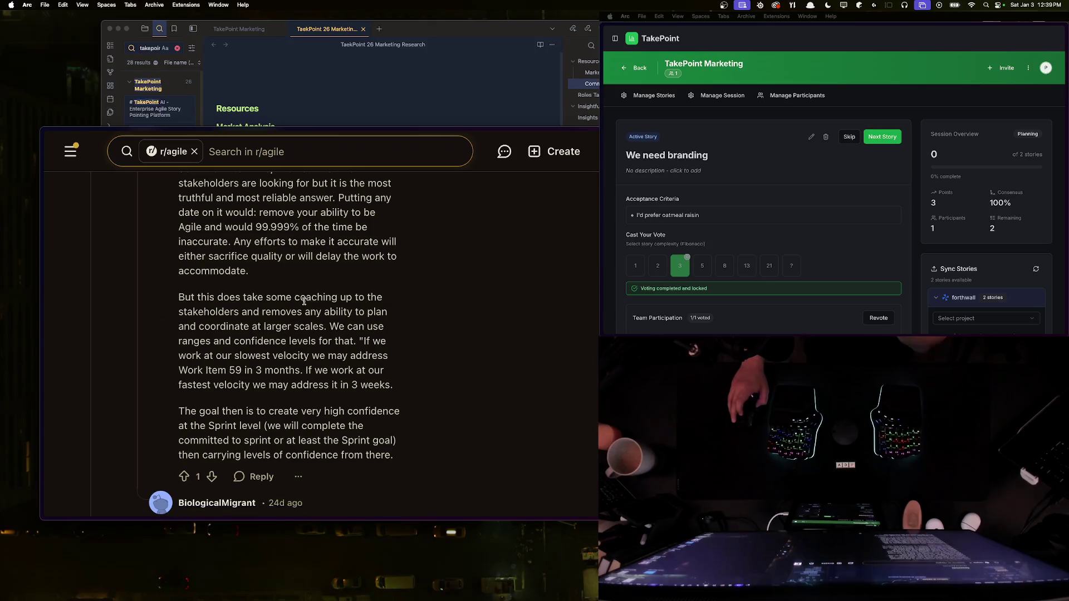
scroll(300, 298, "down", 8)
scroll(302, 305, "down", 5)
scroll(302, 305, "down", 4)
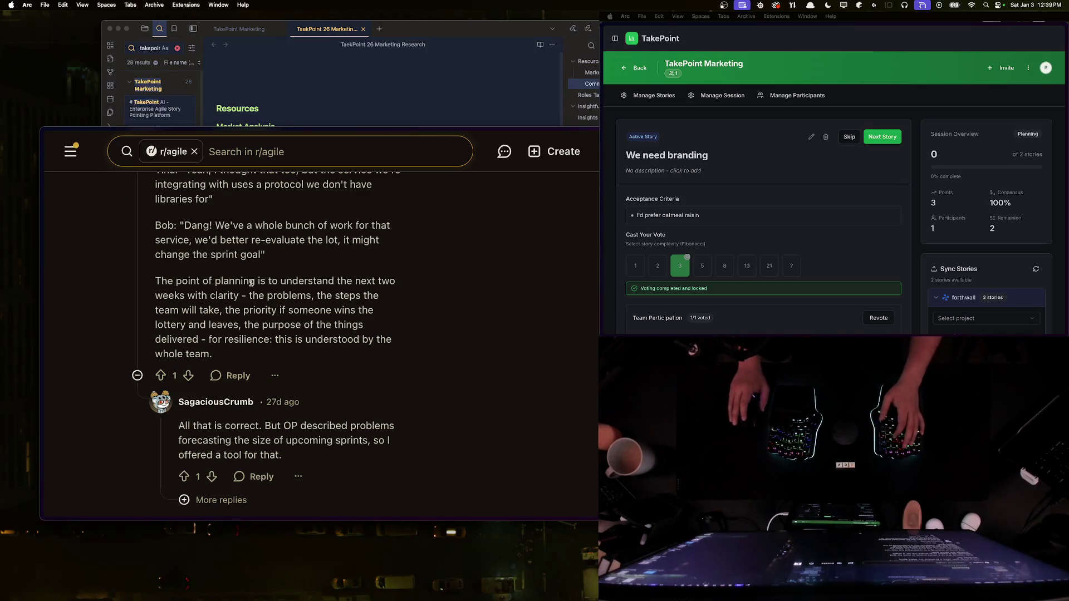
key("super+s")
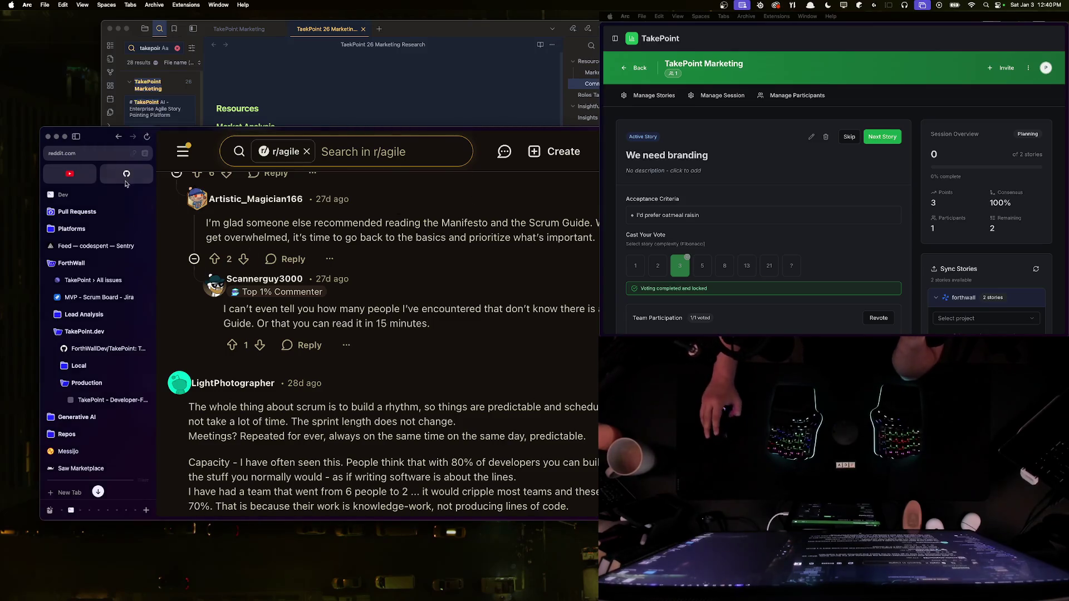
Step: Read the remaining comments, including the one about reducing velocity, at full width
key("super+s")
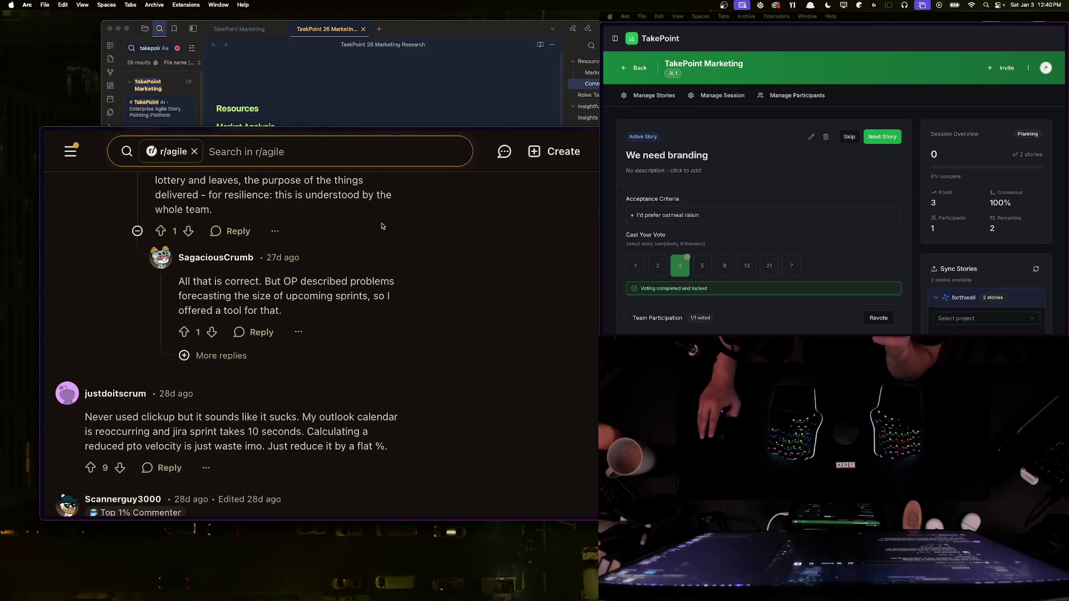
scroll(313, 308, "down", 1)
scroll(313, 309, "down", 6)
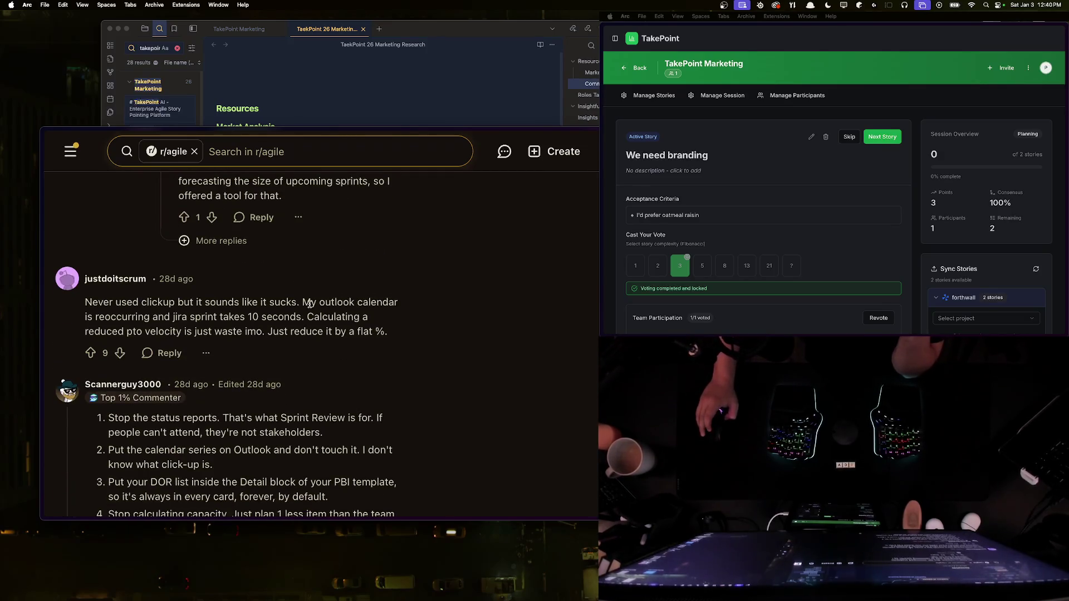
scroll(313, 308, "down", 1)
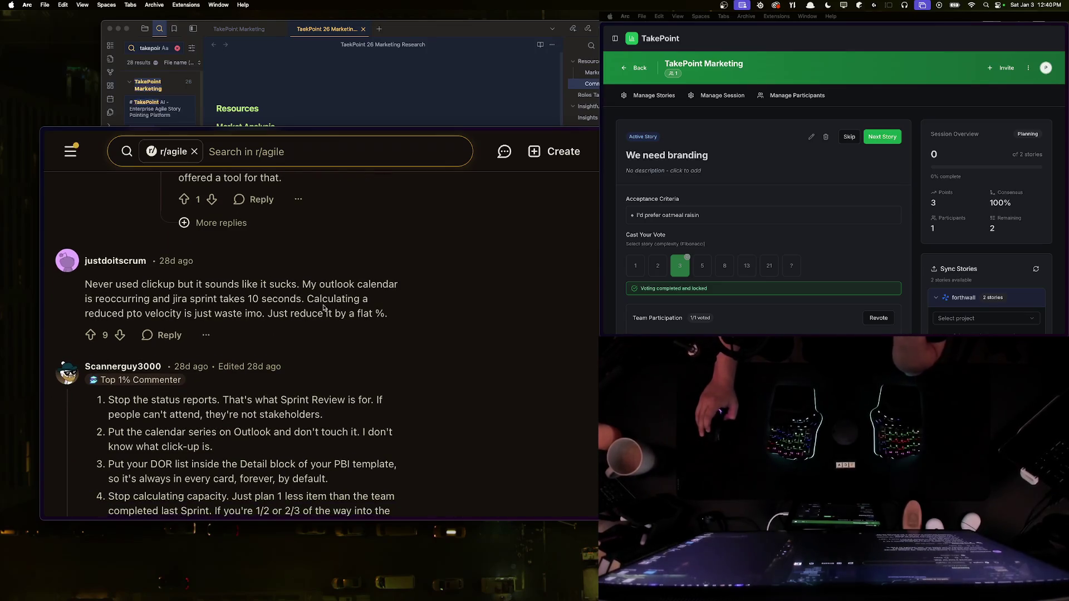
triple_click(333, 294)
left_click(334, 308)
scroll(334, 310, "down", 1)
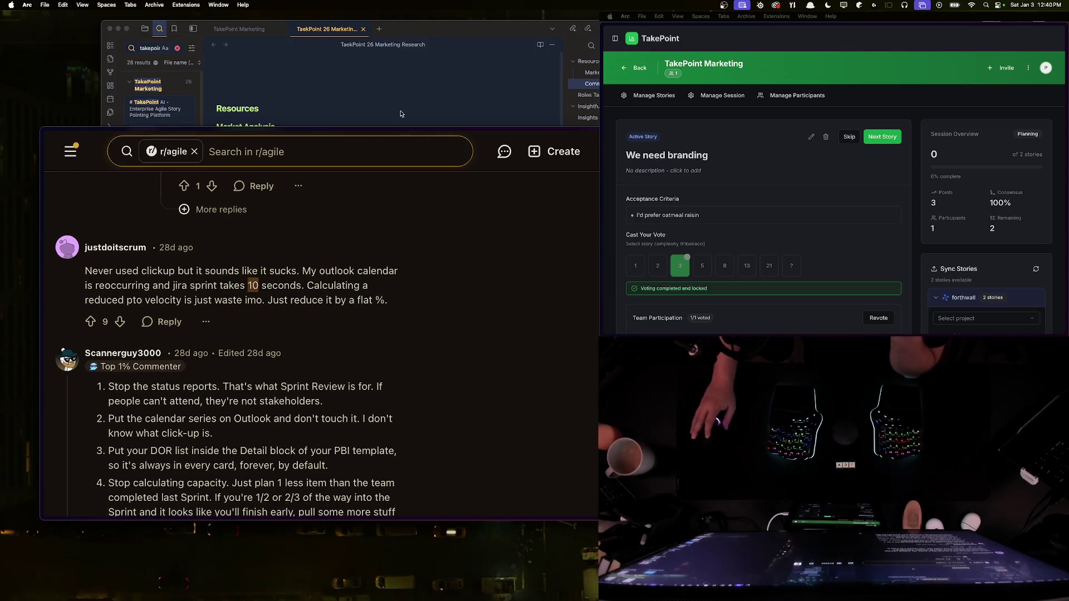
Step: Switch to the RedShip tab from the sidebar
key("super+s")
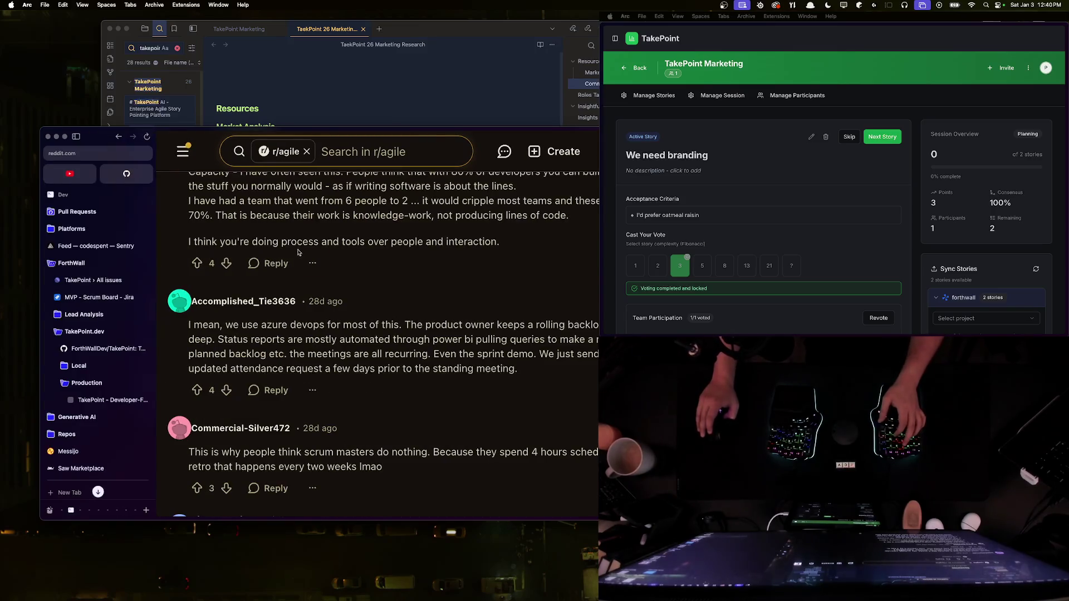
scroll(95, 362, "down", 3)
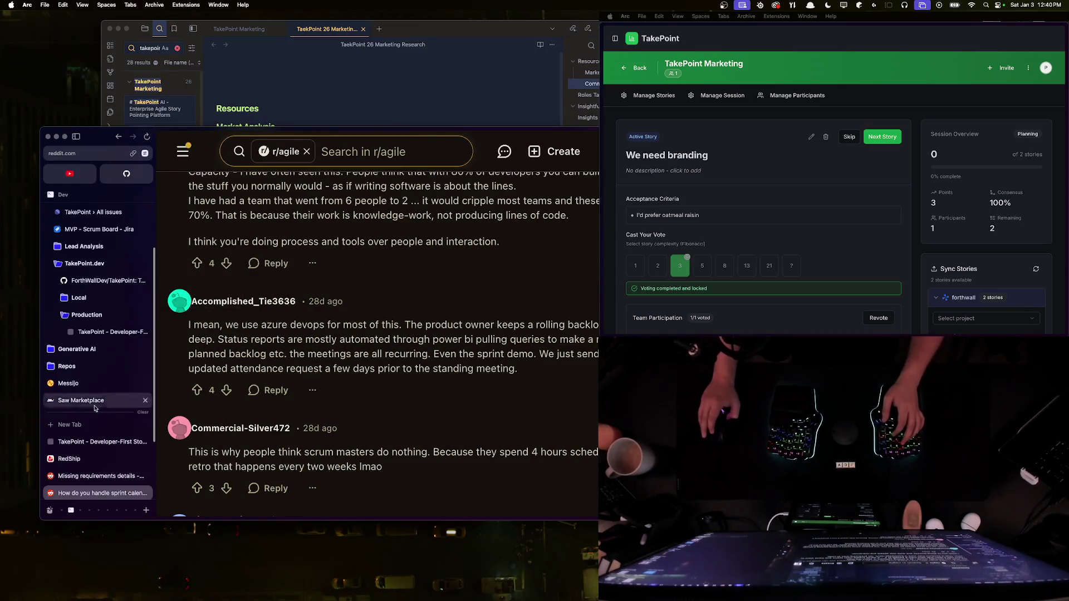
left_click(71, 461)
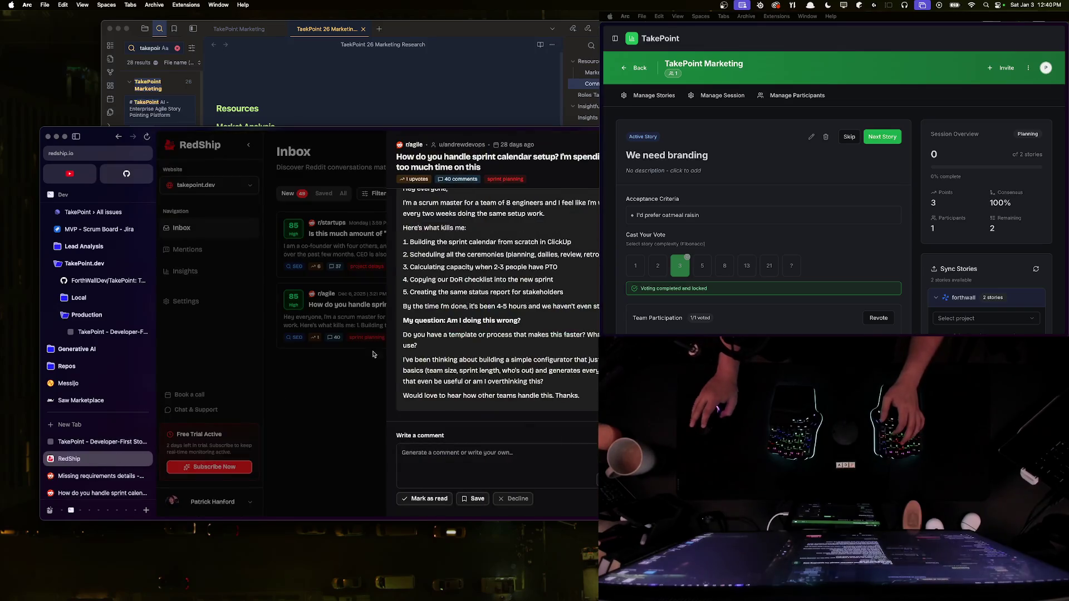
Step: Close the sprint-calendar post and reload the RedShip inbox at full width
left_click(342, 158)
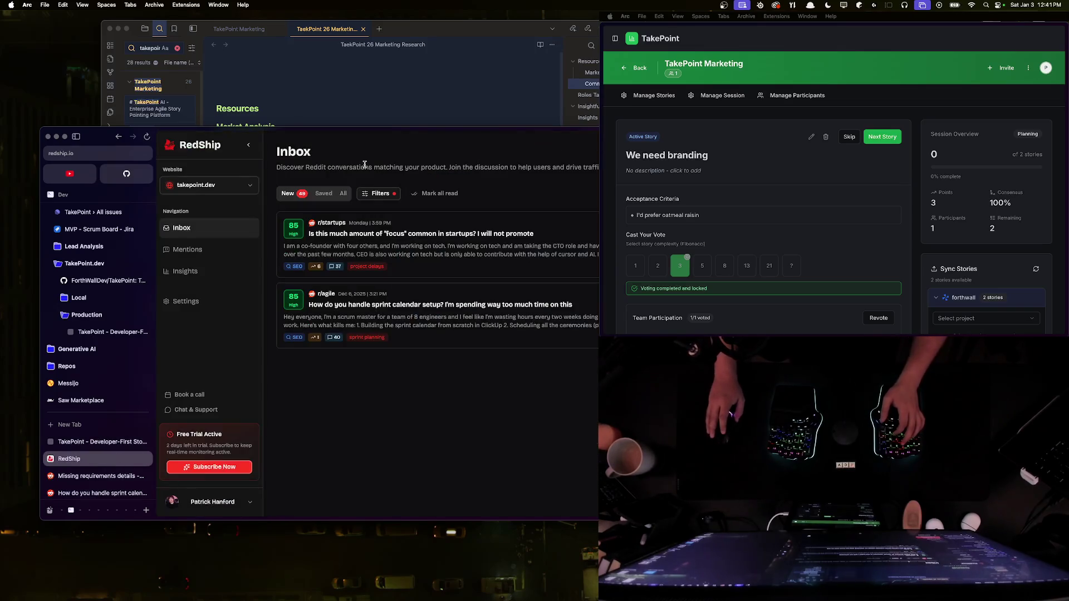
key("super+s")
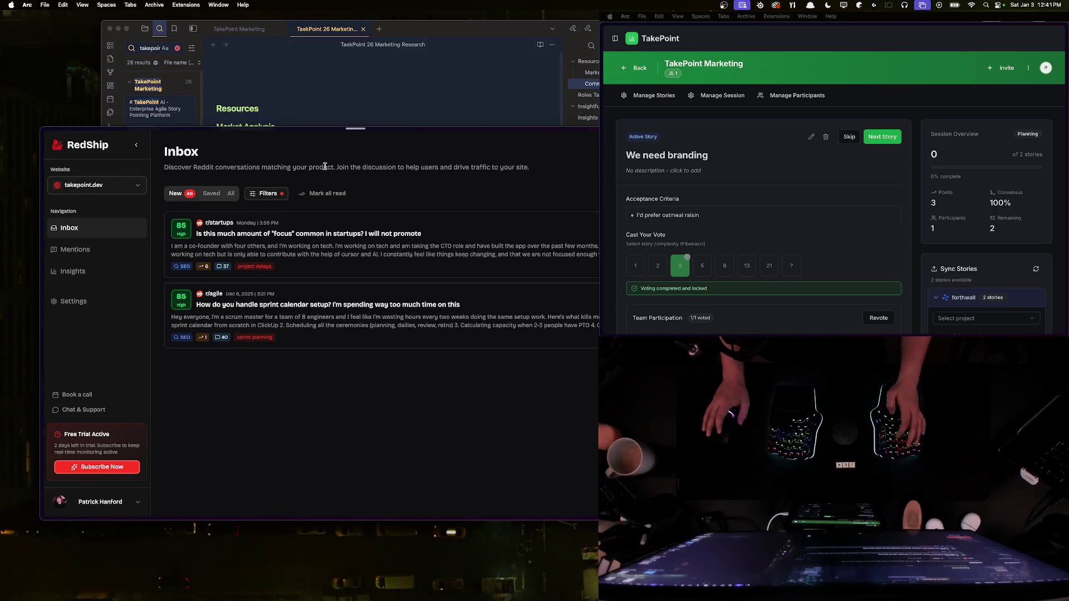
key("super+r")
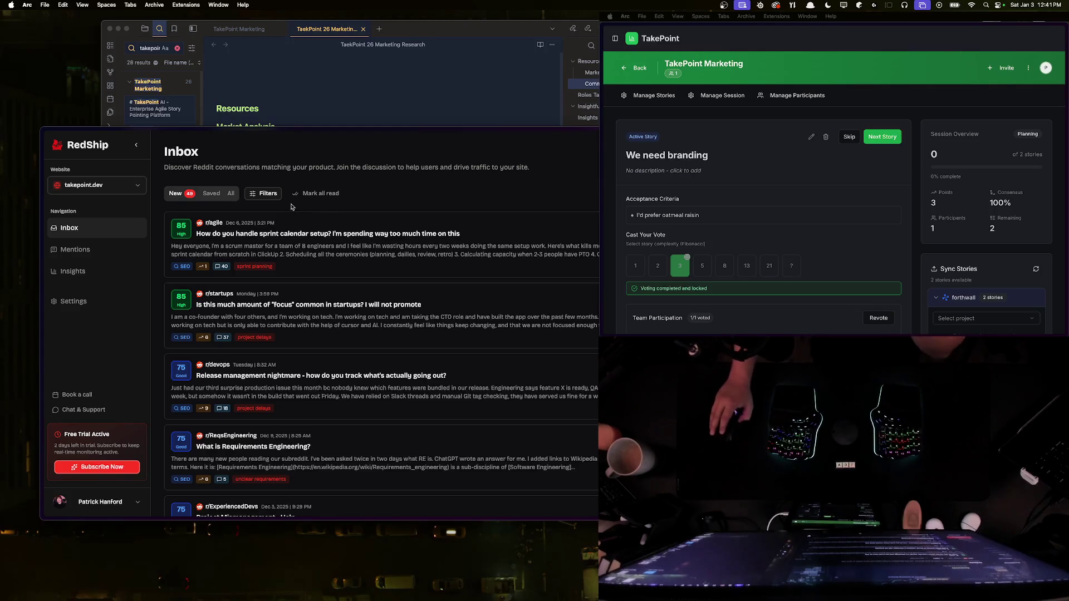
Step: Browse the matched posts and open the r/startups lead about focus in startups
scroll(301, 260, "down", 1)
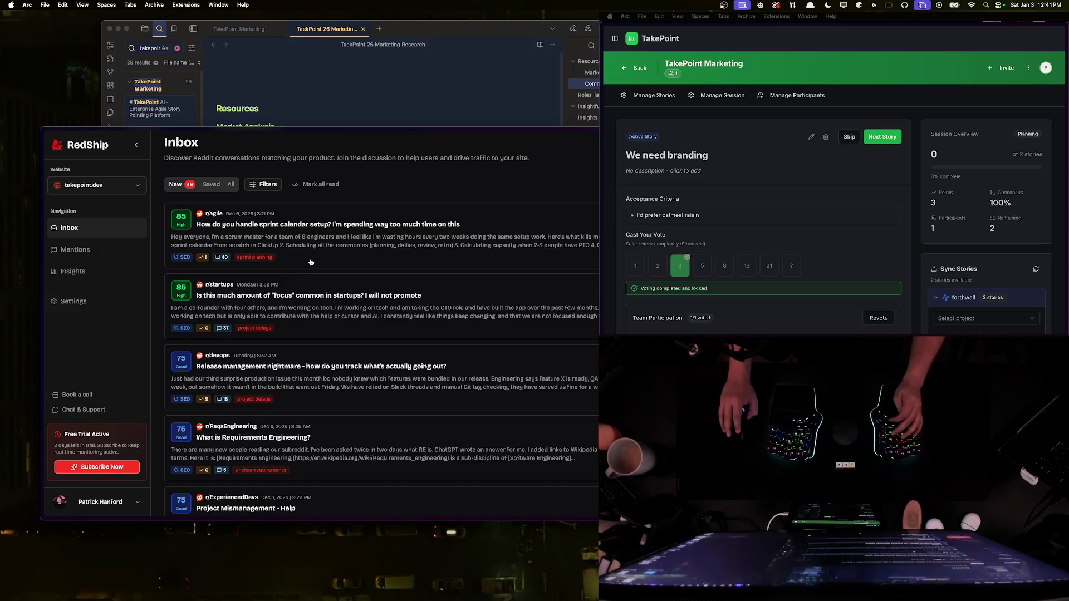
scroll(320, 257, "down", 3)
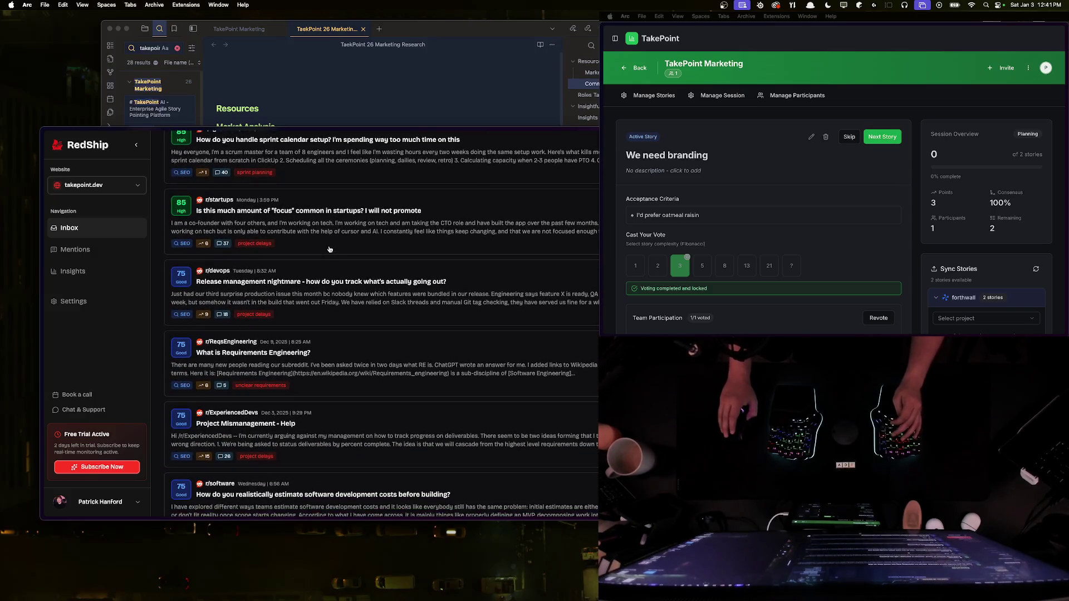
scroll(332, 245, "down", 1)
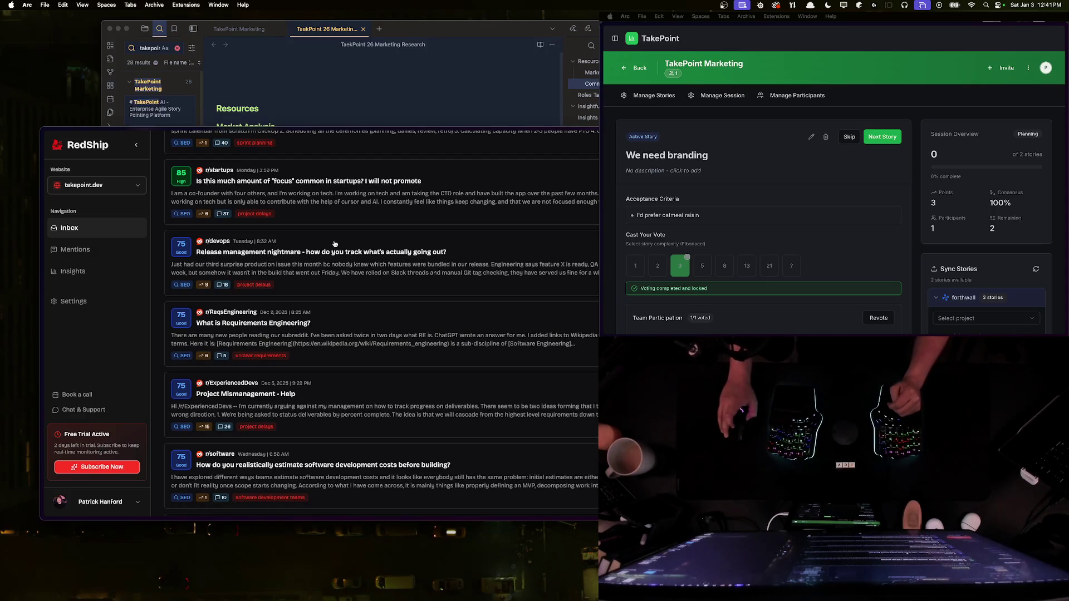
scroll(335, 241, "up", 5)
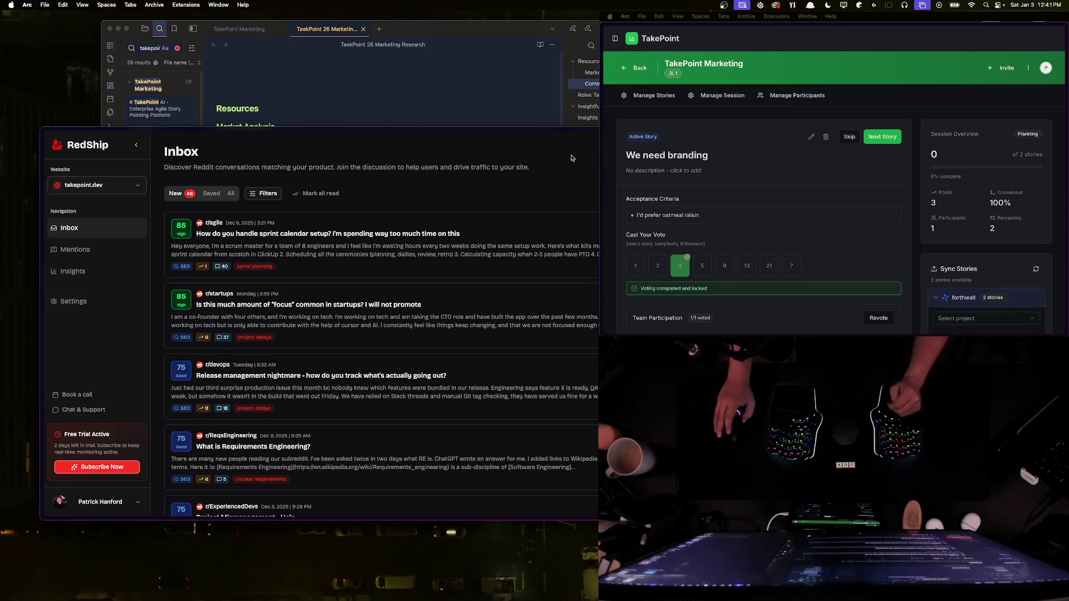
mouse_move(286, 130)
left_mouse_down()
mouse_move(270, 61)
mouse_move(304, 118)
left_mouse_up()
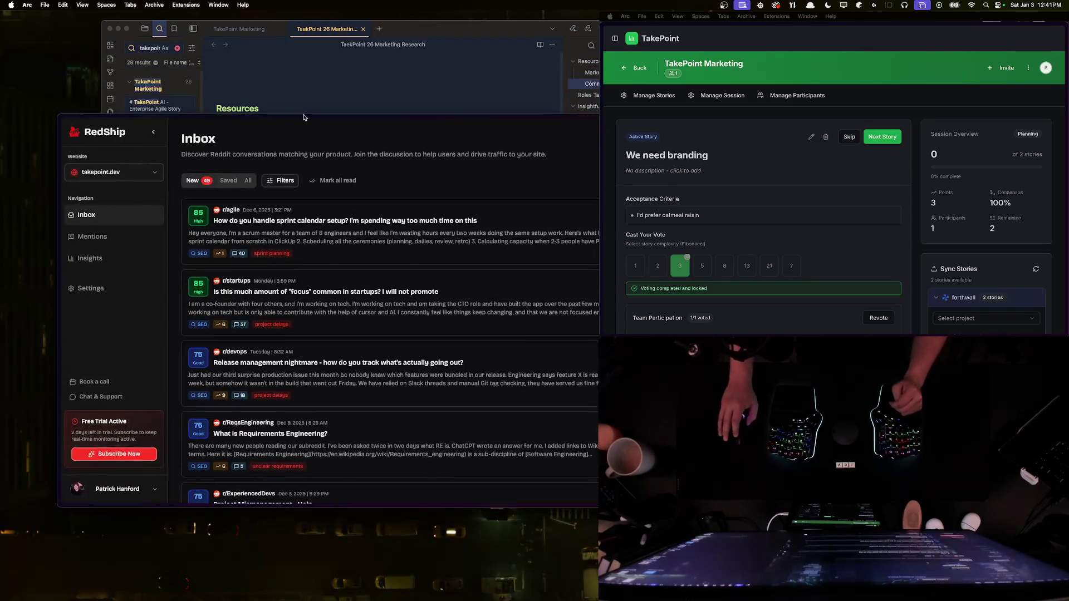
scroll(337, 105, "down", 5)
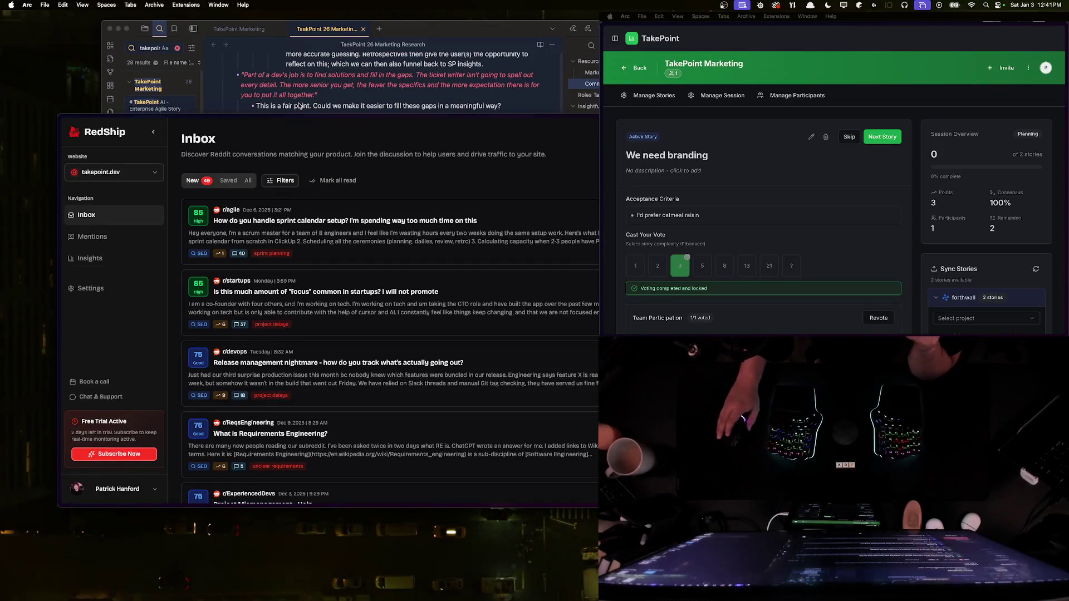
scroll(266, 362, "down", 3)
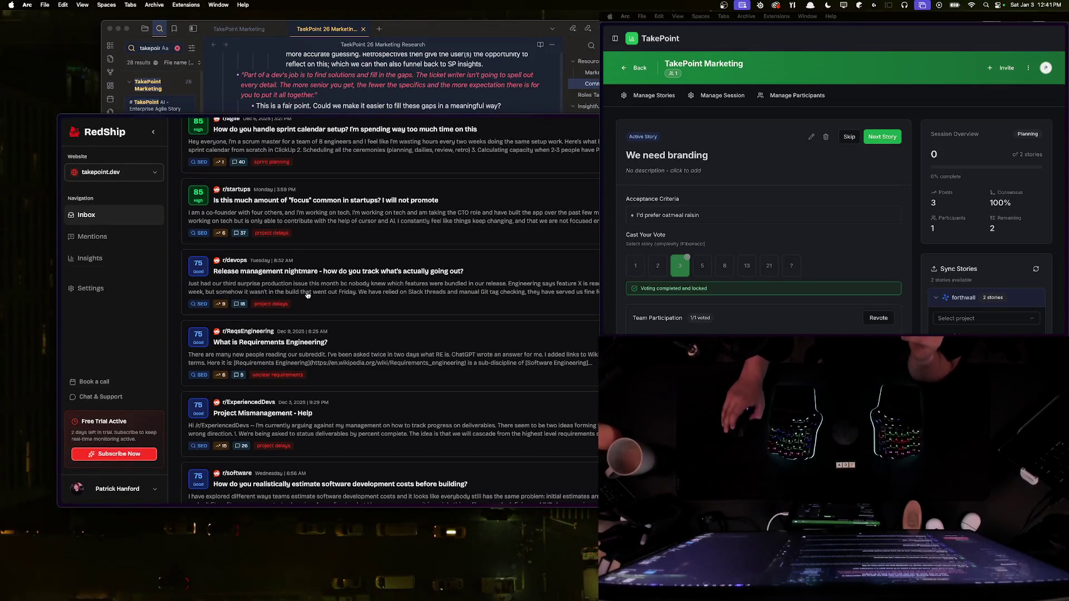
left_click(281, 234)
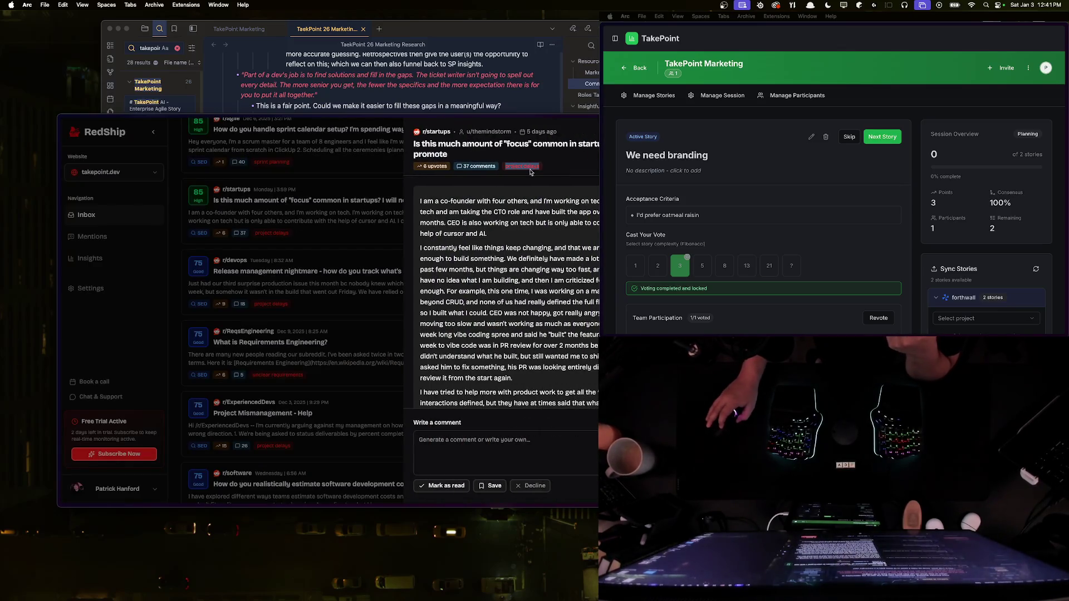
Step: Open the r/startups post on Reddit and search the page for 'product de'
scroll(515, 303, "down", 1)
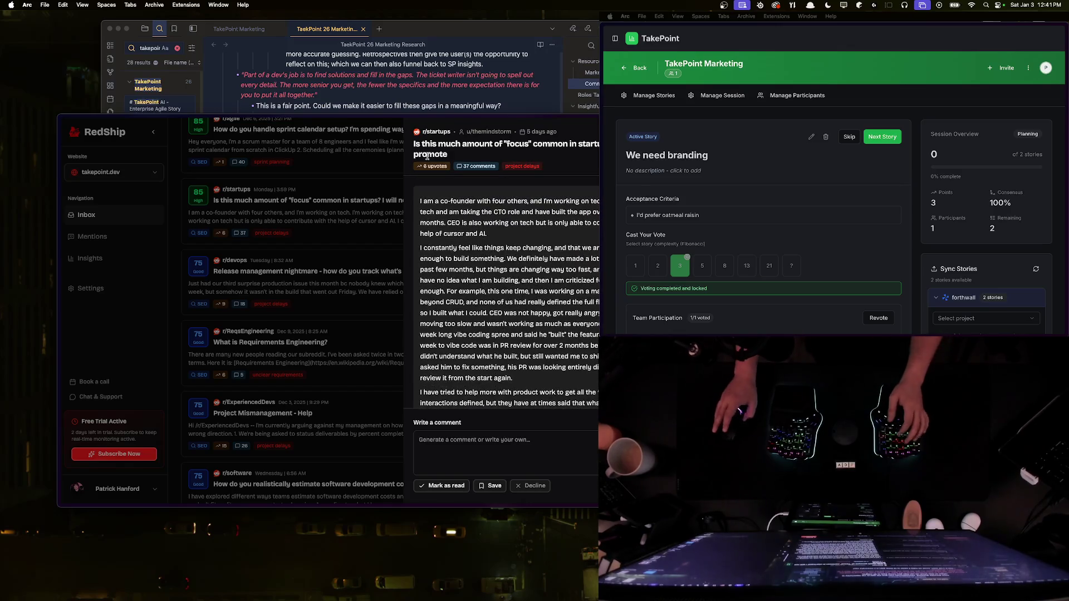
scroll(527, 392, "down", 1)
scroll(527, 392, "down", 2)
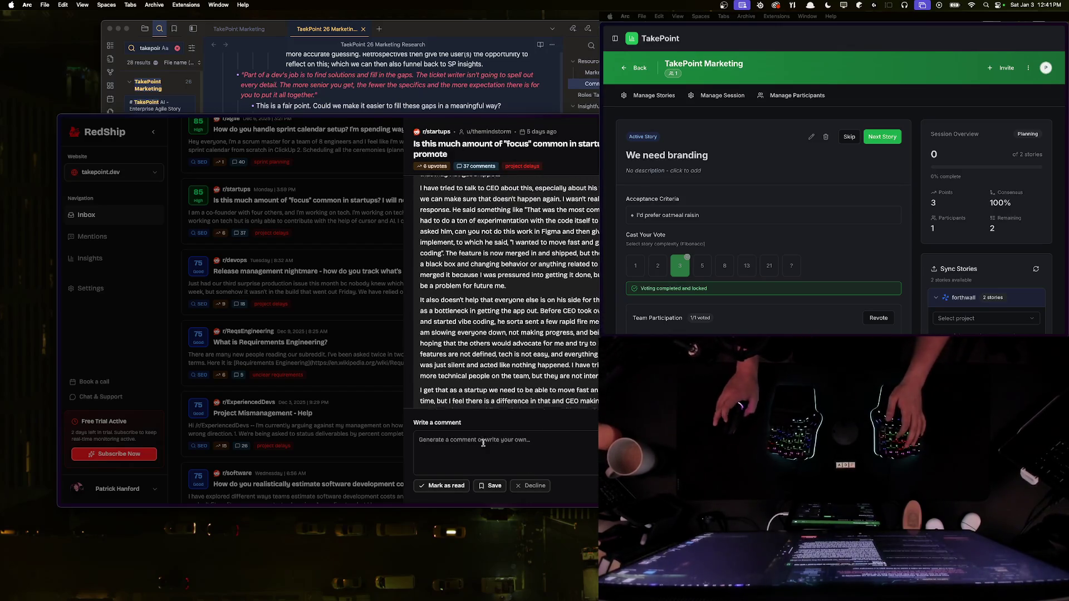
left_click(346, 241)
key("super+f")
type("product dela")
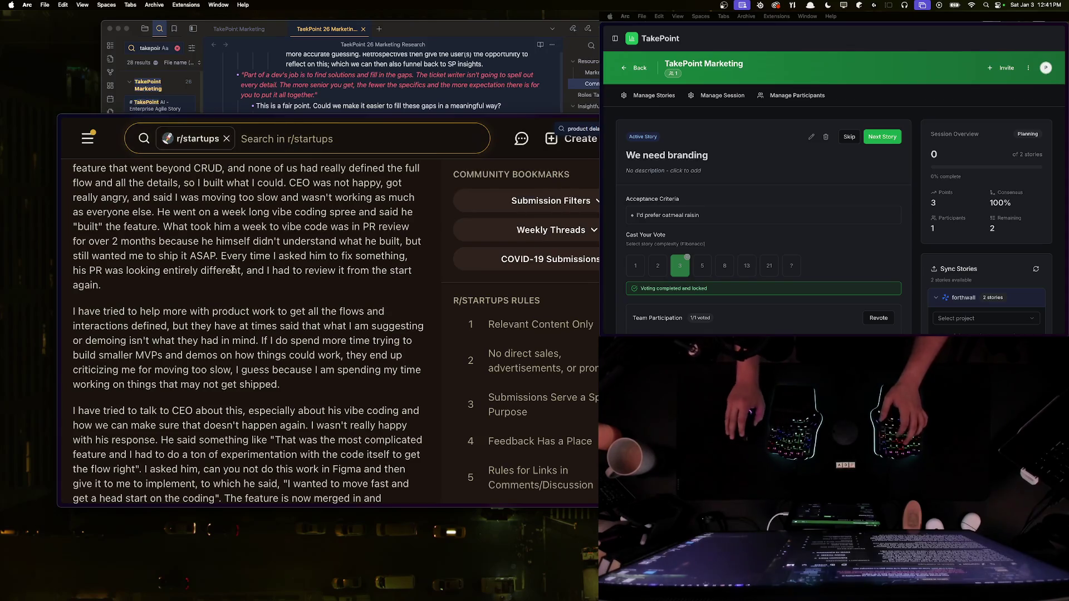
Step: Drag the RedShip tab into the pinned tabs
key("super+s")
scroll(117, 460, "down", 2)
mouse_move(112, 415)
left_mouse_down()
mouse_move(98, 352)
mouse_move(82, 358)
left_mouse_up()
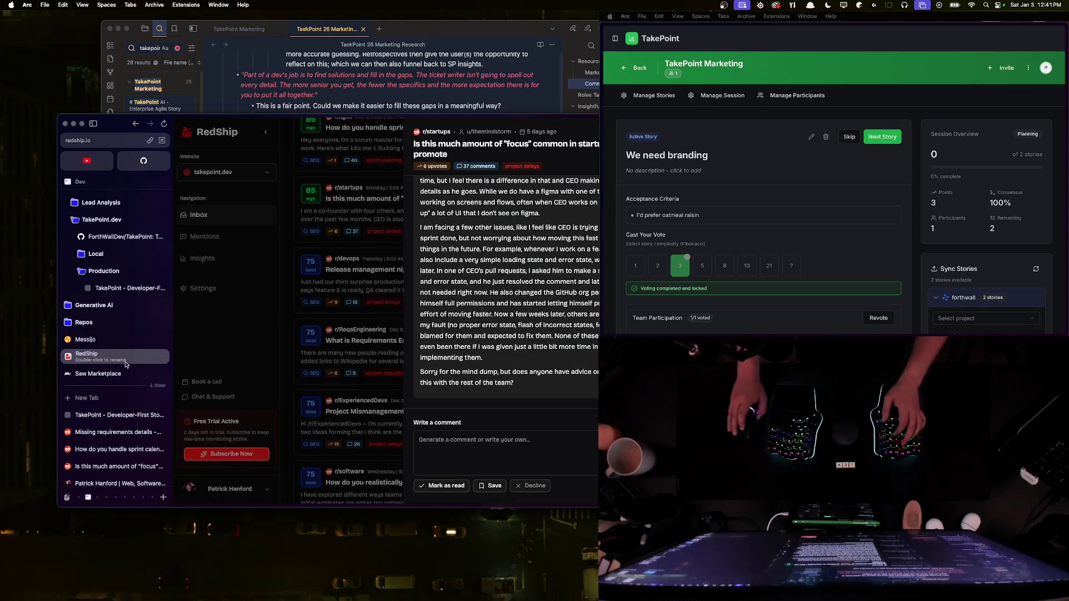
scroll(86, 355, "up", 1)
scroll(84, 346, "down", 1)
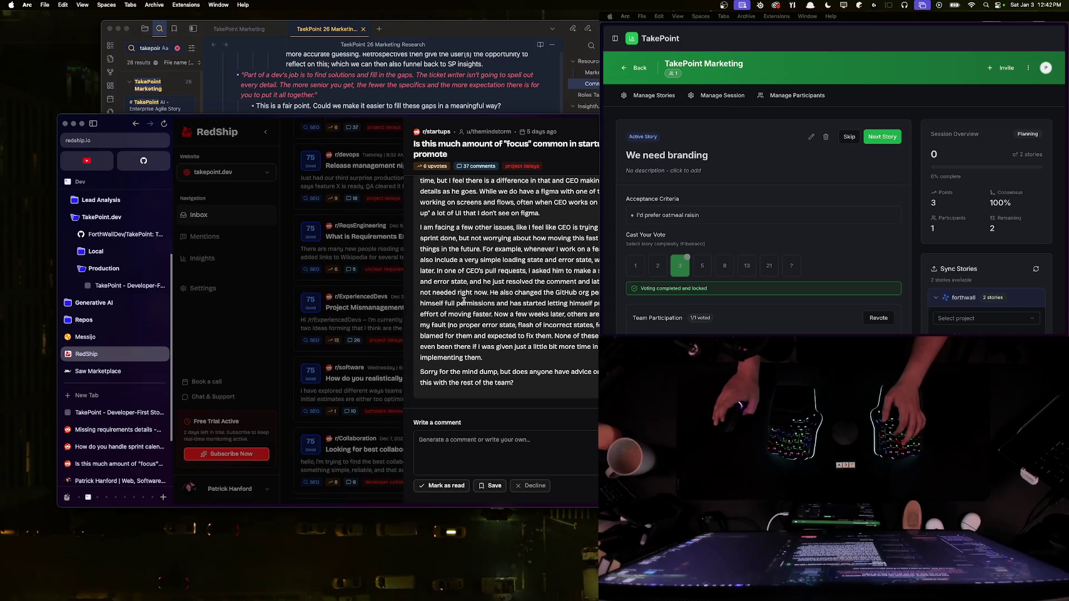
scroll(351, 262, "down", 2)
scroll(463, 266, "up", 3)
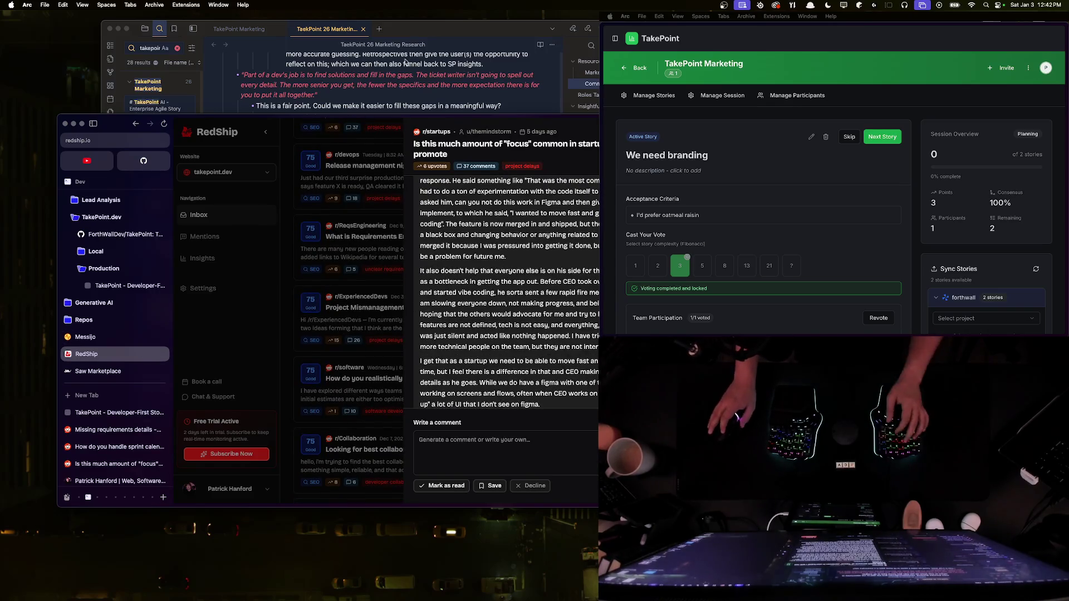
scroll(149, 466, "down", 3)
Step: Close the Reddit home feed tab and return to the focus post
left_click(88, 430)
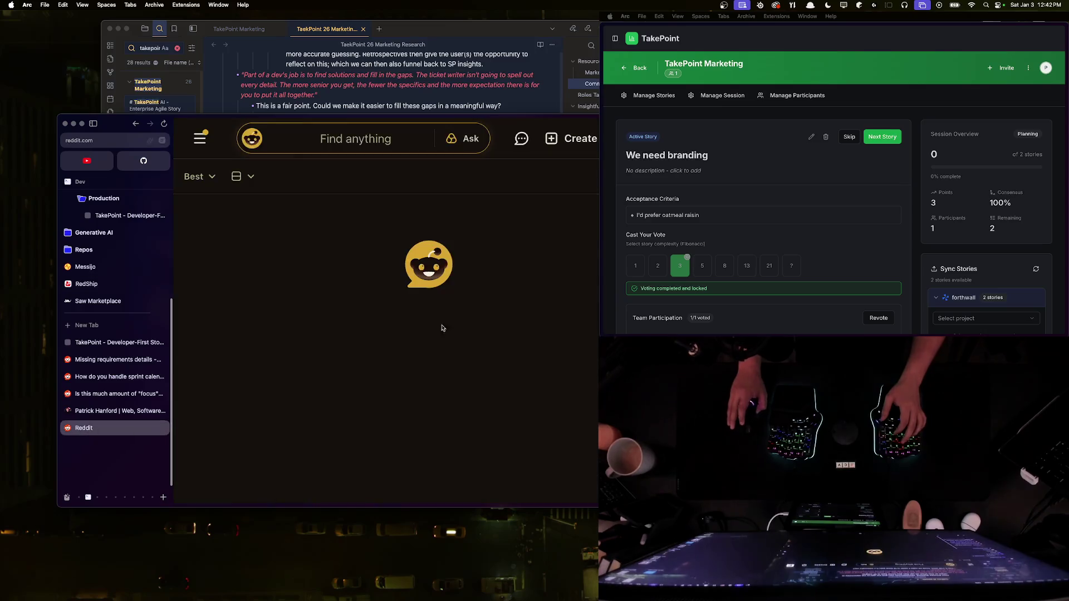
key("super+w")
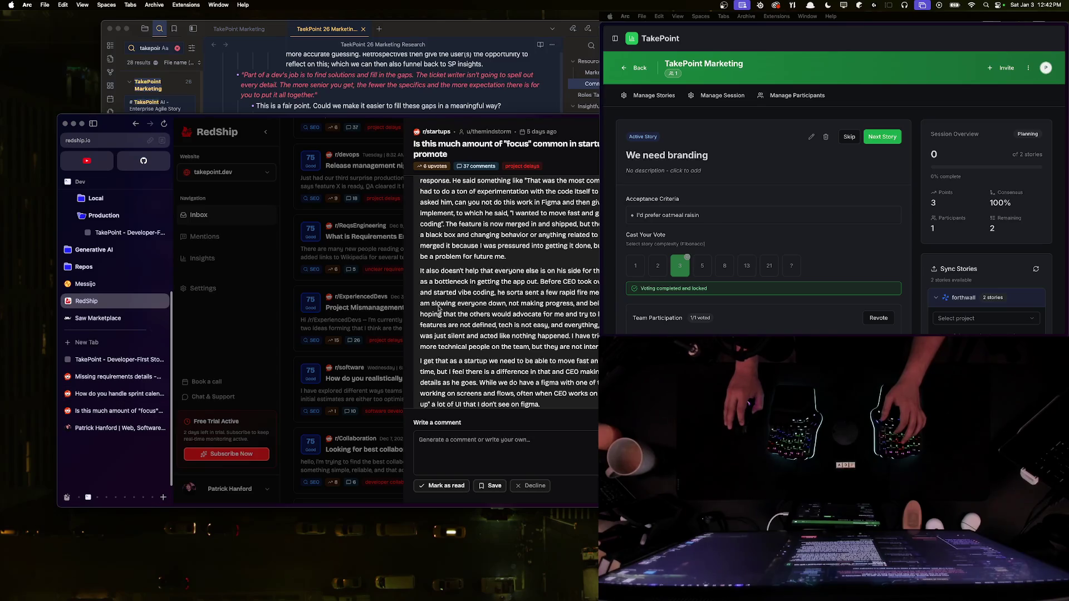
left_click(448, 156)
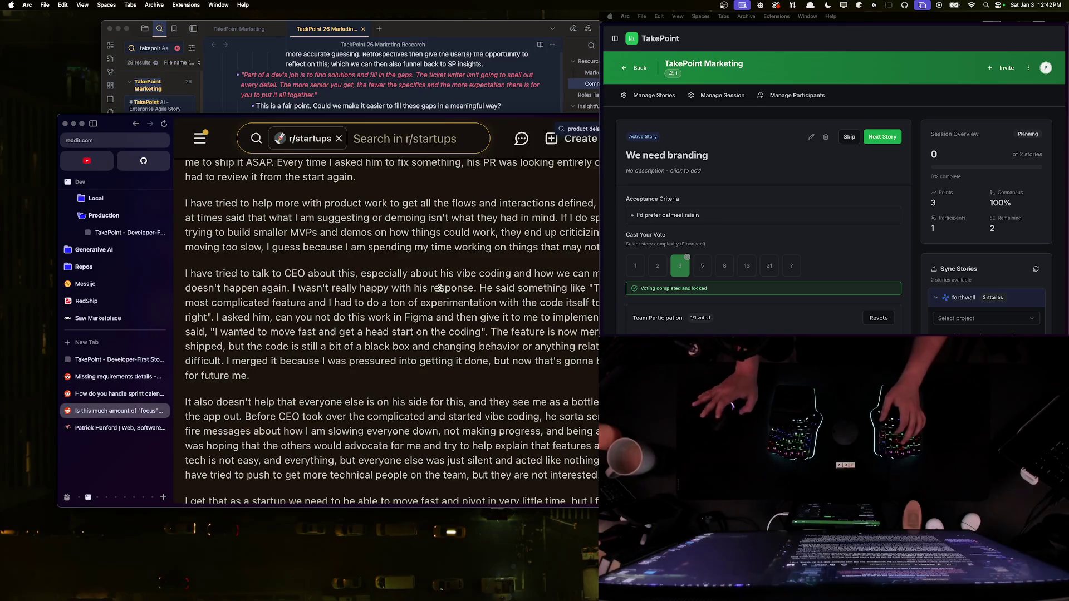
Step: Change the in-page search to 'jec', clear it, and close the search
key("BackSpace")
key("BackSpace")
key("BackSpace")
type("jec")
key("BackSpace")
key("BackSpace")
key("BackSpace")
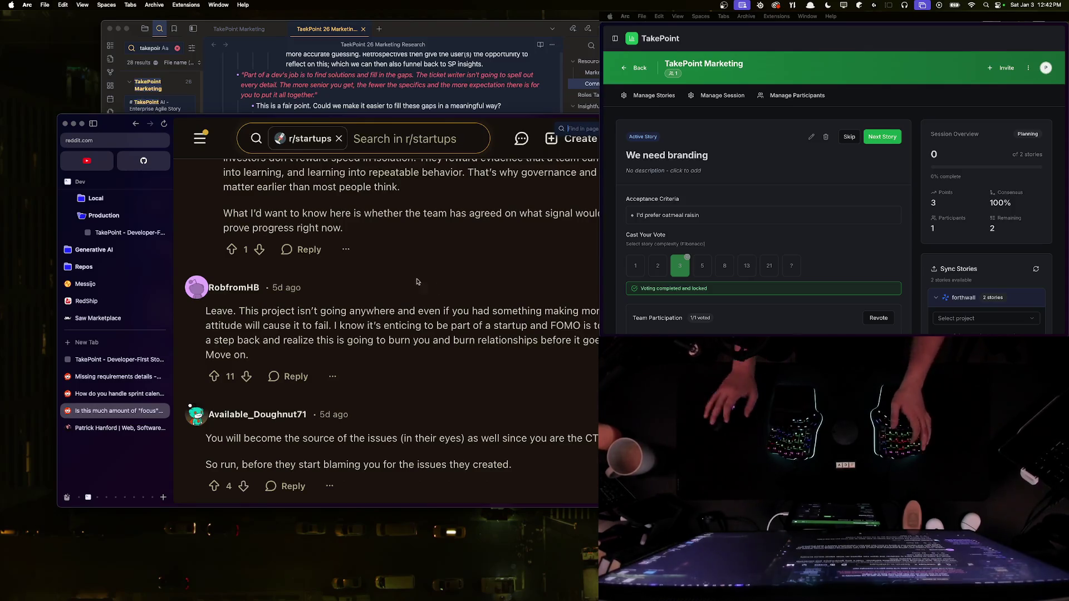
key("Escape")
Step: Read the focus post at full width, then leave the active story voting view
scroll(390, 311, "up", 10)
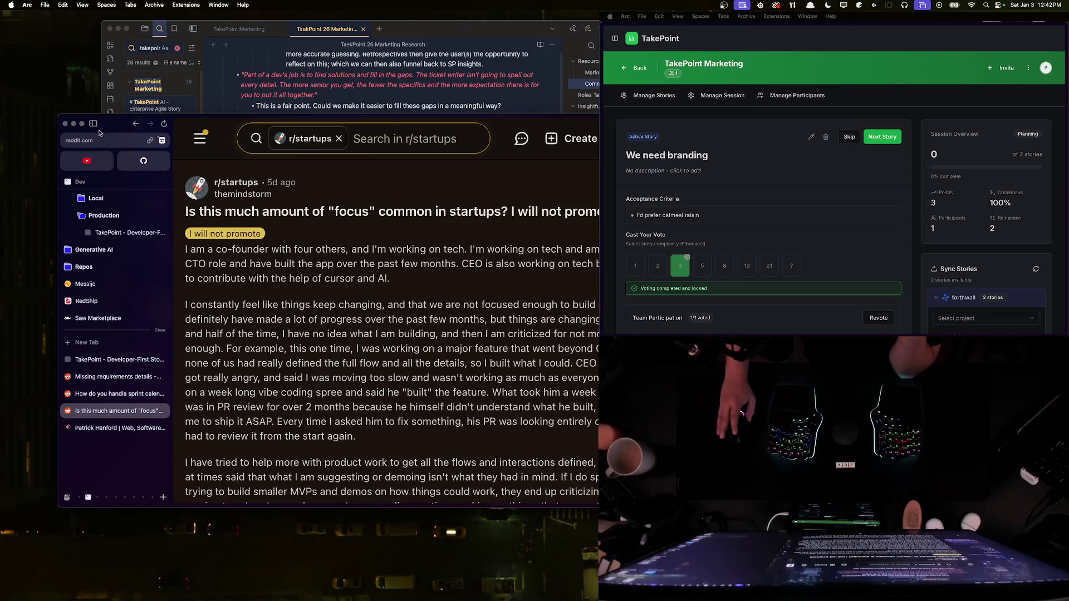
key("super+s")
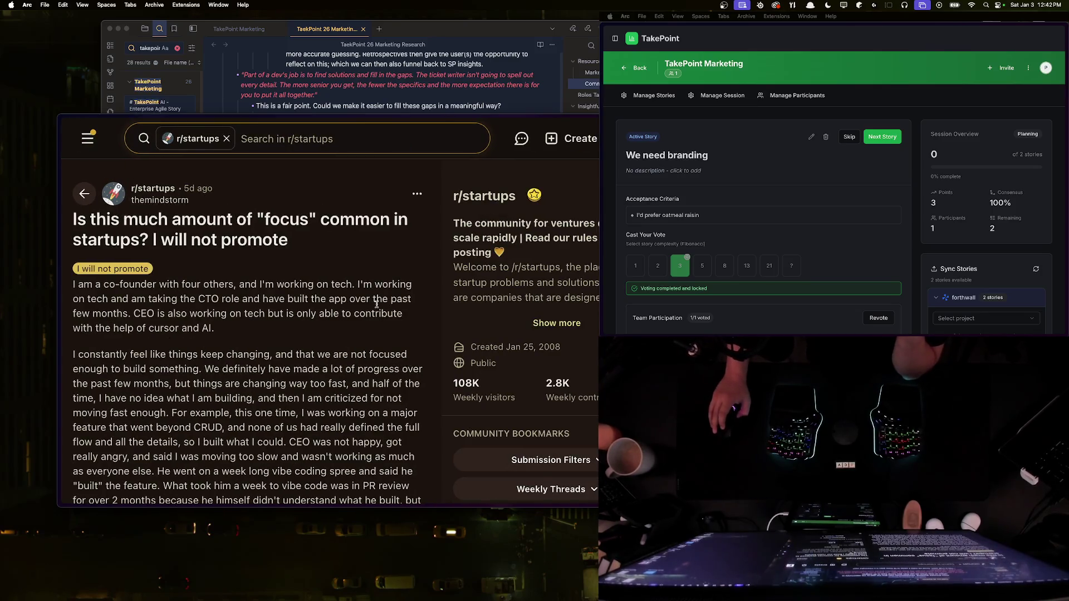
scroll(336, 310, "down", 5)
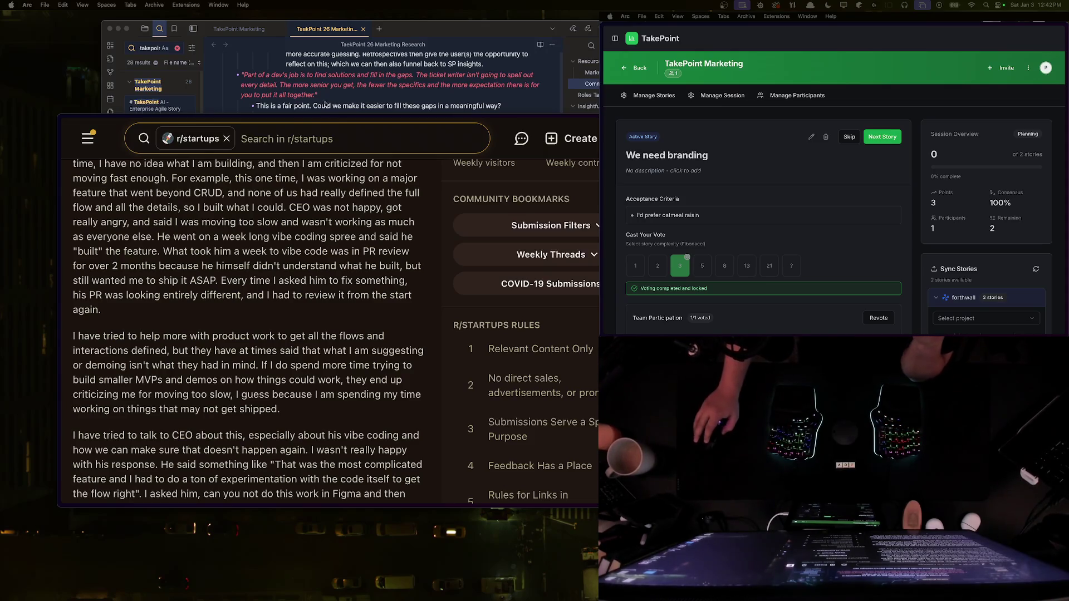
left_click(615, 37)
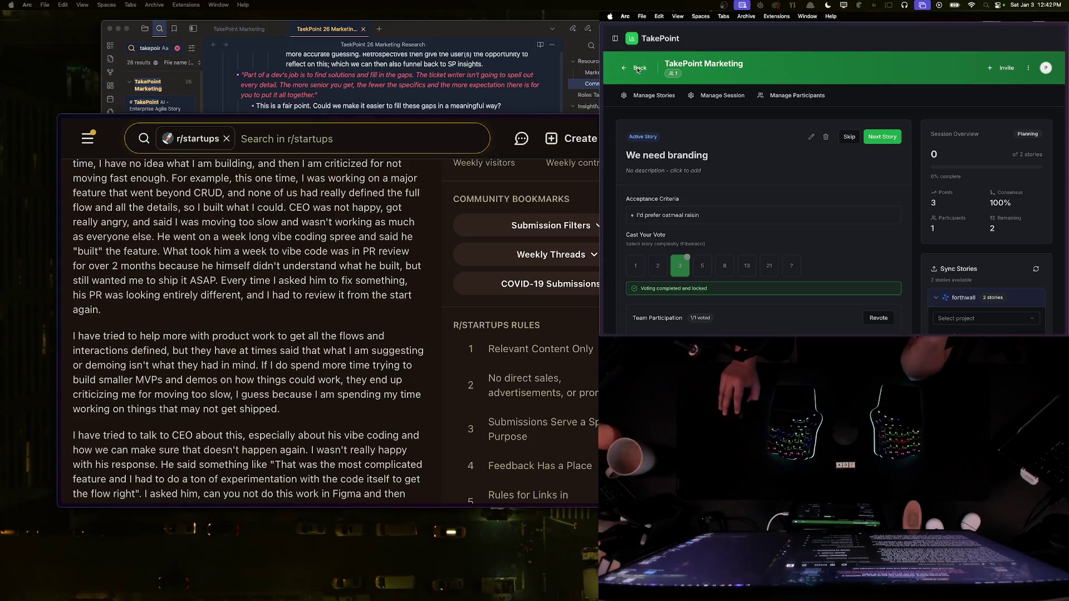
Step: Go to the dashboard's retrospectives and start a new one
left_click(641, 103)
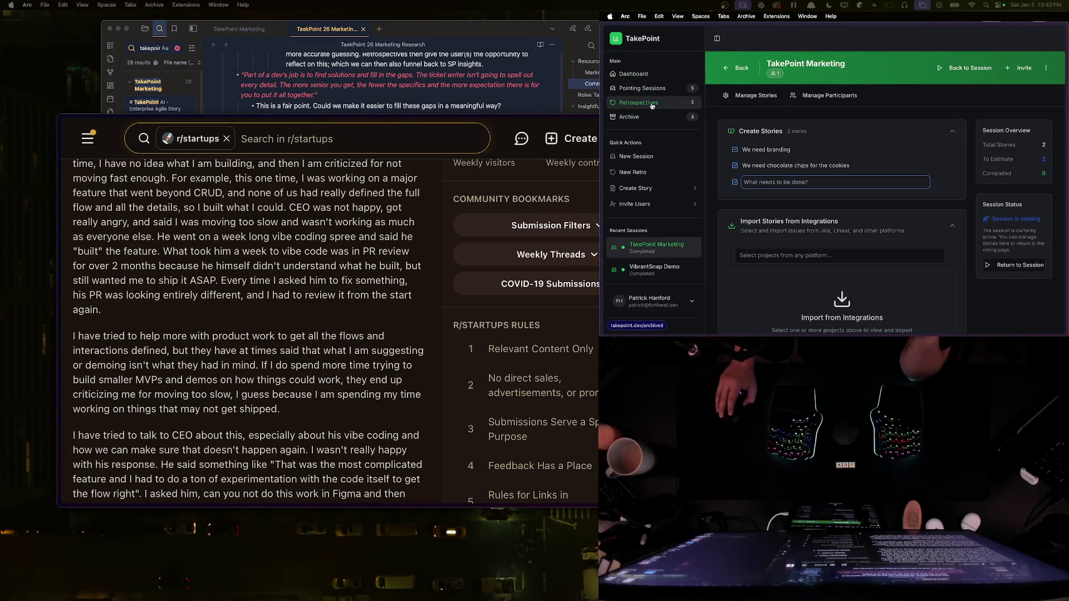
left_click(717, 38)
left_click(1034, 166)
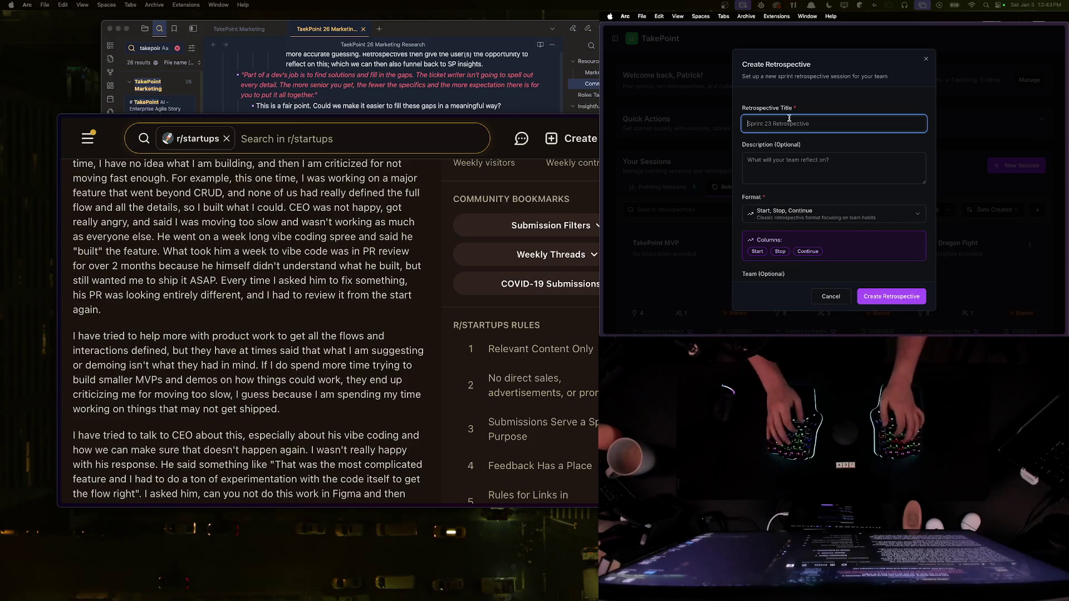
Step: Create 'Elden Ring Route Discovery' with the What Went Well / What Didn't / Action Items format
type("Met")
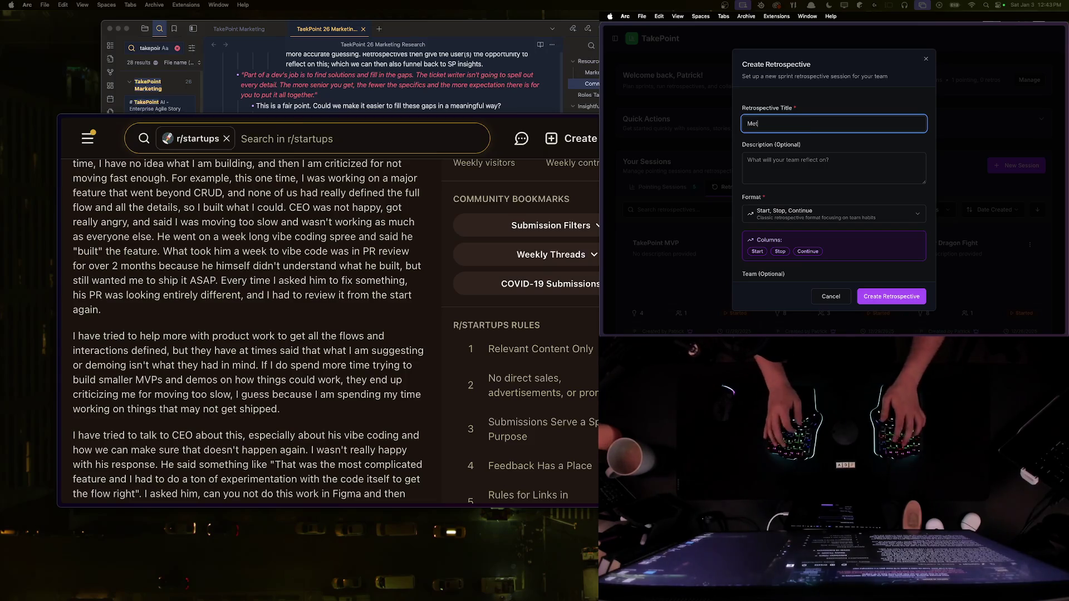
key("BackSpace")
key("BackSpace")
key("BackSpace")
type("Eld")
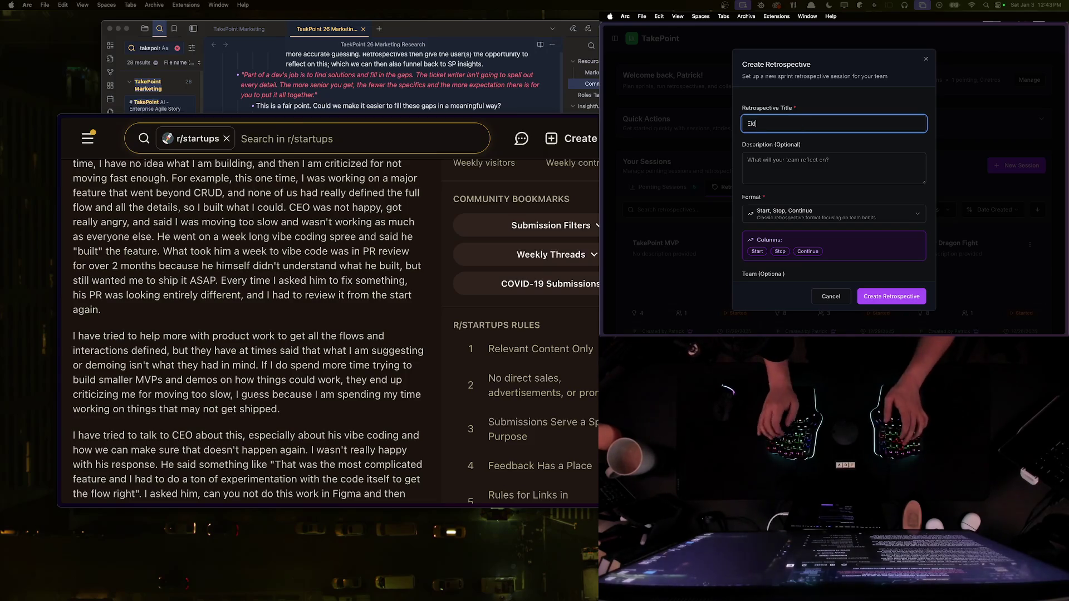
type("en Ring")
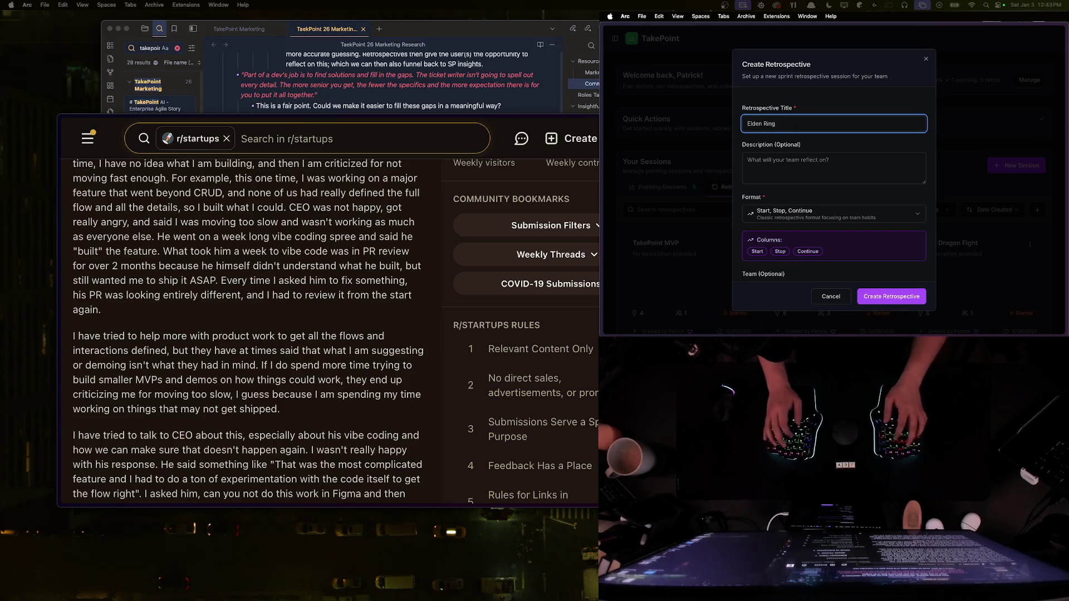
type(" Route Discovery")
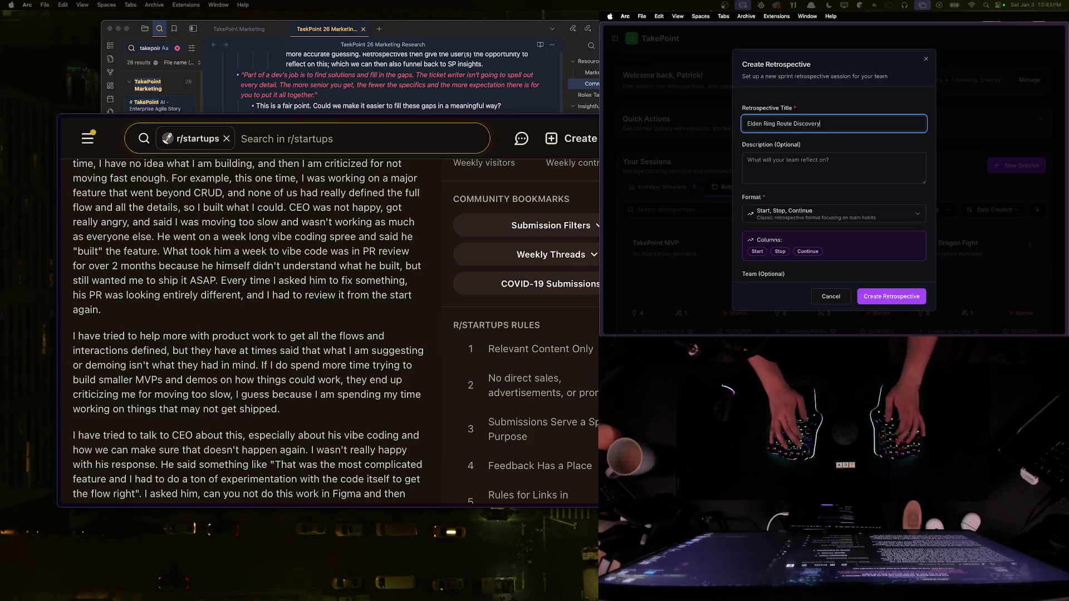
left_click(822, 214)
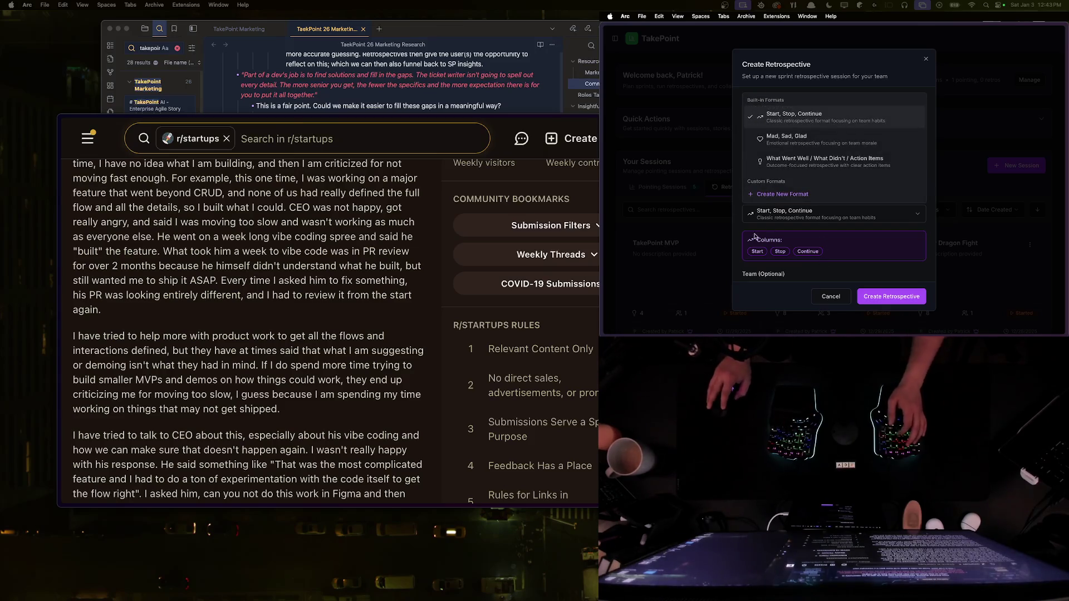
left_click(815, 161)
left_click(892, 297)
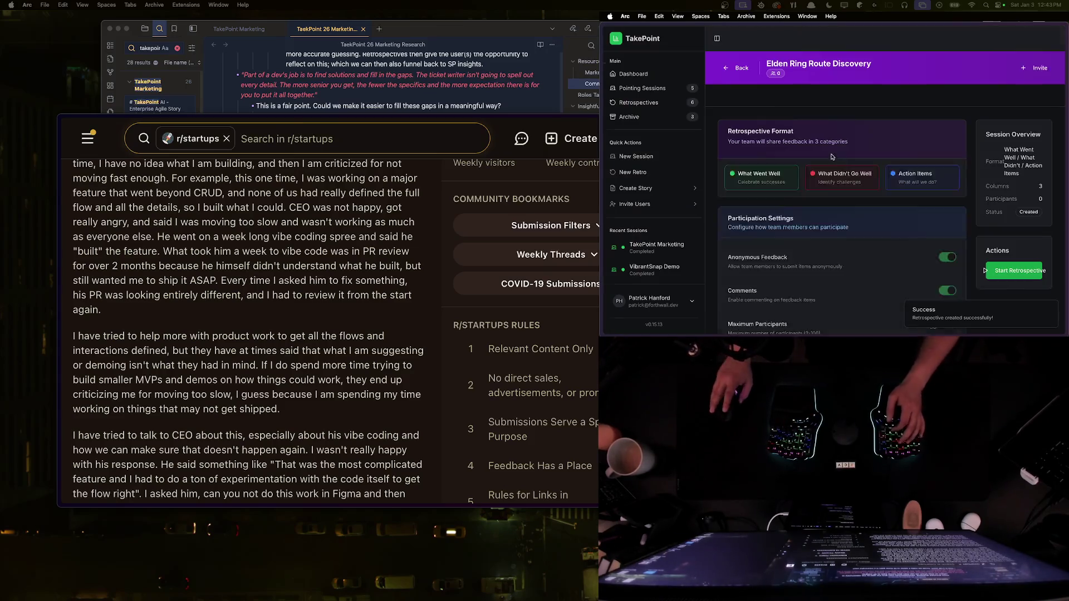
Step: Start the retrospective and widen the board with Action Items collapsed
left_click(1019, 270)
left_click(914, 213)
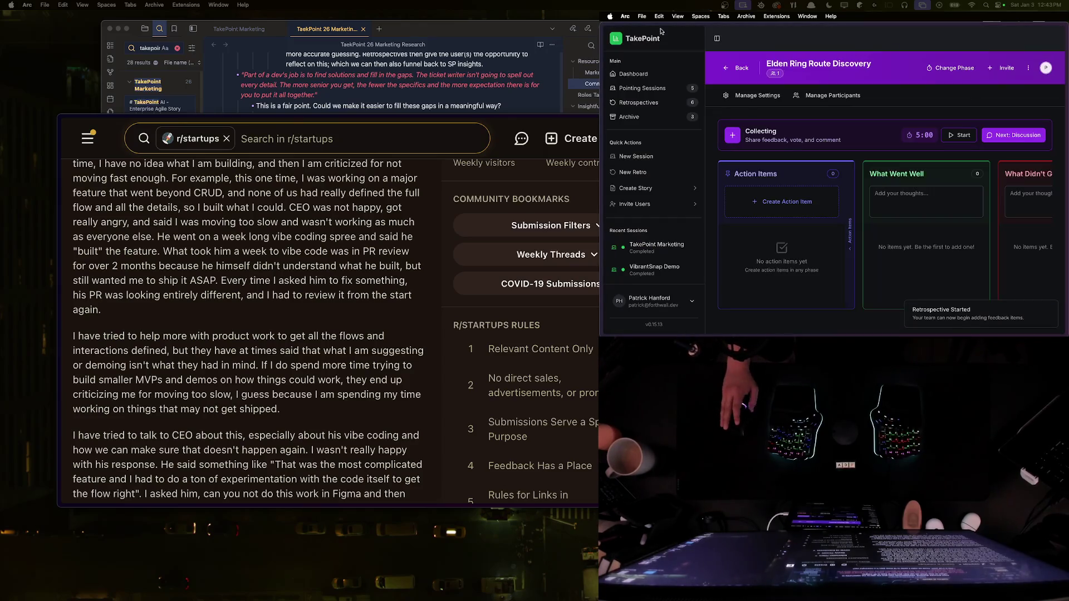
left_click(719, 38)
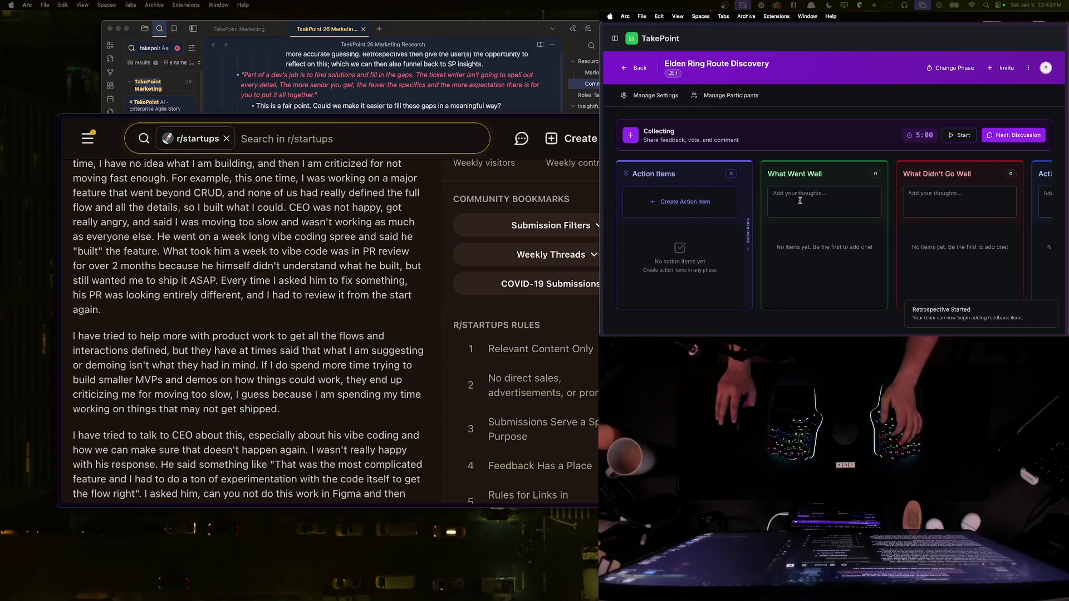
left_click(747, 225)
Step: Add a ball-dodging note to What Went Well, a hit-by-ball note to What Didn't, then link an action item
left_click(688, 196)
type("Kmar dodged balls well. Good job.")
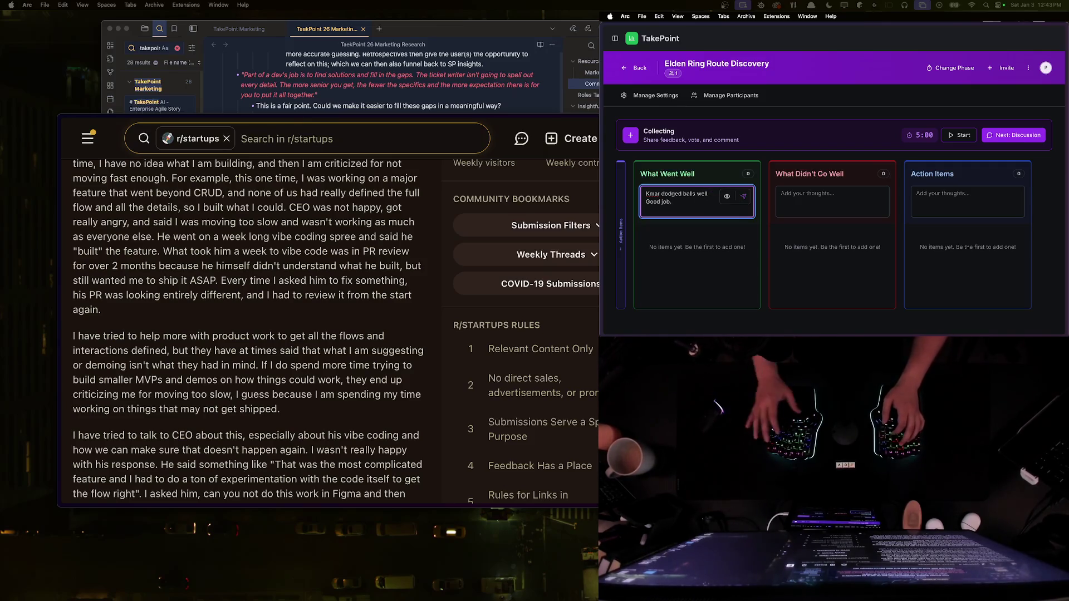
key("Return")
left_click(816, 203)
type("CG got hit by a ball.")
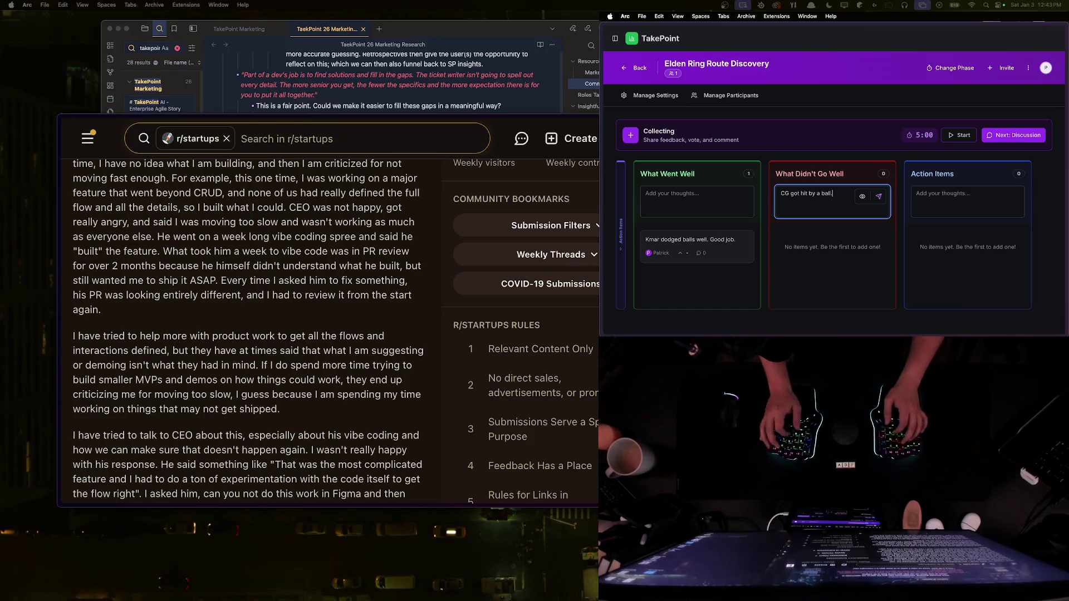
key("Return")
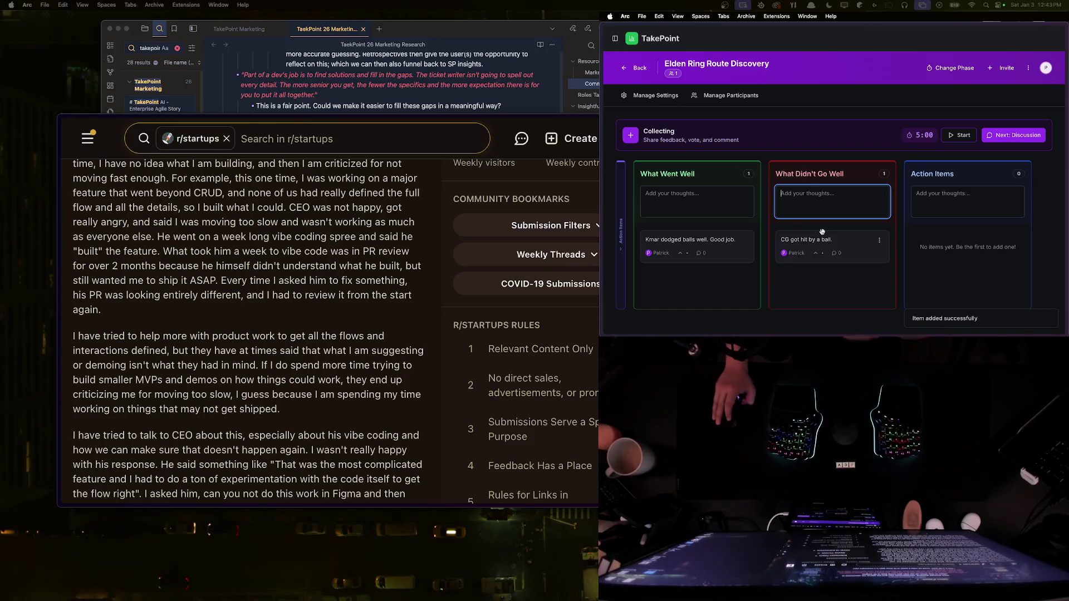
mouse_move(671, 241)
left_mouse_down()
mouse_move(710, 239)
mouse_move(621, 240)
mouse_move(674, 234)
left_mouse_up()
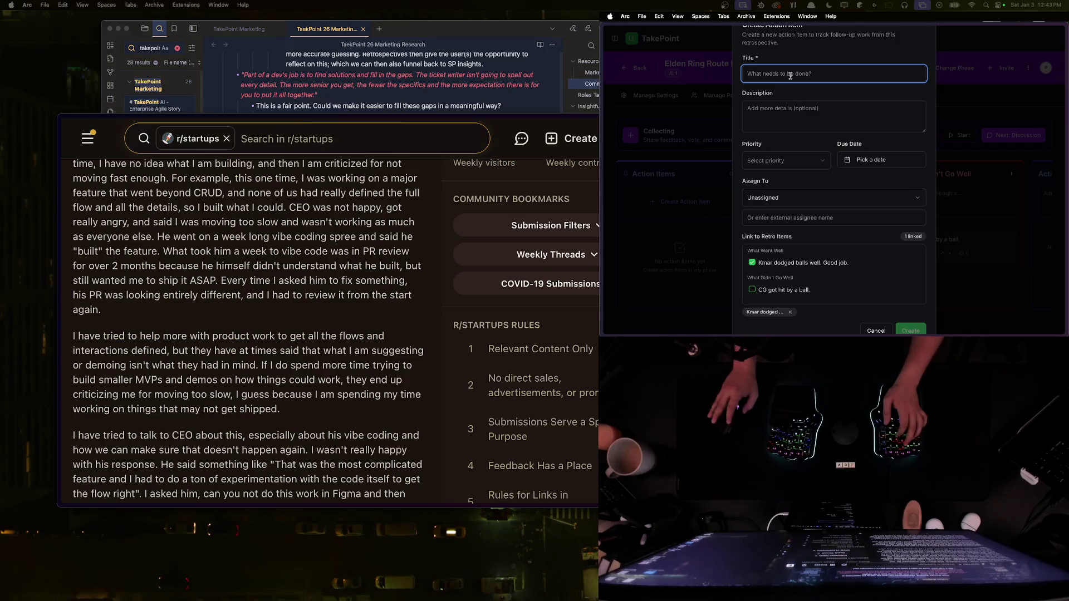
Step: Create the action item 'Don't get hit by balls.' and link the getting-hit feedback card to it
type("Don")
key("BackSpace")
key("BackSpace")
type("hit by balls.")
left_click(921, 331)
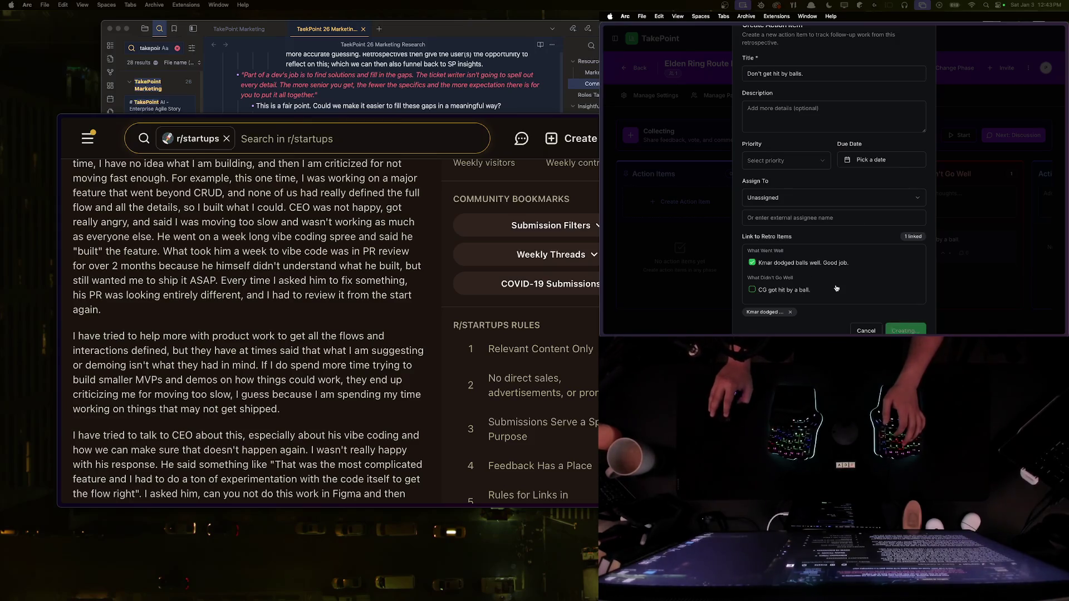
mouse_move(966, 245)
left_mouse_down()
mouse_move(691, 245)
mouse_move(699, 253)
left_mouse_up()
left_click(700, 256)
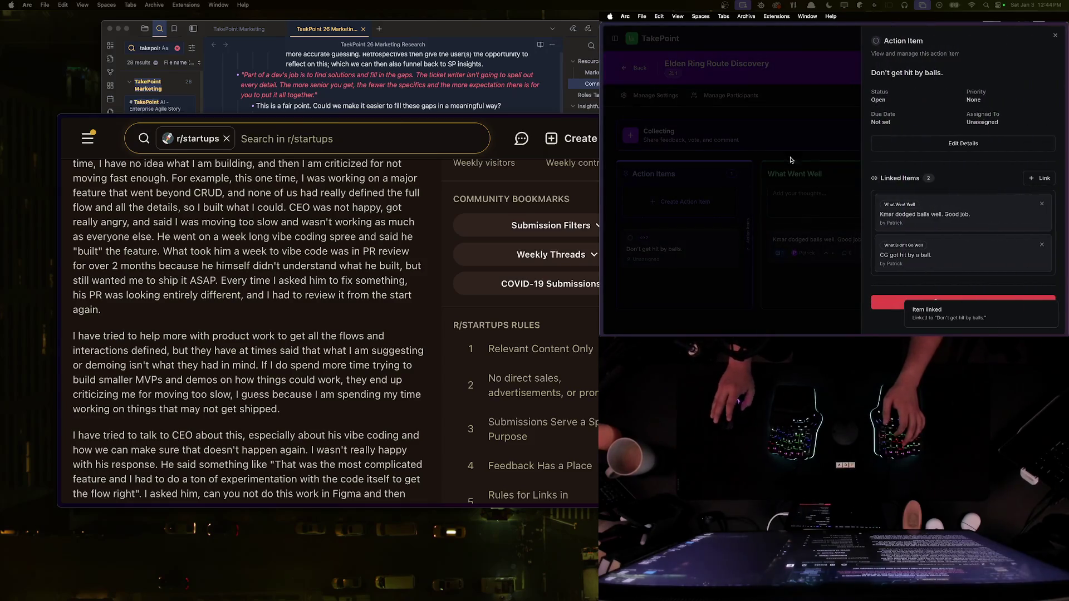
left_click(848, 141)
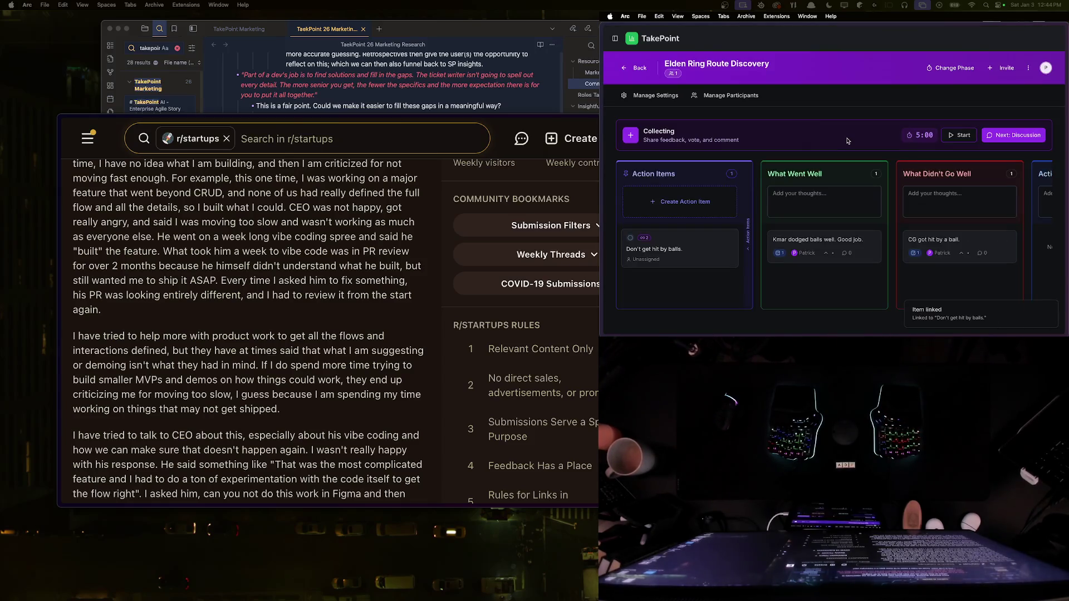
Step: Create the action item 'Practice the Iron Ball puzzle' and link the praise card to it
type("n")
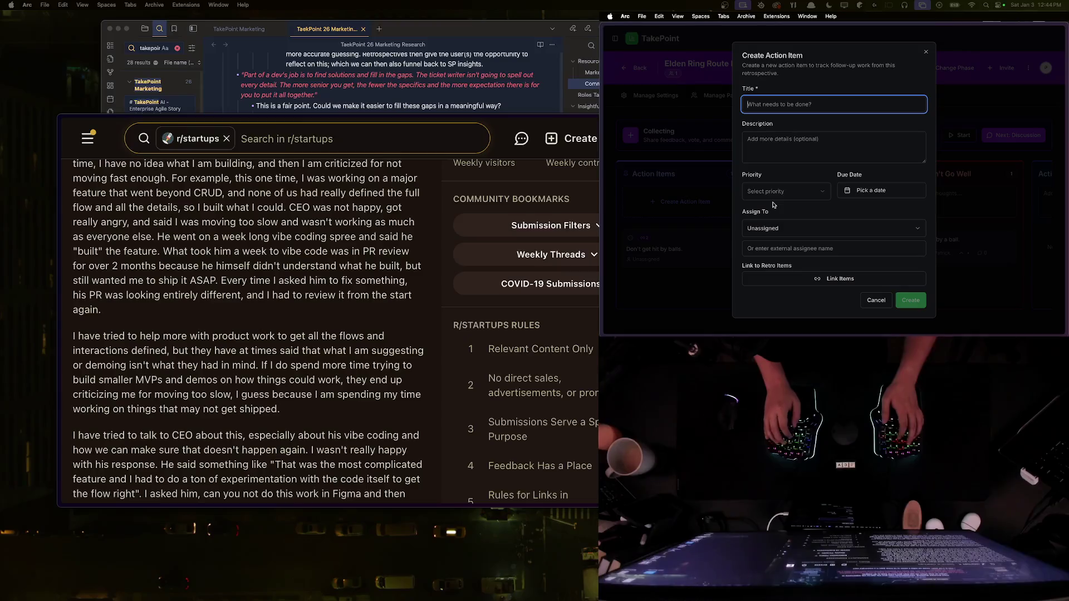
type("Practice ")
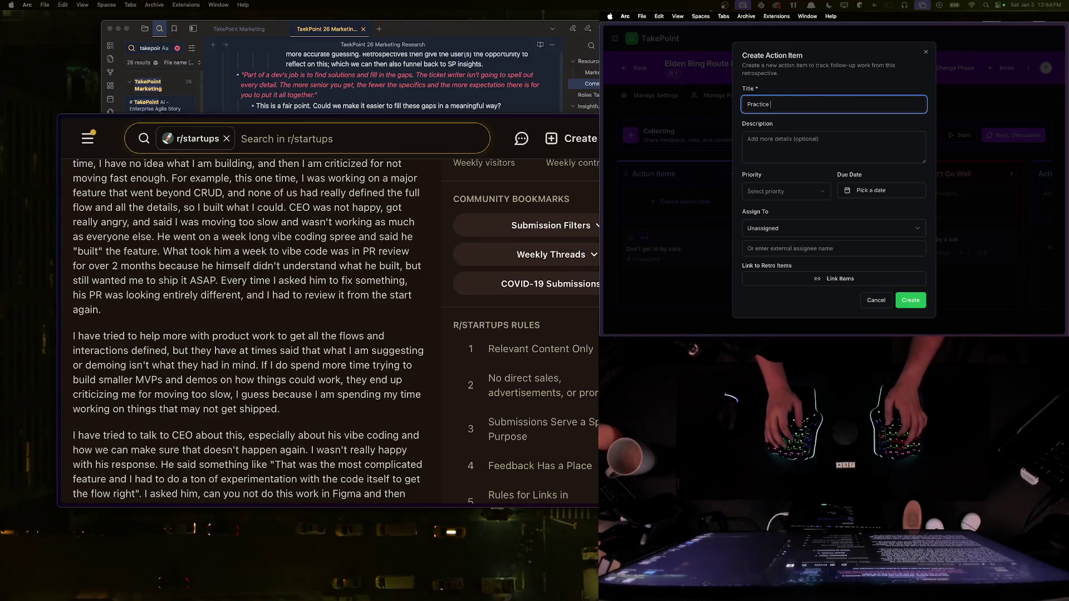
type("the Iron B")
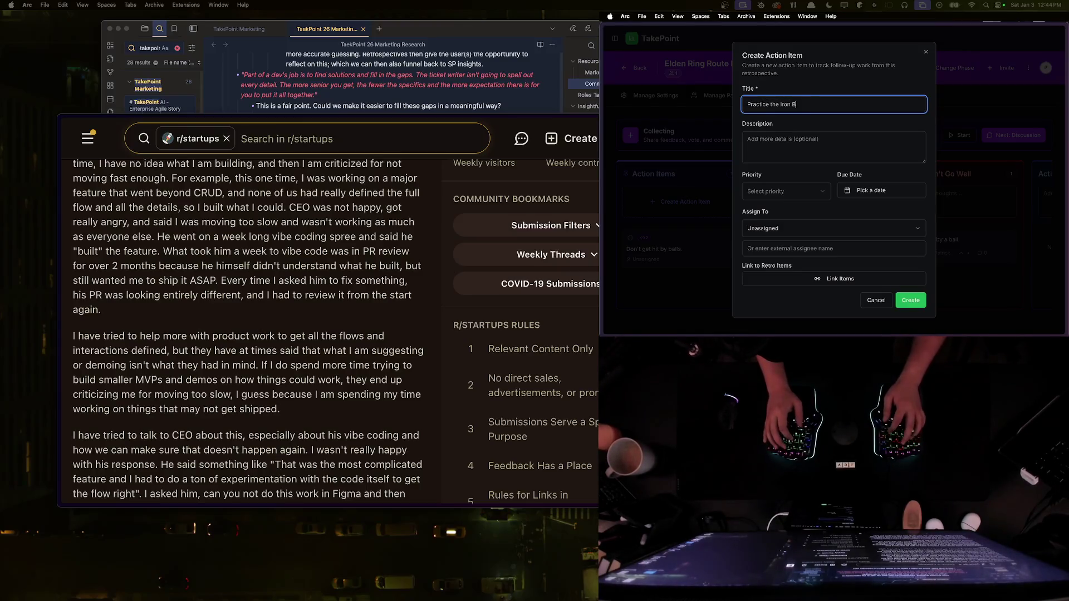
type("allpuzzle")
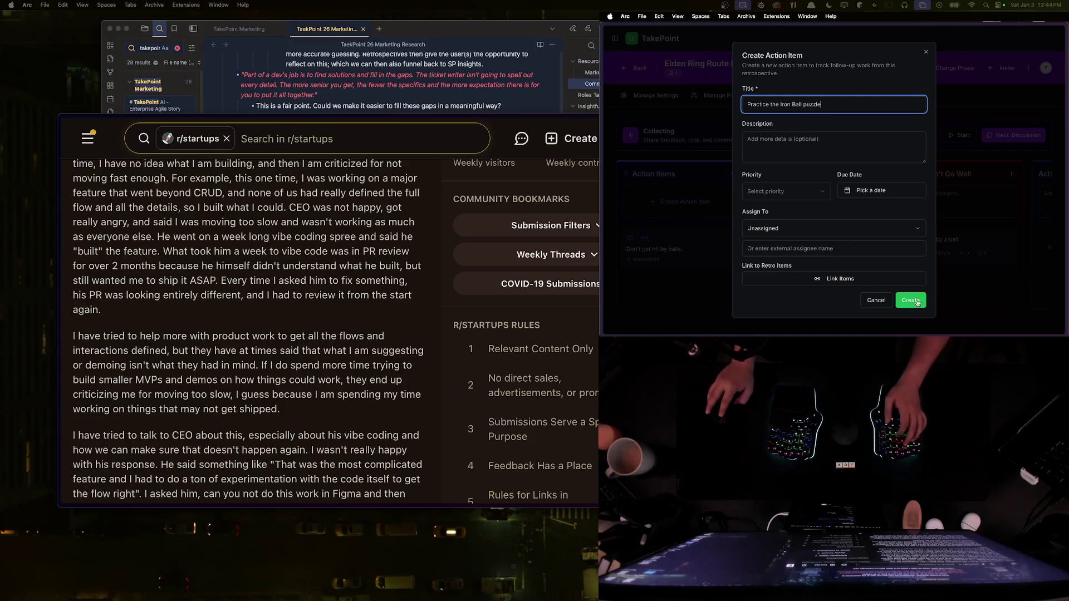
left_click(913, 301)
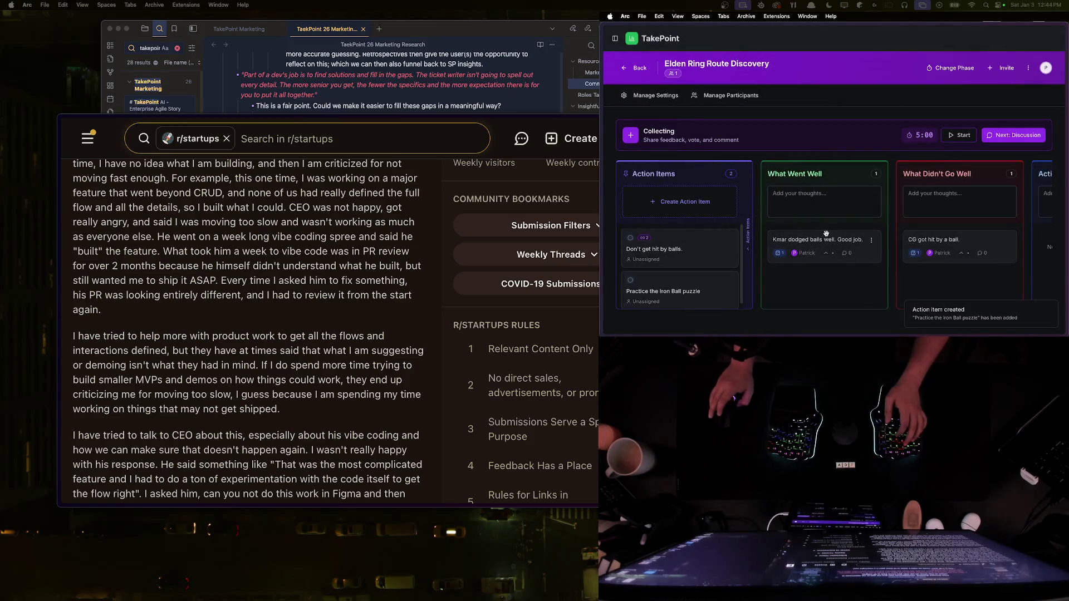
left_click_drag(821, 238, 683, 281)
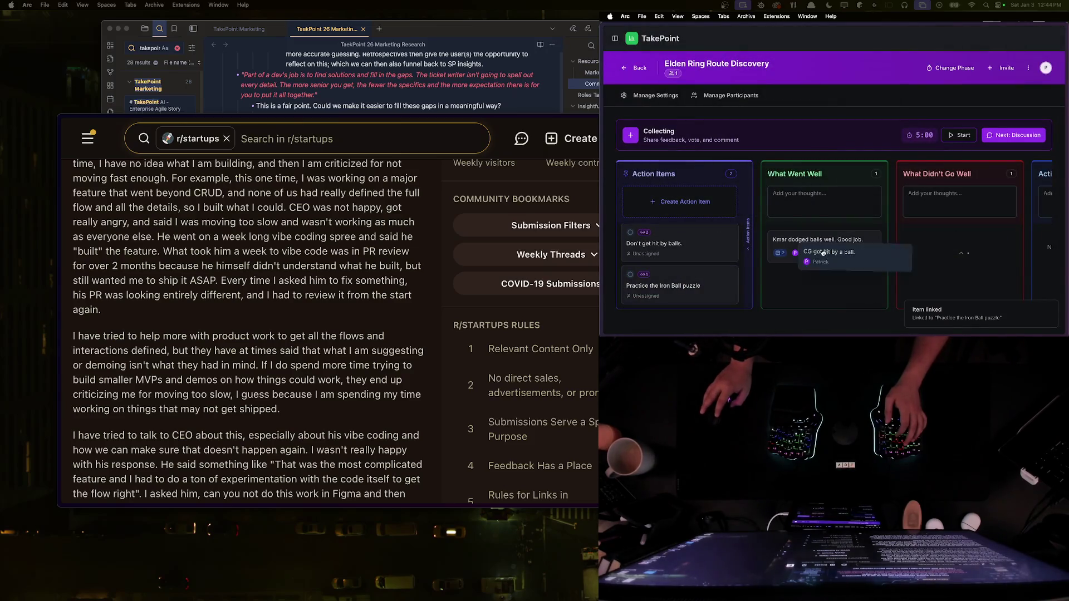
left_click(683, 281)
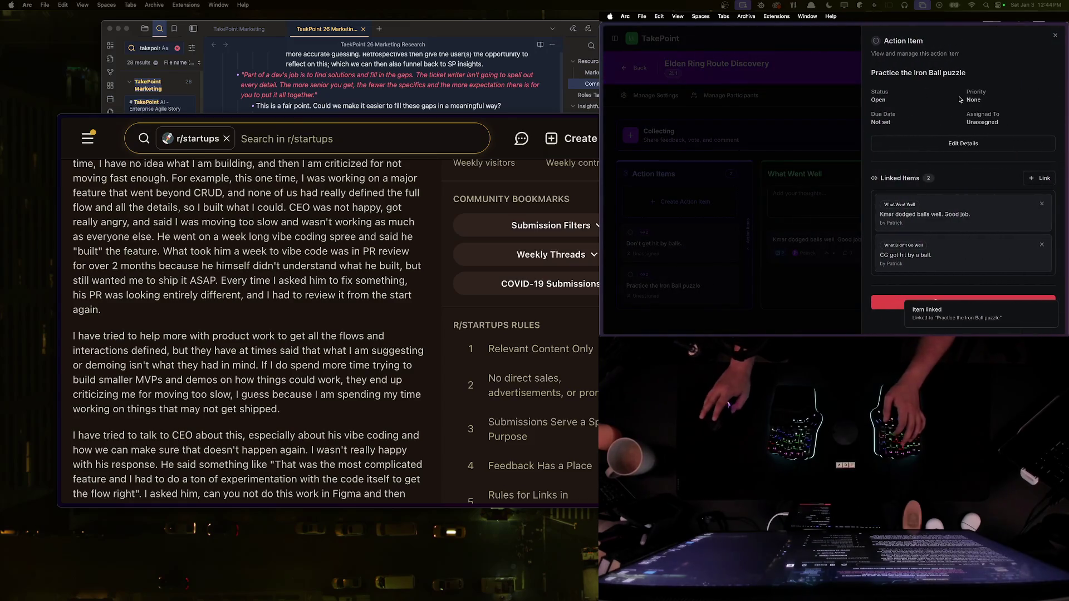
left_click(810, 259)
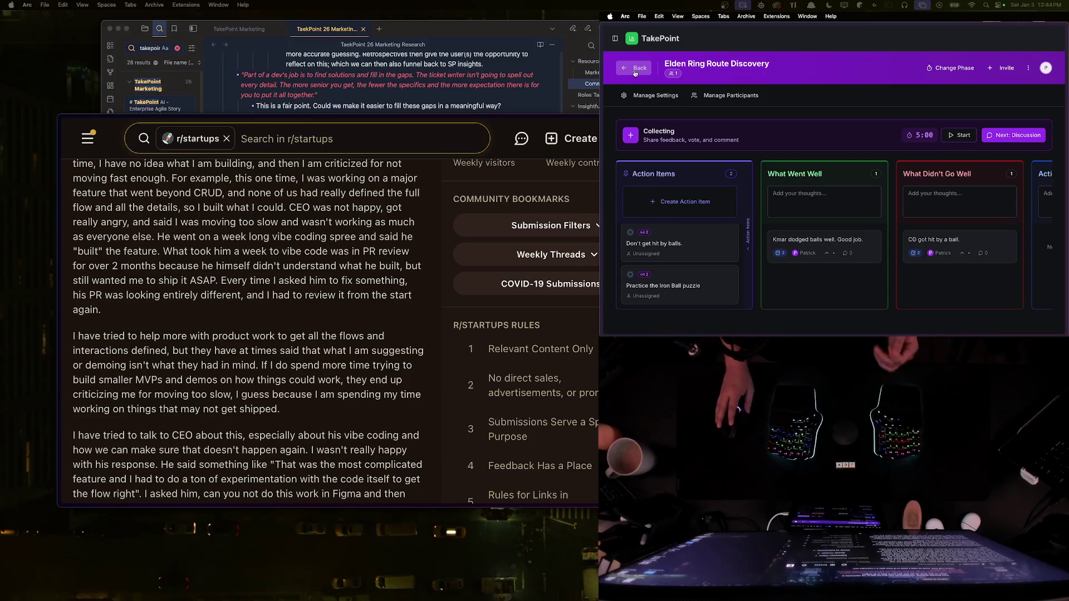
left_click(284, 335)
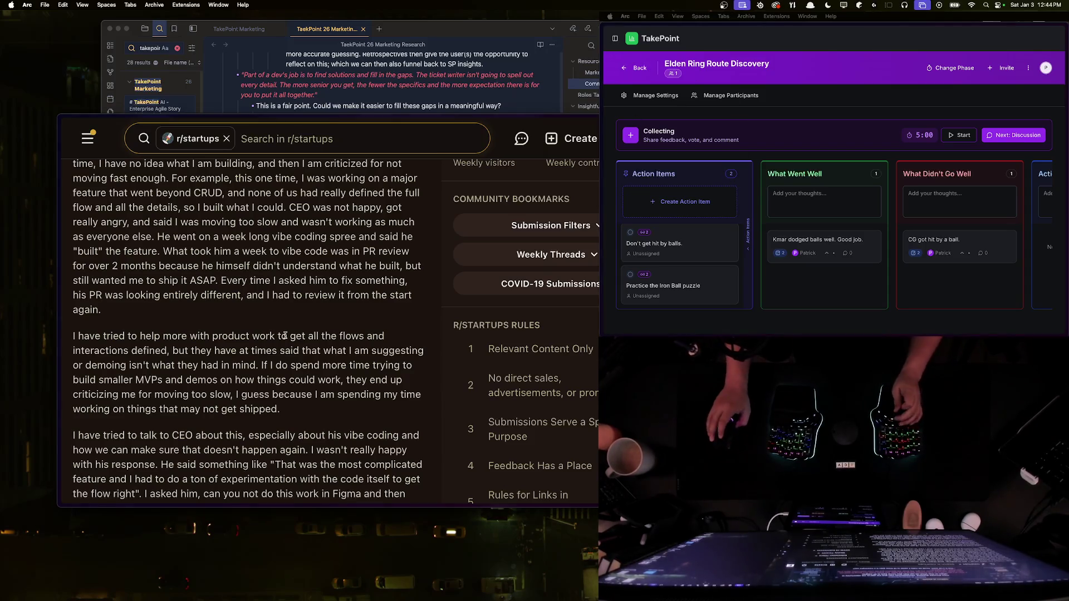
Step: Scroll the r/startups post to the pivoting and sprint paragraphs, then show Arc's sidebar
scroll(284, 335, "down", 3)
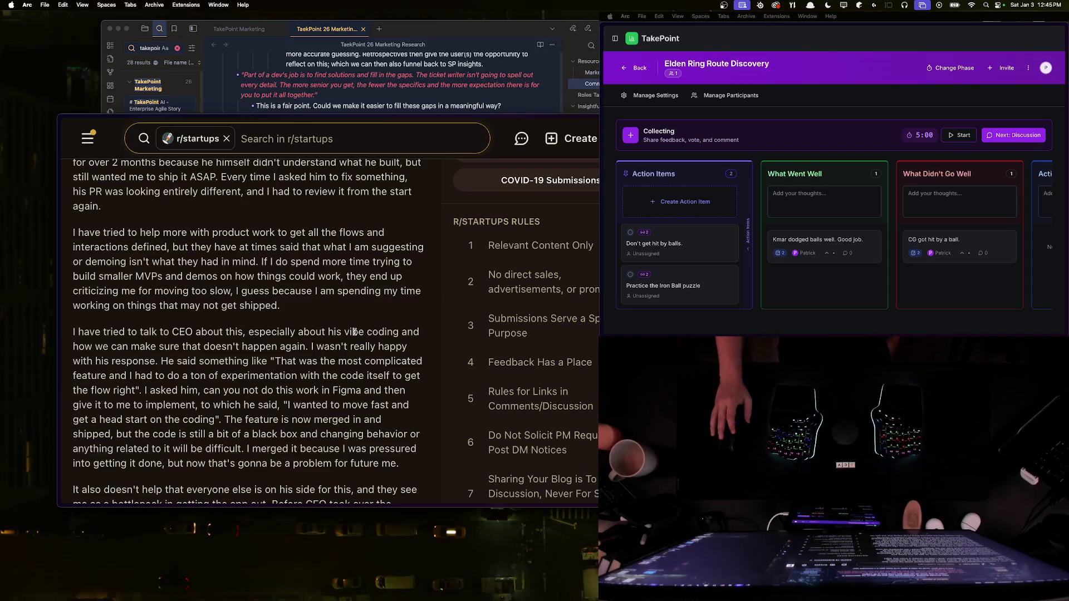
left_click(785, 108)
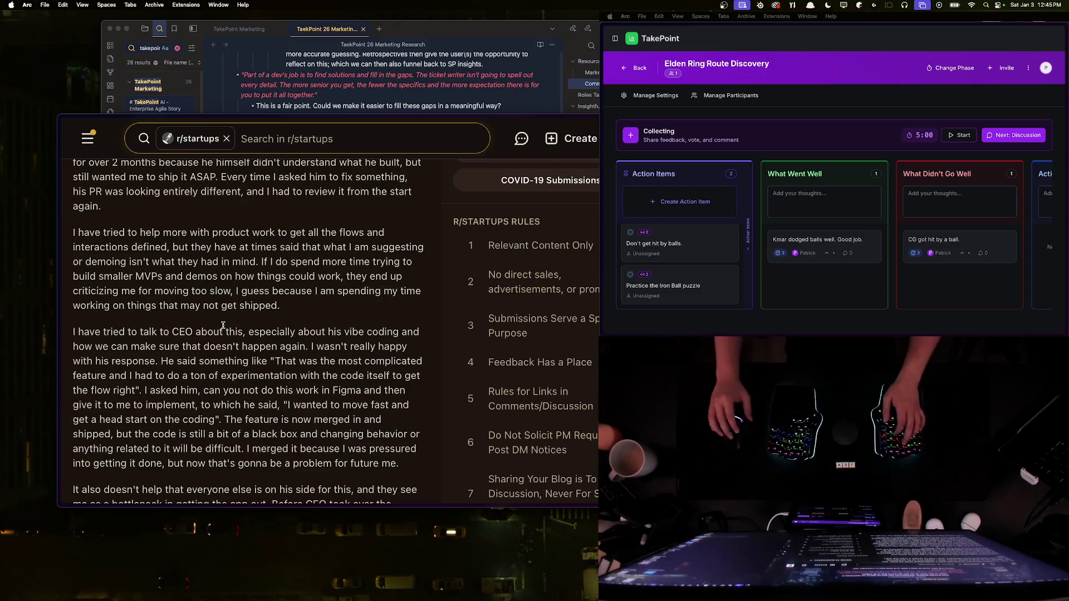
key("super+s")
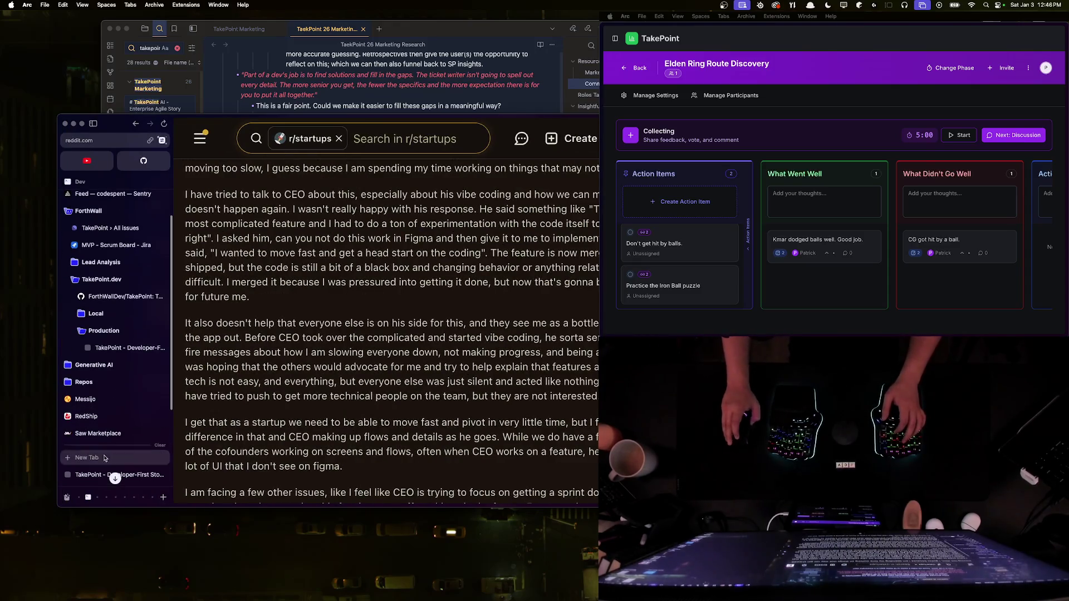
Step: Create a 'Market Research' sidebar folder and move RedShip into it
left_click(95, 419)
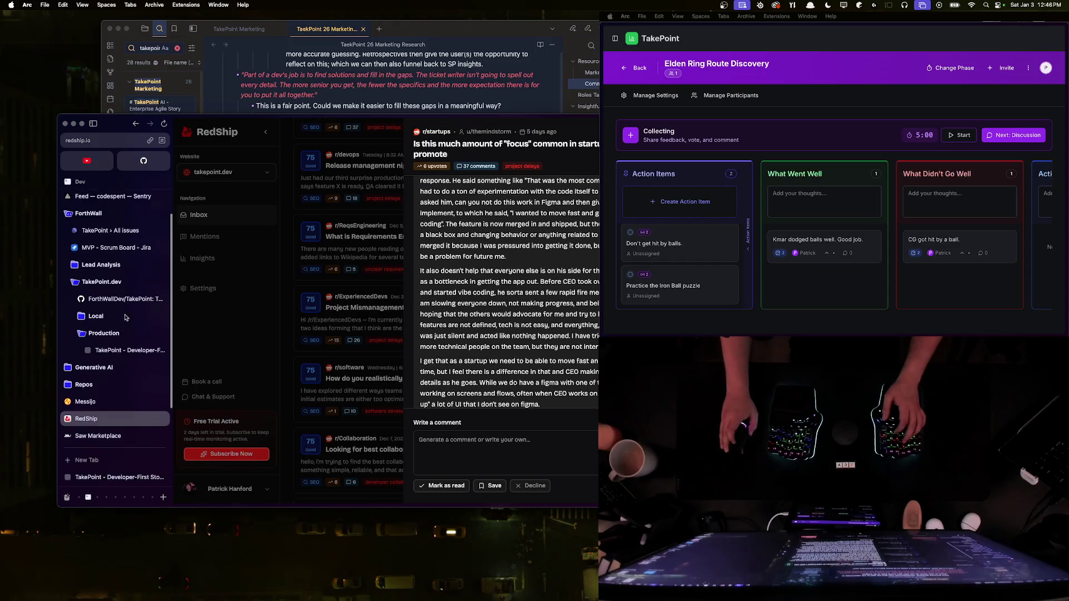
right_click(74, 402)
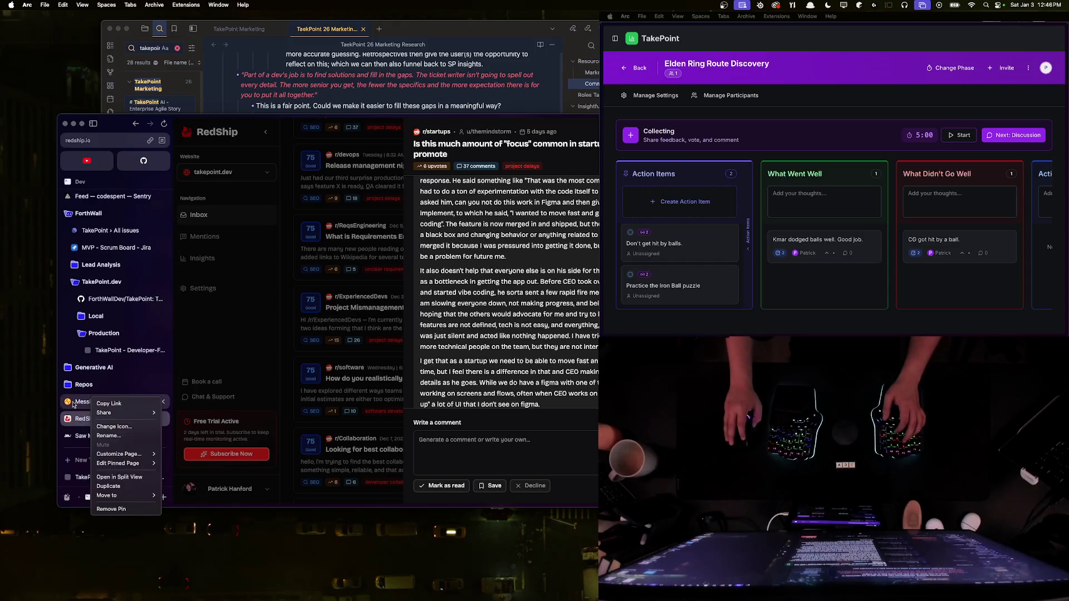
left_click(76, 382)
left_click(81, 182)
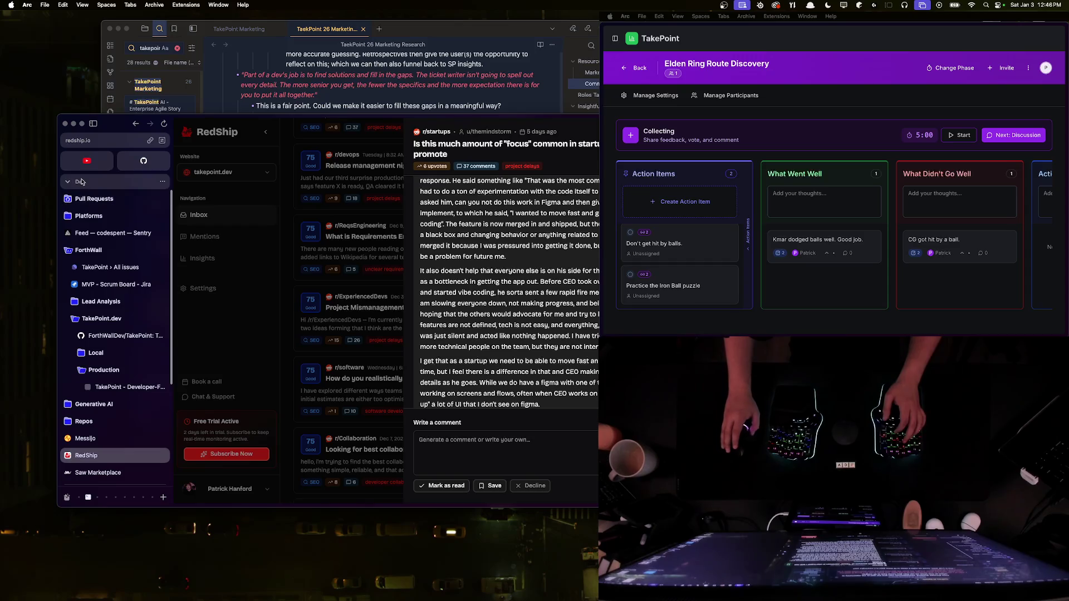
right_click(81, 182)
left_click(116, 220)
type("Market Research")
key("Return")
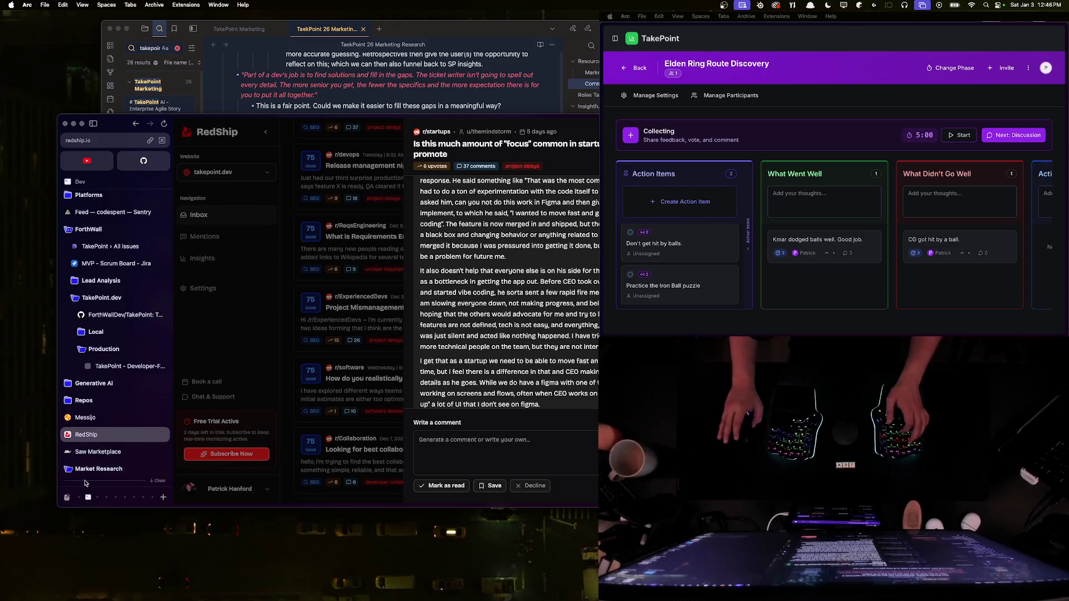
left_click_drag(86, 435, 98, 469)
Step: Separate the Messijo and RedShip split view into individual tabs and close the post detail panel
left_click(86, 383)
mouse_move(86, 388)
left_mouse_down()
mouse_move(99, 417)
mouse_move(129, 410)
mouse_move(120, 396)
mouse_move(123, 417)
left_mouse_up()
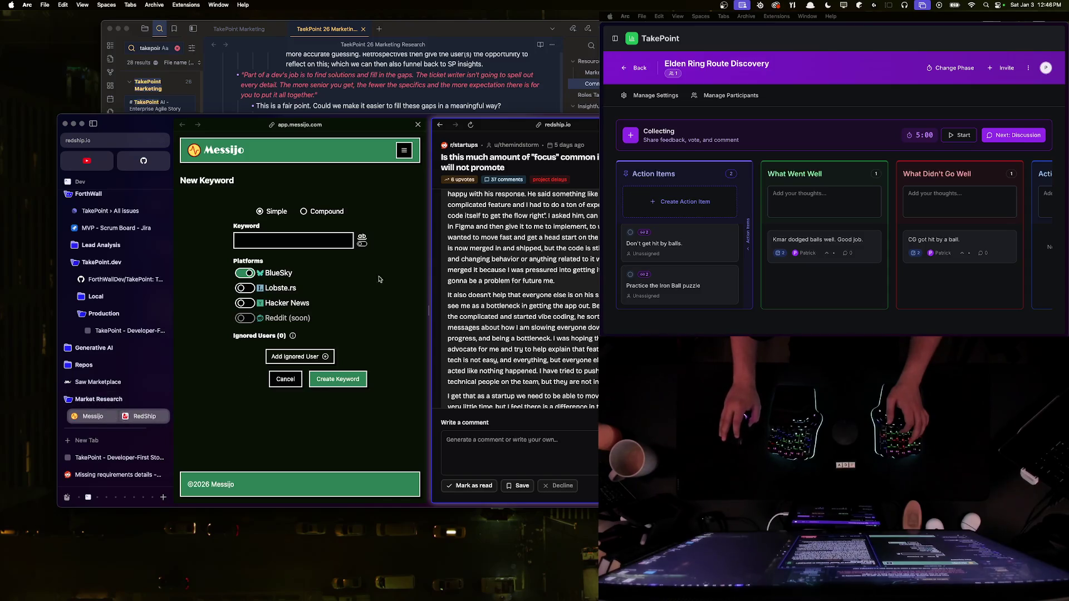
right_click(128, 419)
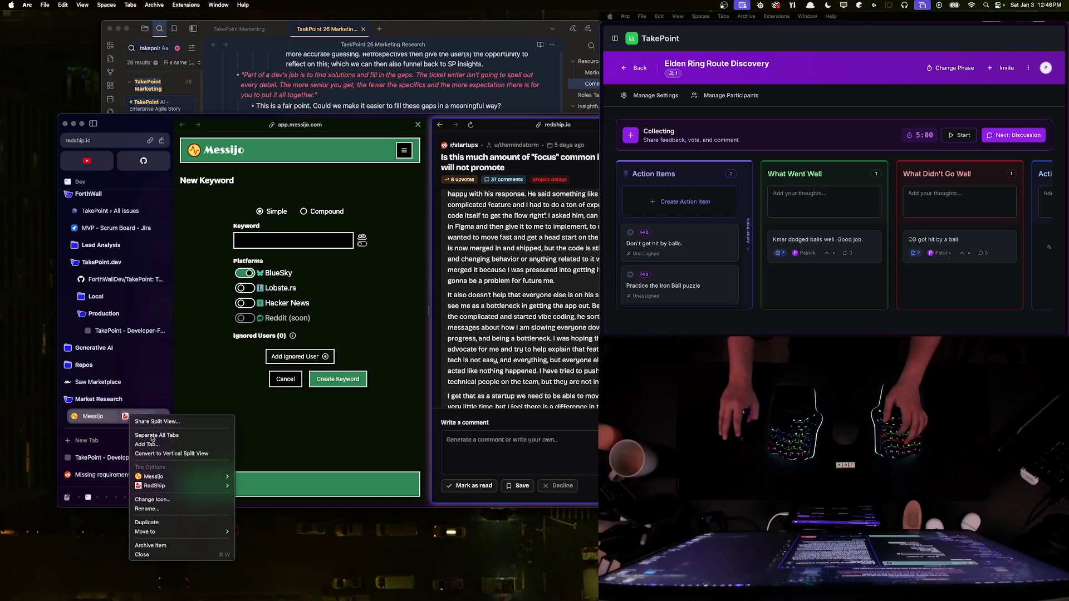
left_click(149, 435)
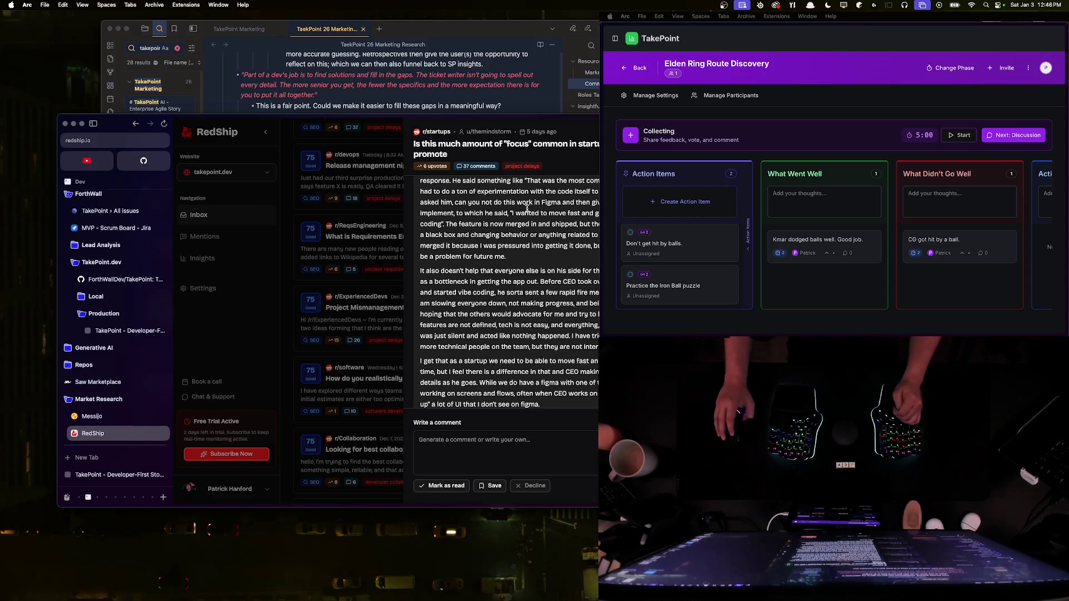
left_click(180, 361)
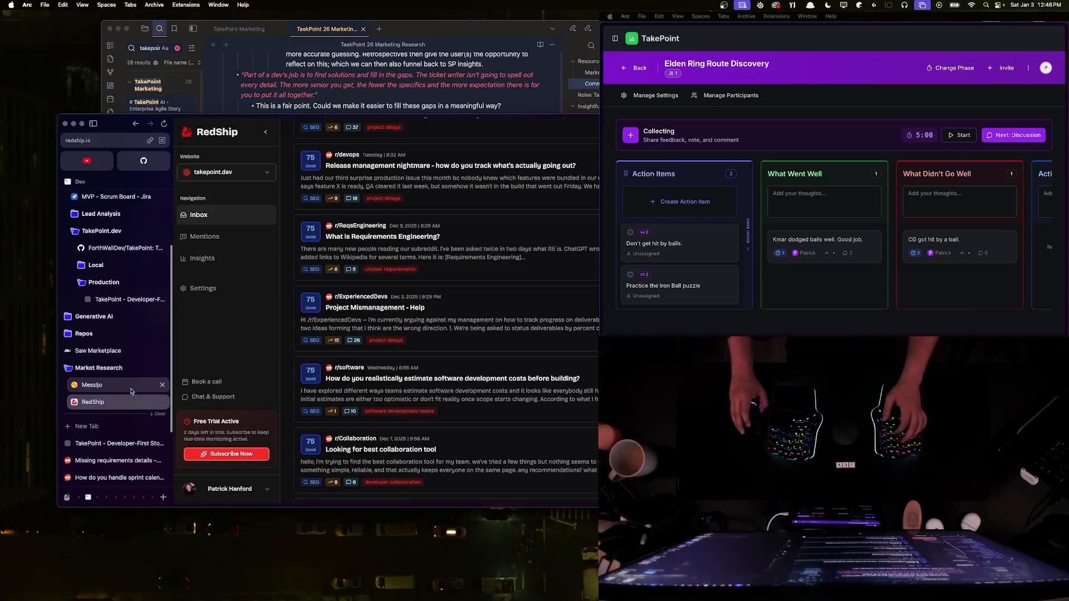
Step: Hide Arc's sidebar, open the 'Looking for best collaboration tool' lead and read through its post text
scroll(371, 357, "down", 3)
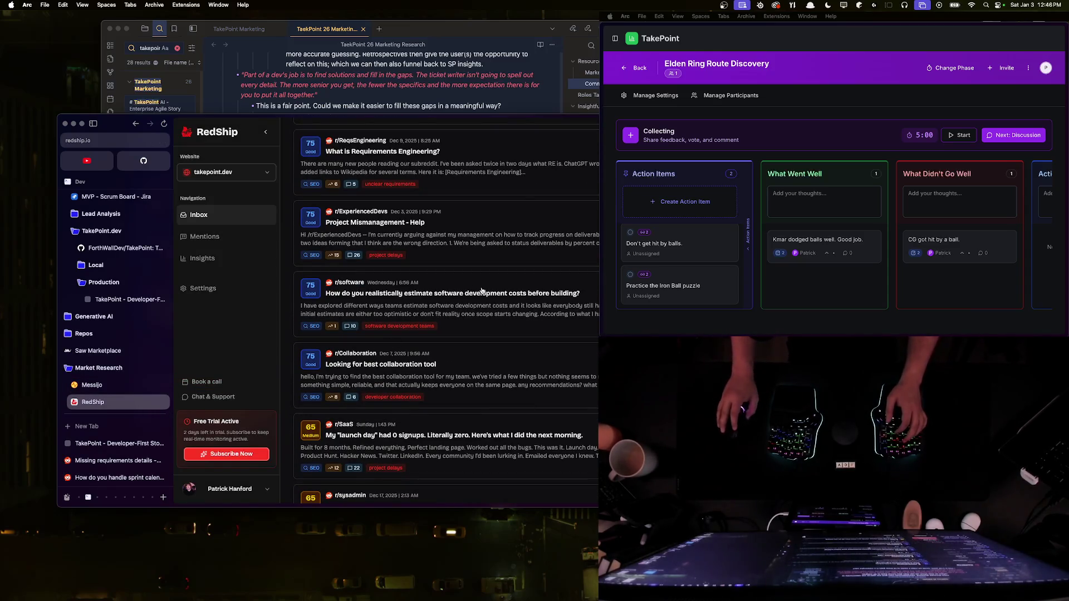
key("super+s")
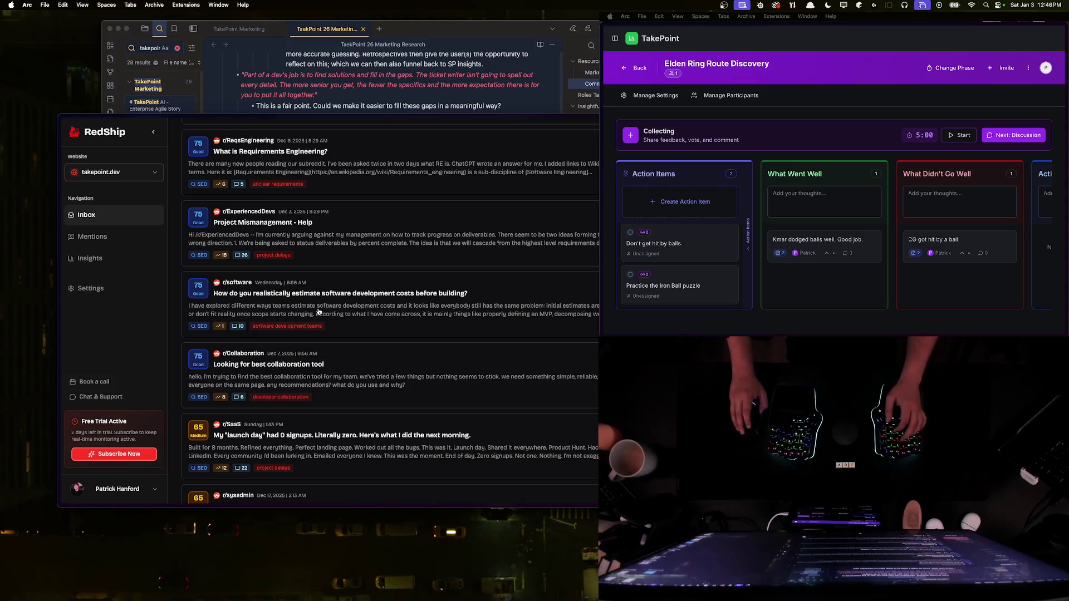
scroll(265, 312, "down", 1)
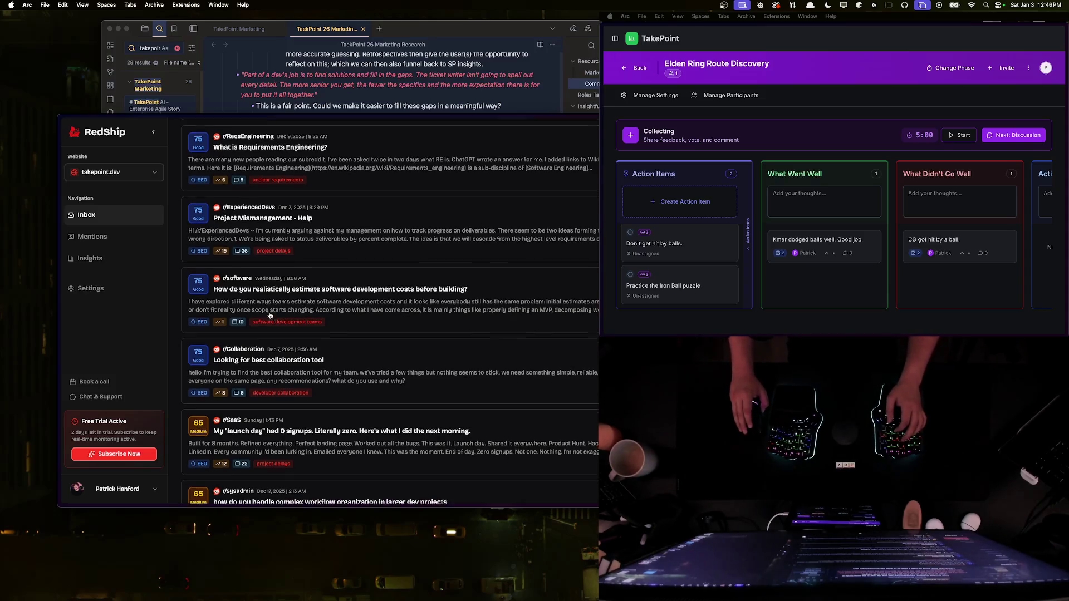
left_click(334, 356)
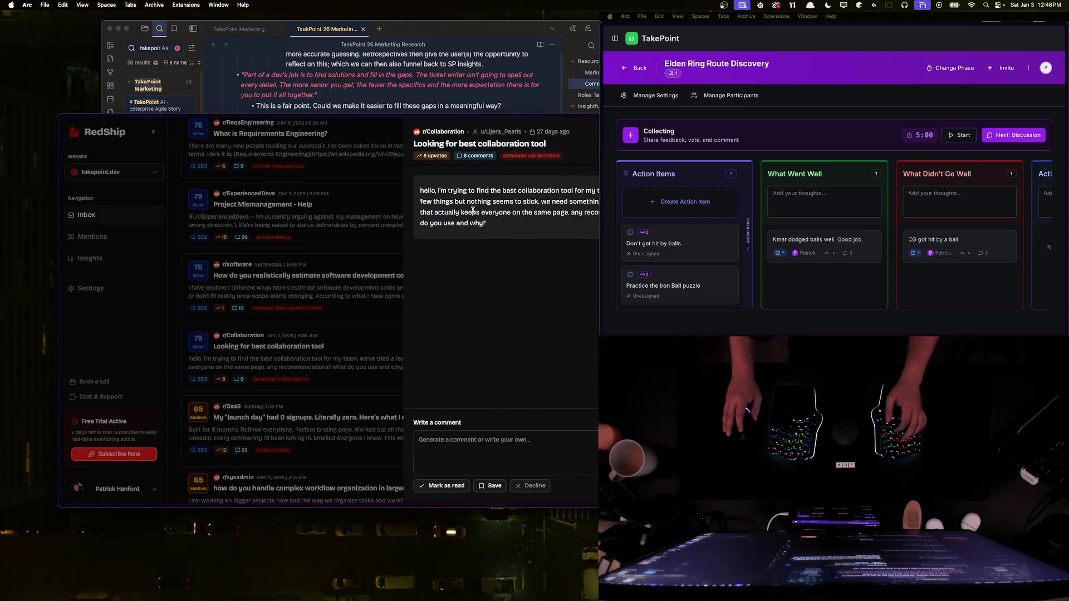
mouse_move(454, 198)
left_mouse_down()
mouse_move(584, 192)
mouse_move(454, 204)
mouse_move(557, 214)
left_mouse_up()
left_click(560, 224)
mouse_move(428, 214)
left_mouse_down()
mouse_move(593, 215)
mouse_move(486, 224)
left_mouse_up()
left_click(403, 205)
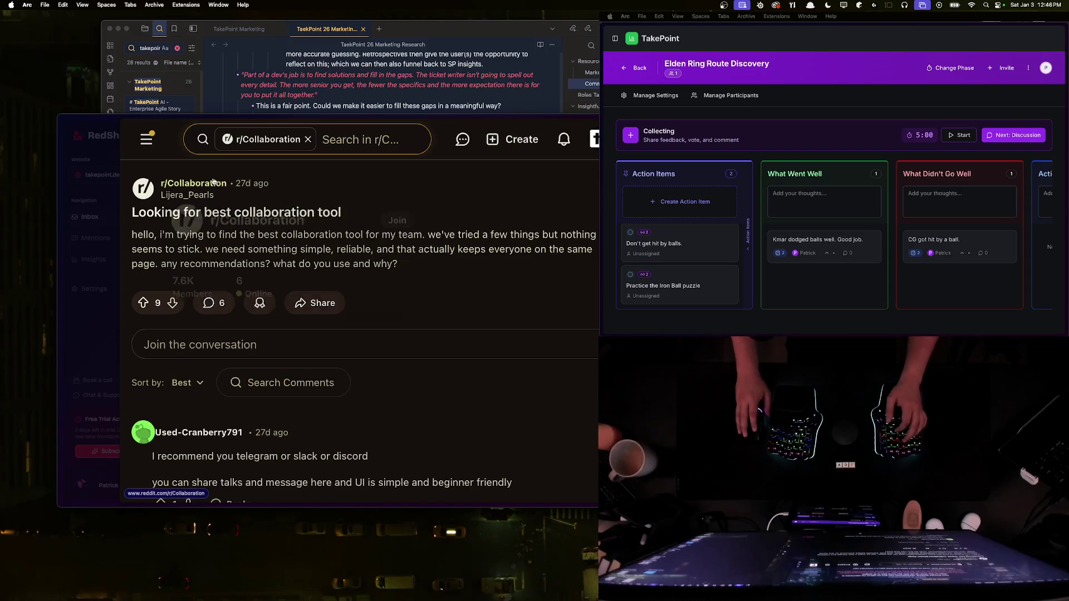
Step: Browse the r/Collaboration community feed, read the post's comments, then close the Reddit post
left_click(213, 182)
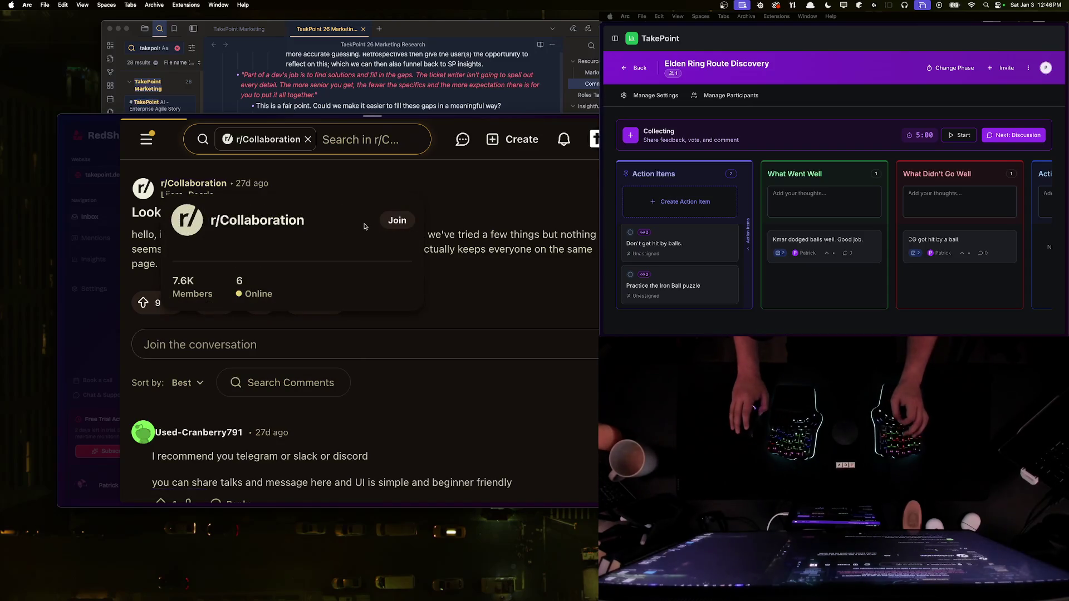
scroll(377, 268, "down", 1)
scroll(379, 266, "down", 5)
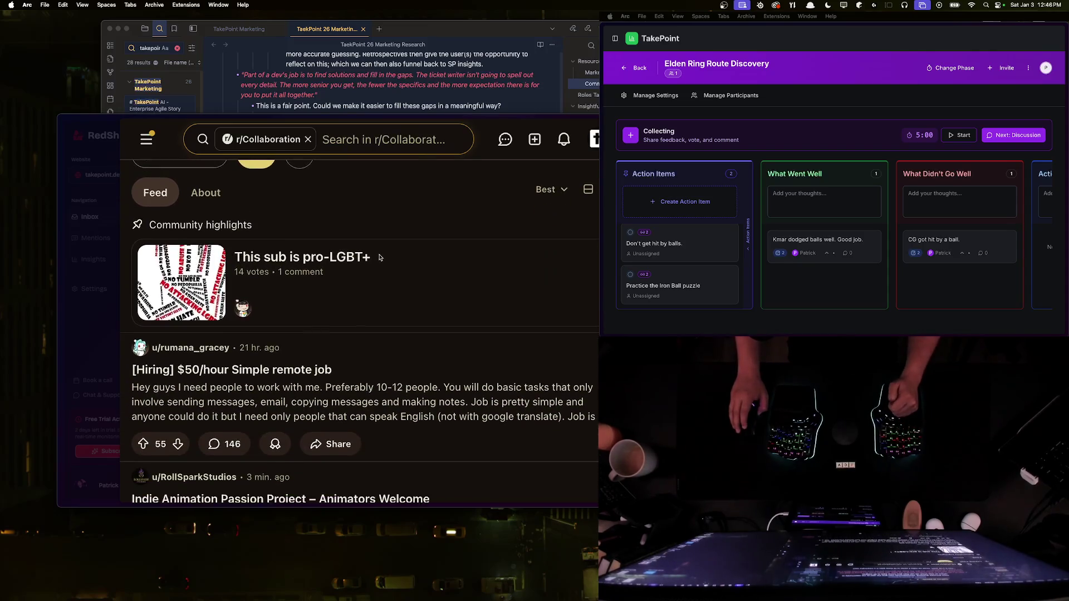
scroll(401, 259, "down", 3)
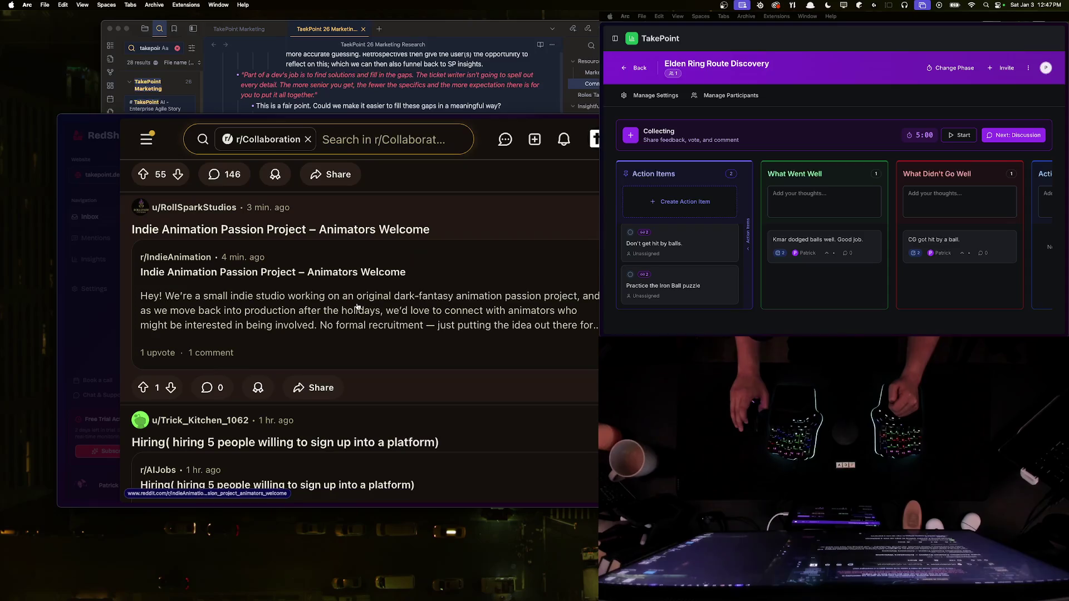
scroll(368, 302, "down", 4)
scroll(380, 268, "down", 2)
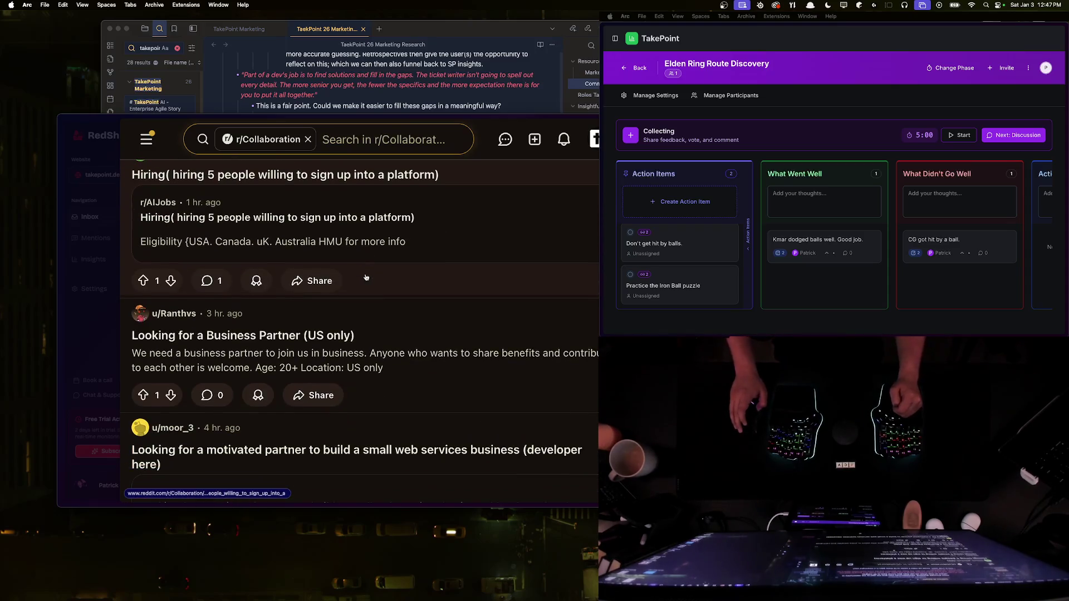
key("super+bracketleft")
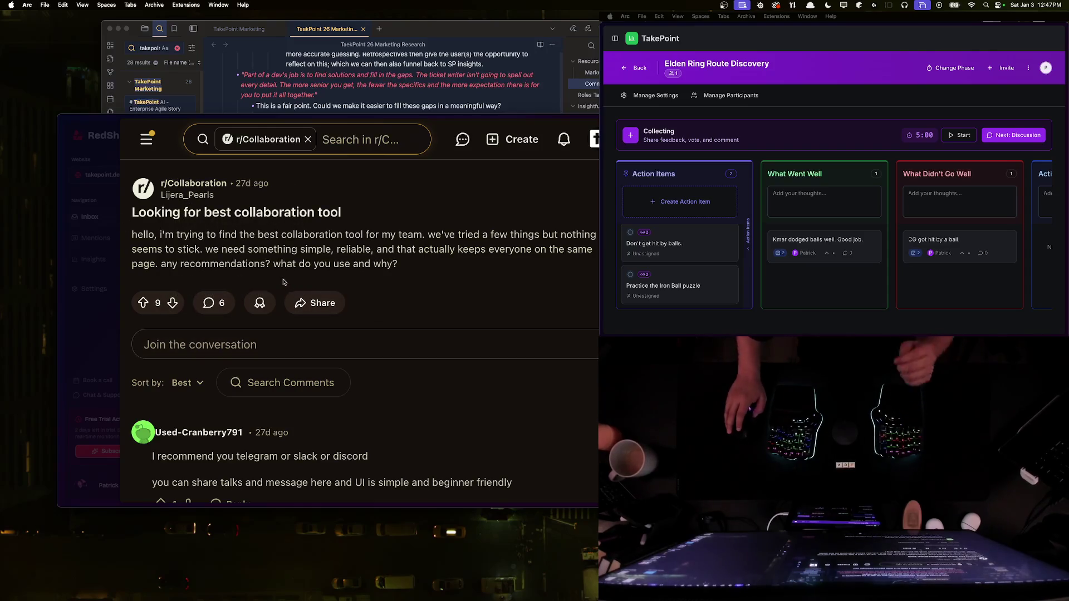
scroll(285, 285, "down", 10)
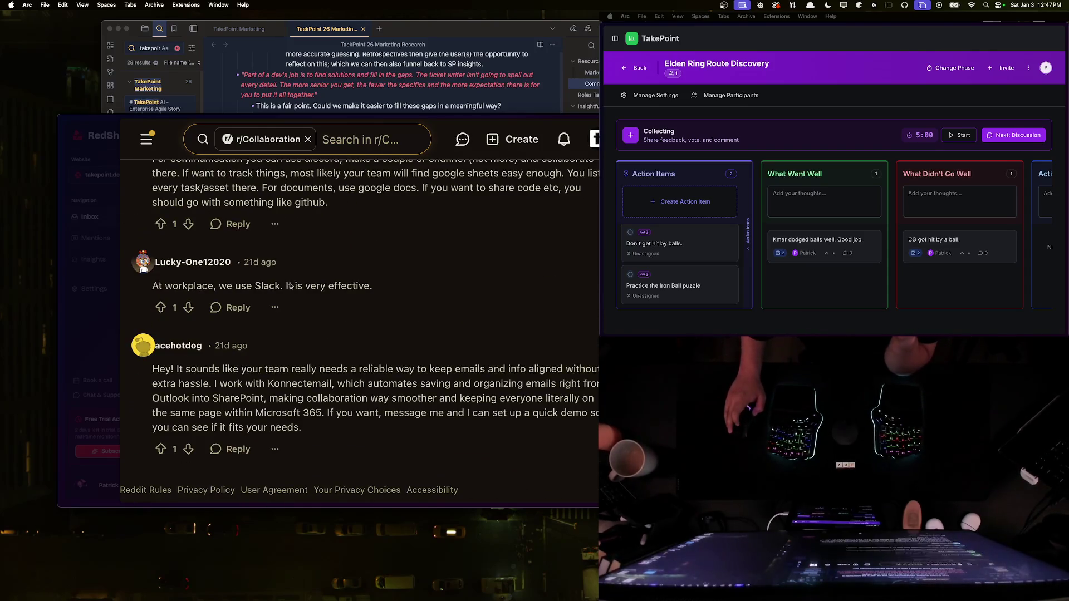
left_click(106, 221)
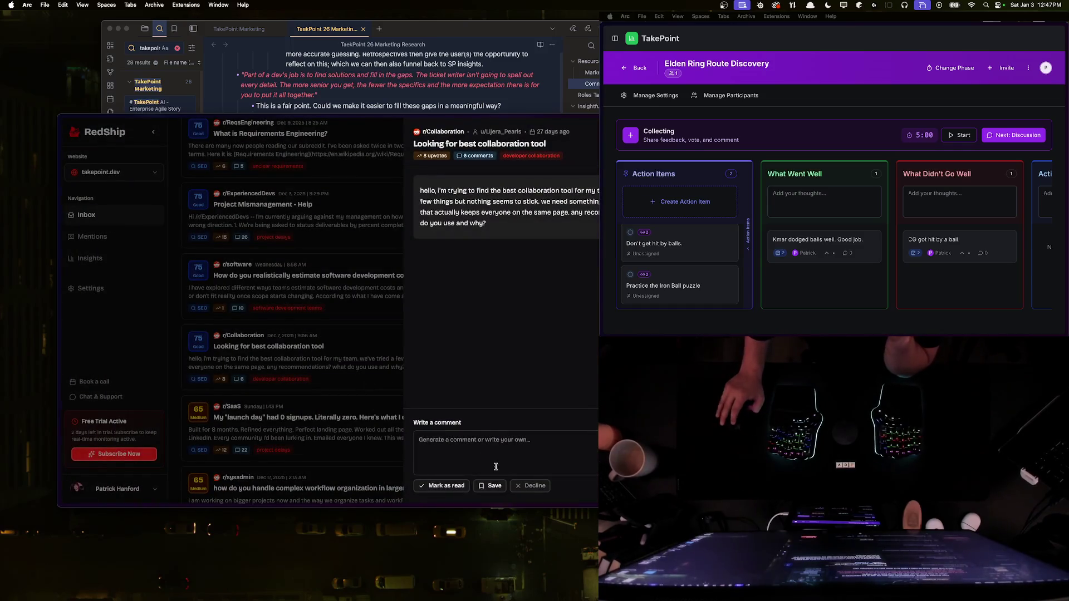
Step: Decline the collaboration tool lead with the d shortcut so it leaves the Inbox
left_click(351, 330)
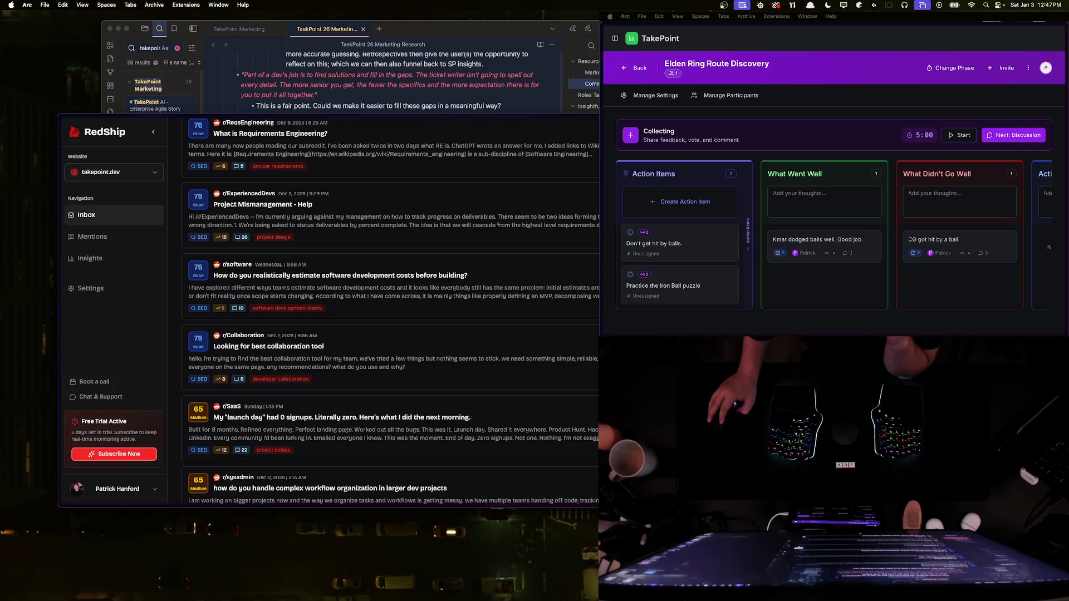
key("d")
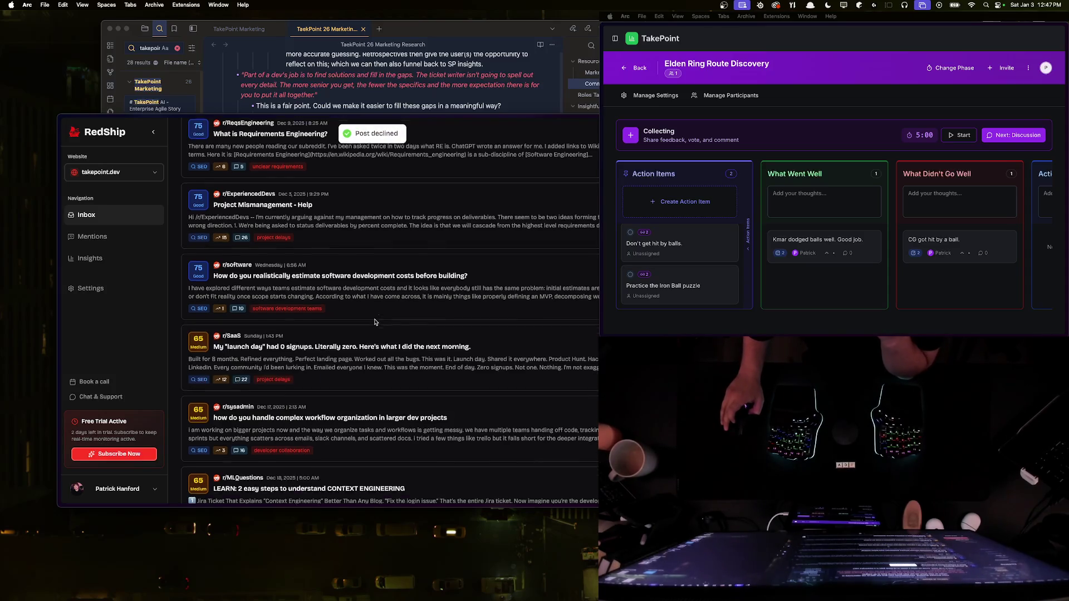
scroll(375, 322, "up", 5)
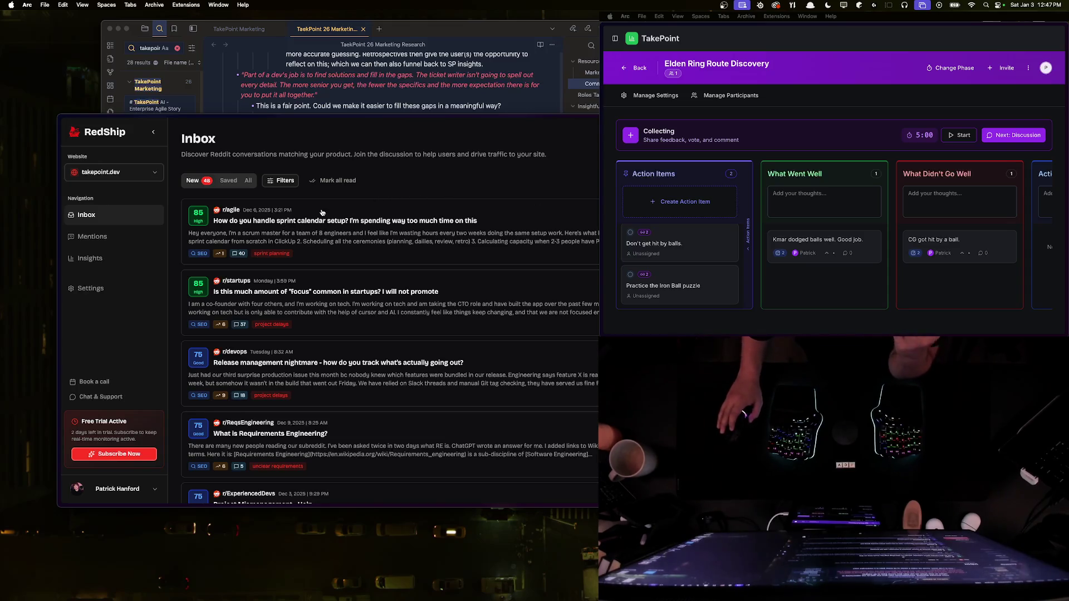
Step: Select the text of the Inbox subtitle line
triple_click(440, 155)
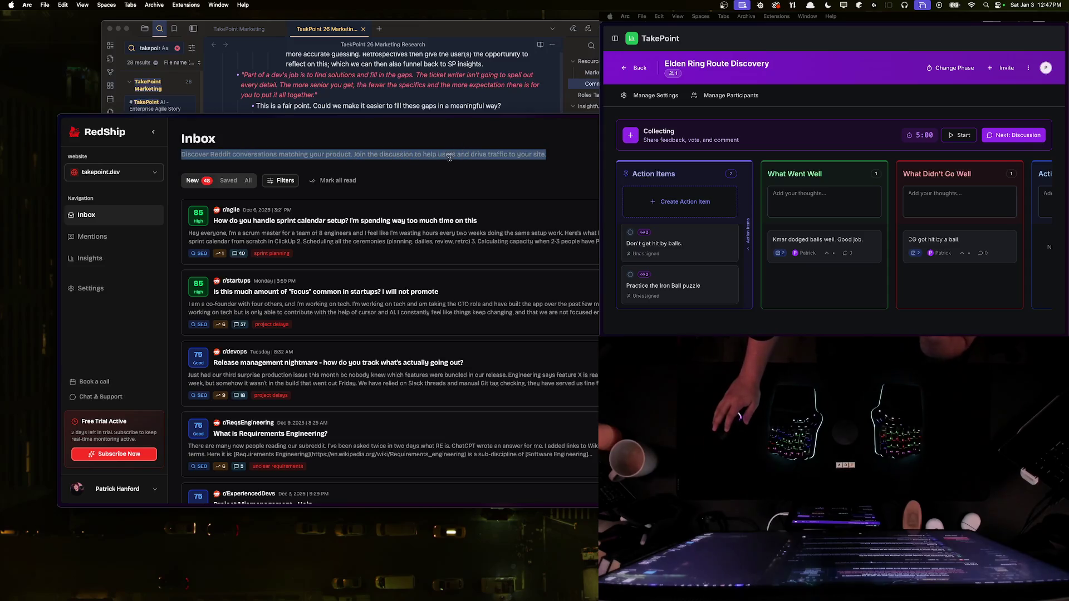
left_click(420, 169)
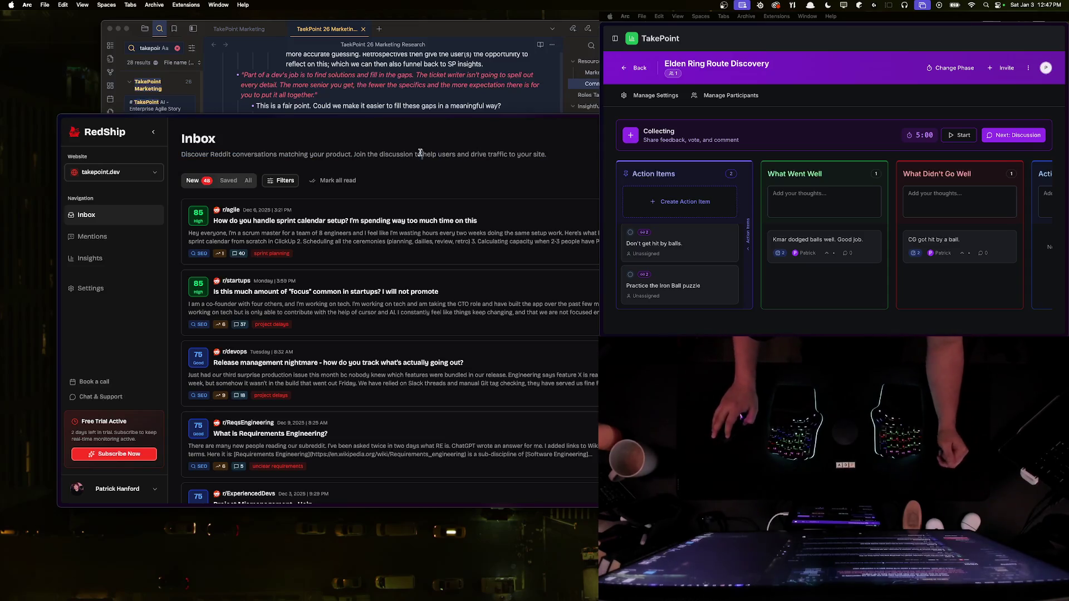
triple_click(413, 154)
left_click(413, 154)
triple_click(412, 154)
triple_click(412, 154)
left_click(417, 168)
triple_click(423, 155)
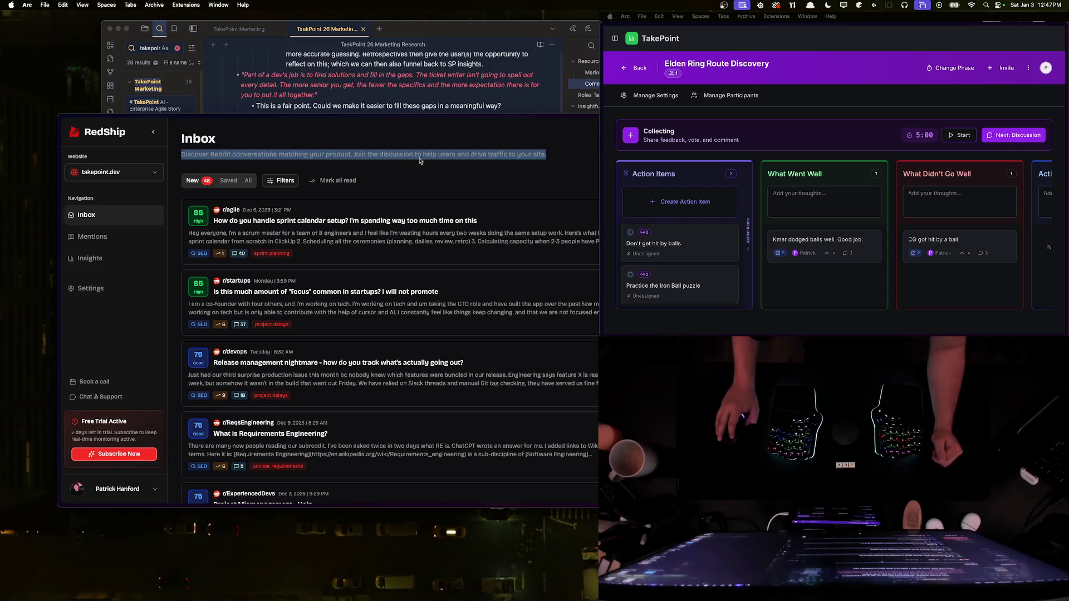
triple_click(423, 156)
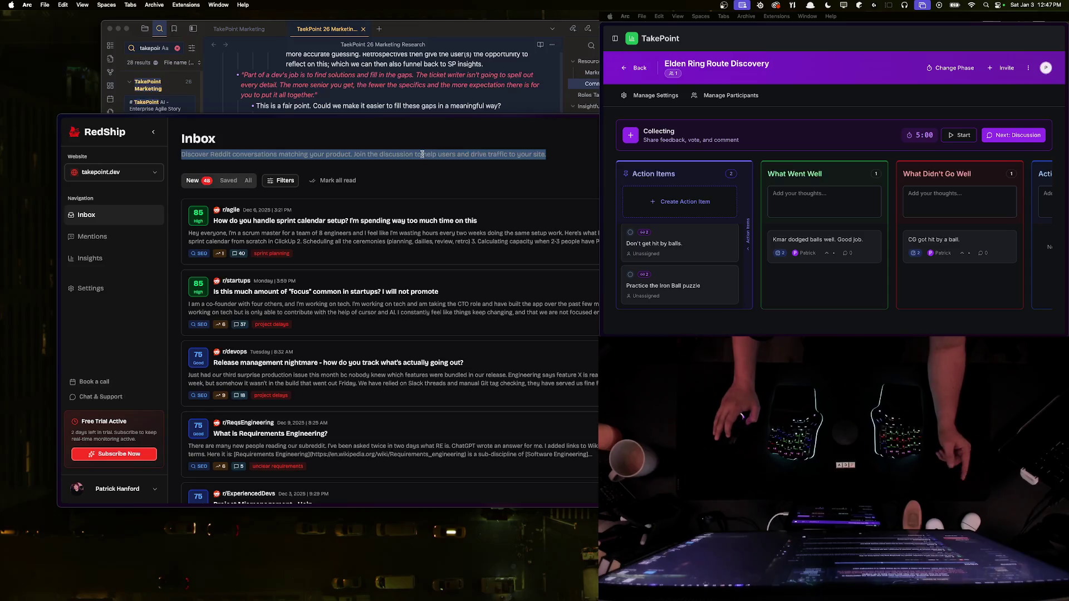
double_click(423, 154)
triple_click(423, 154)
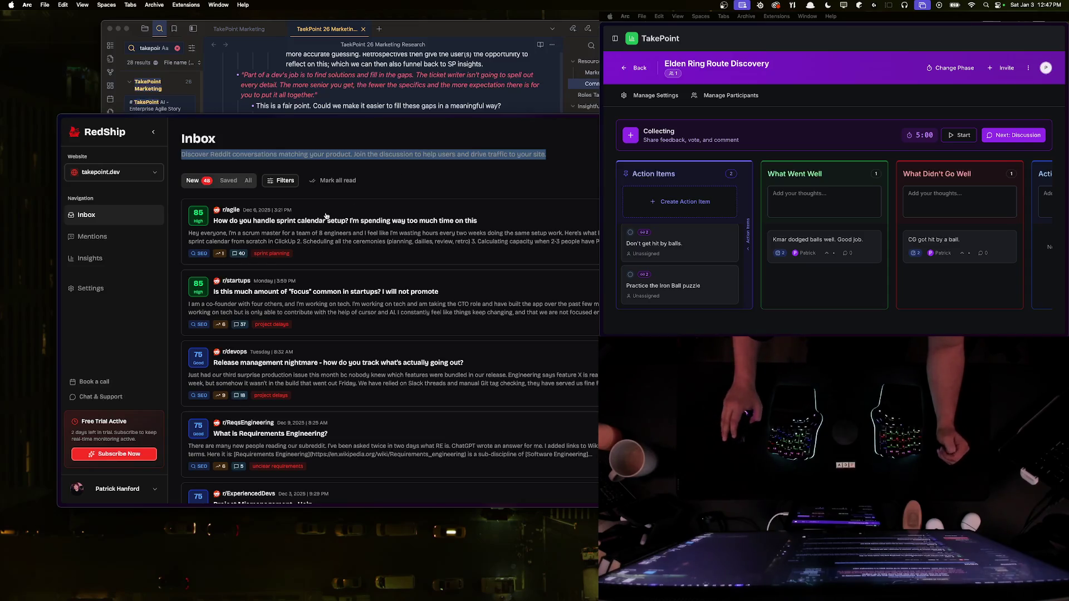
Step: Open the r/devops 'Release management nightmare' lead, showing 9 upvotes and 18 comments
scroll(328, 220, "down", 4)
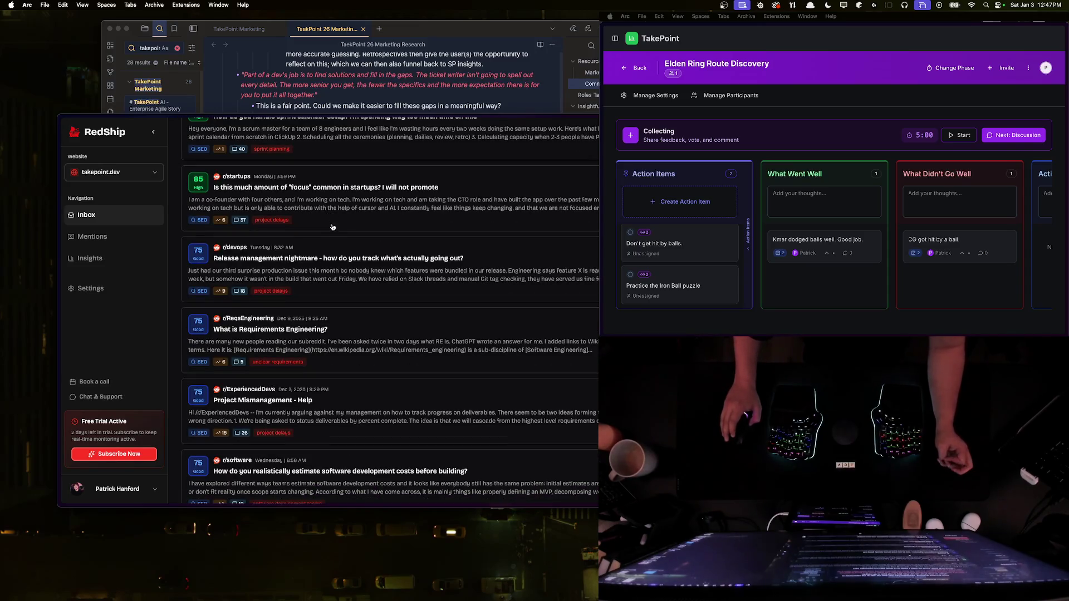
scroll(358, 265, "down", 1)
left_click(358, 265)
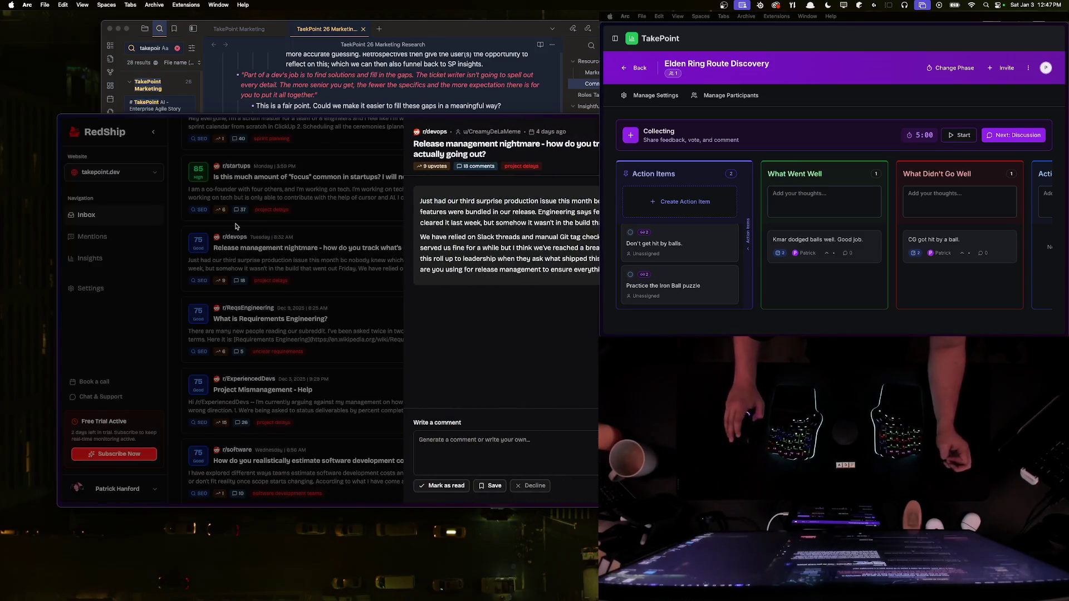
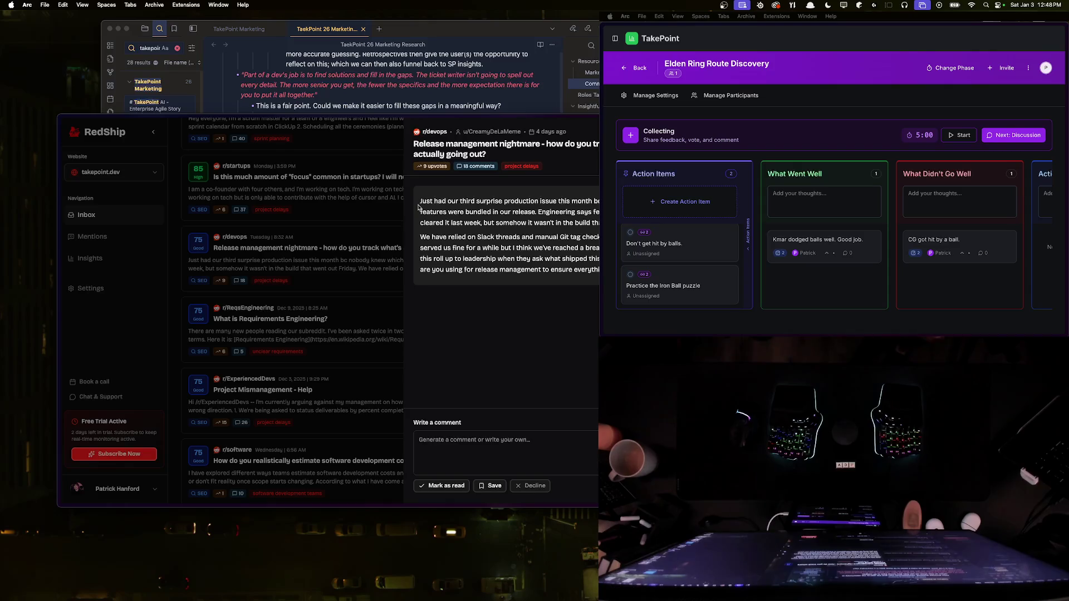
Step: Switch to the Reddit thread tab from Arc's sidebar
key("super+s")
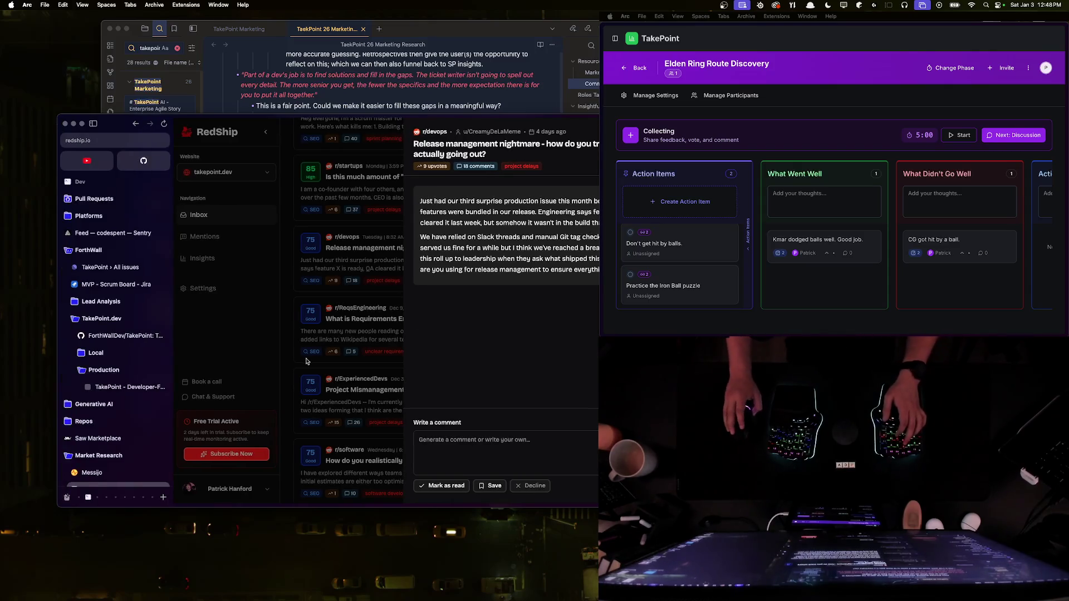
scroll(101, 445, "down", 3)
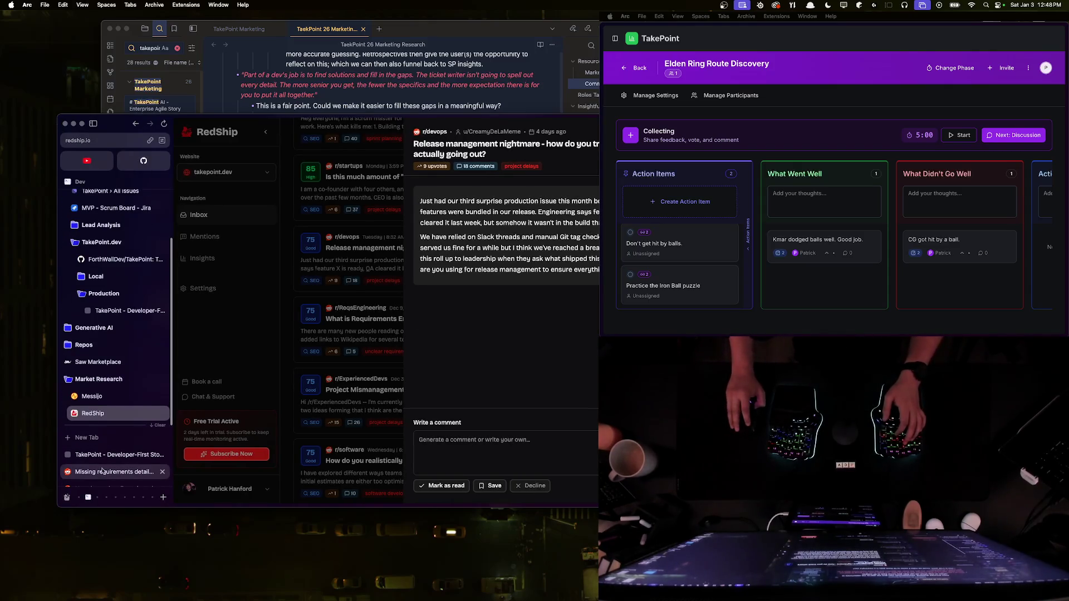
left_click(102, 472)
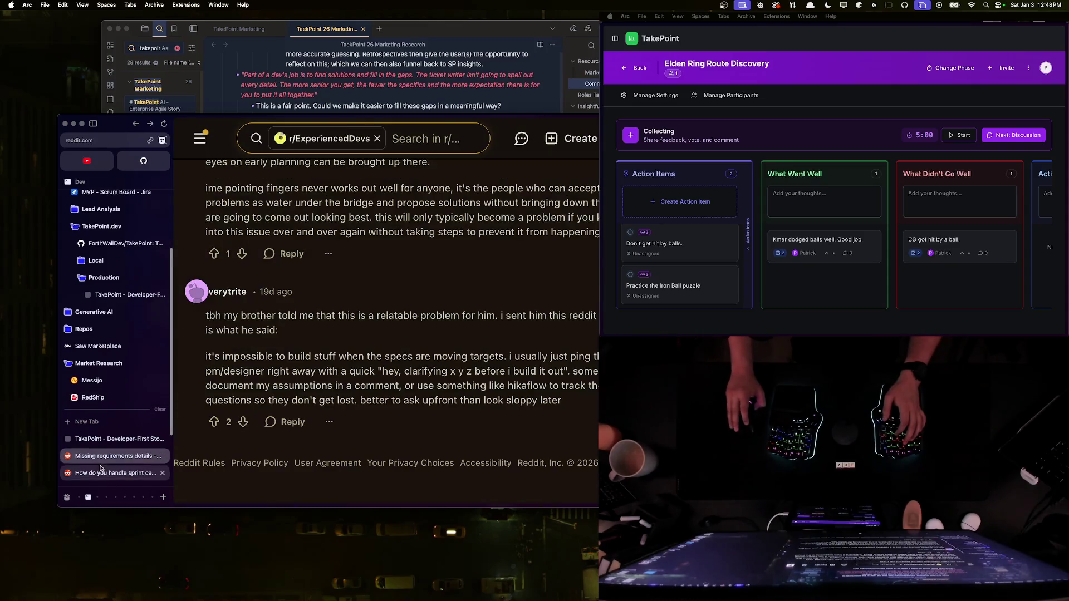
scroll(410, 262, "up", 5)
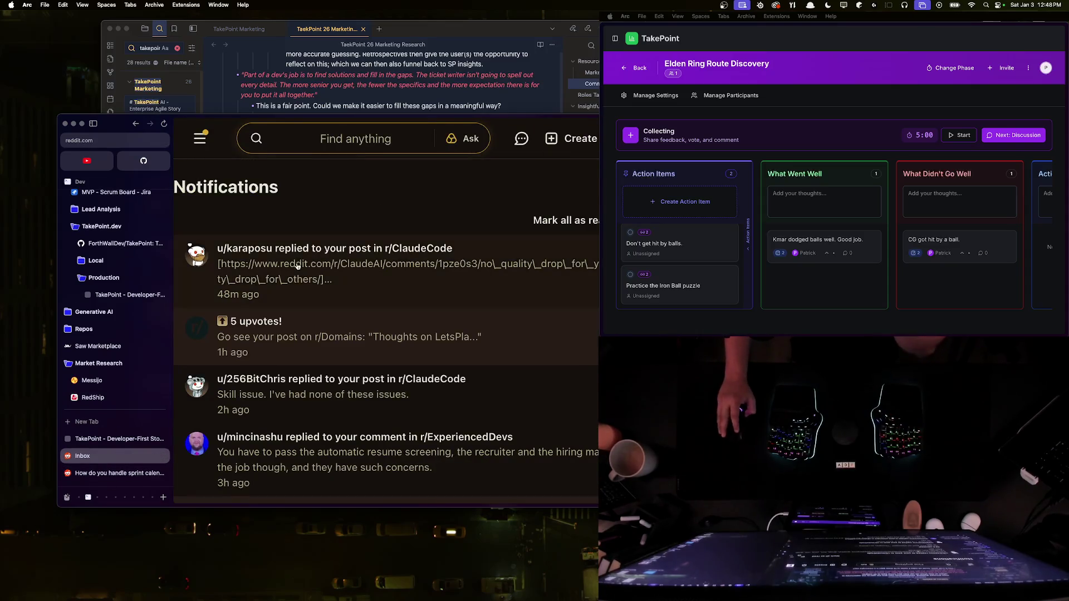
Step: Open the r/ClaudeCode reply notification and follow its link to the r/ClaudeAI post
left_click(298, 266)
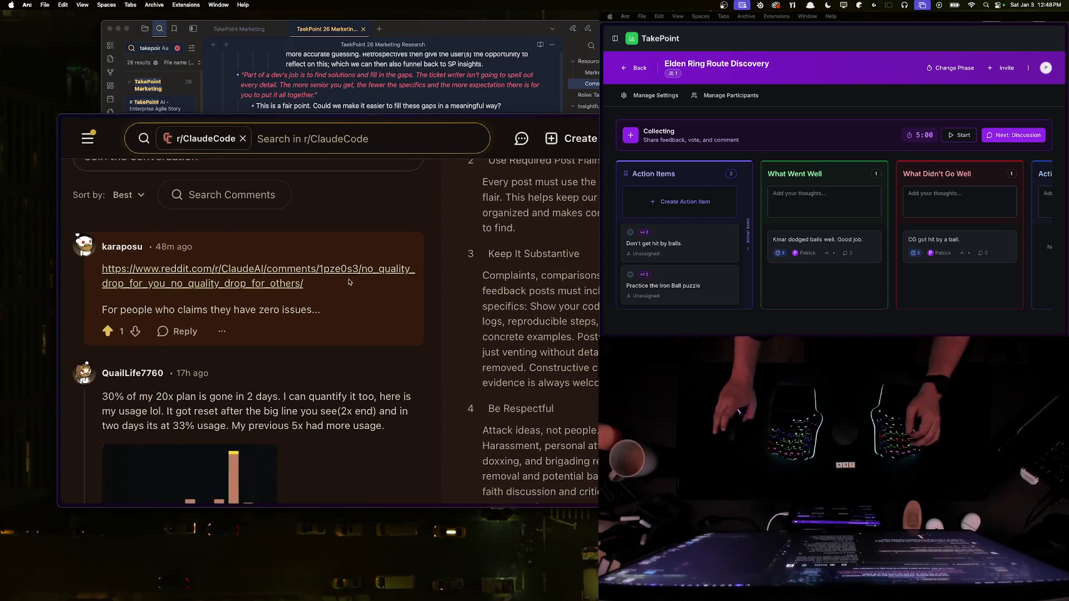
left_click(200, 405)
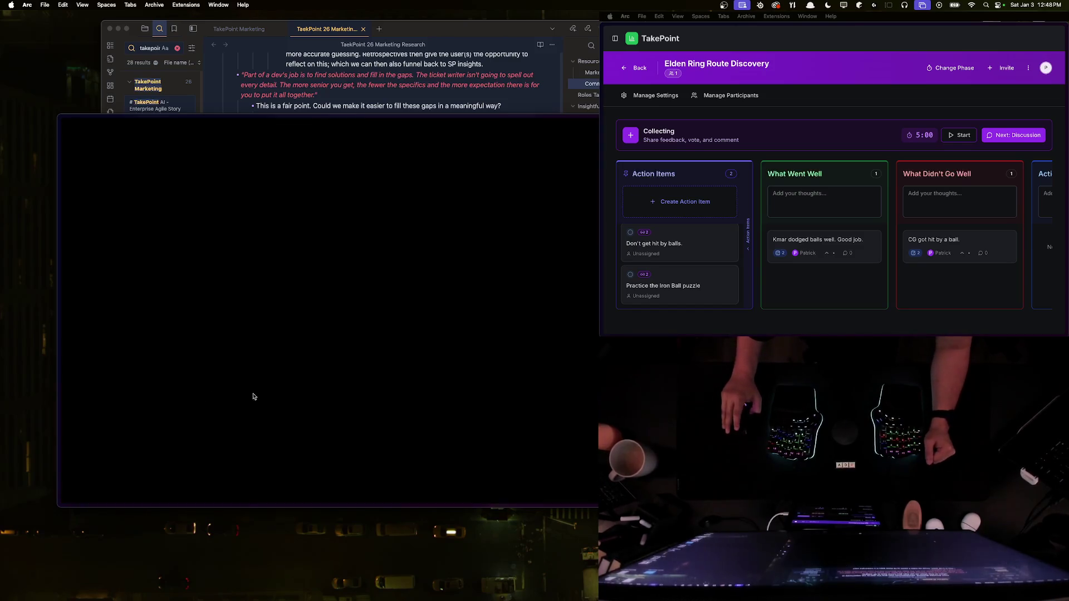
scroll(183, 288, "down", 1)
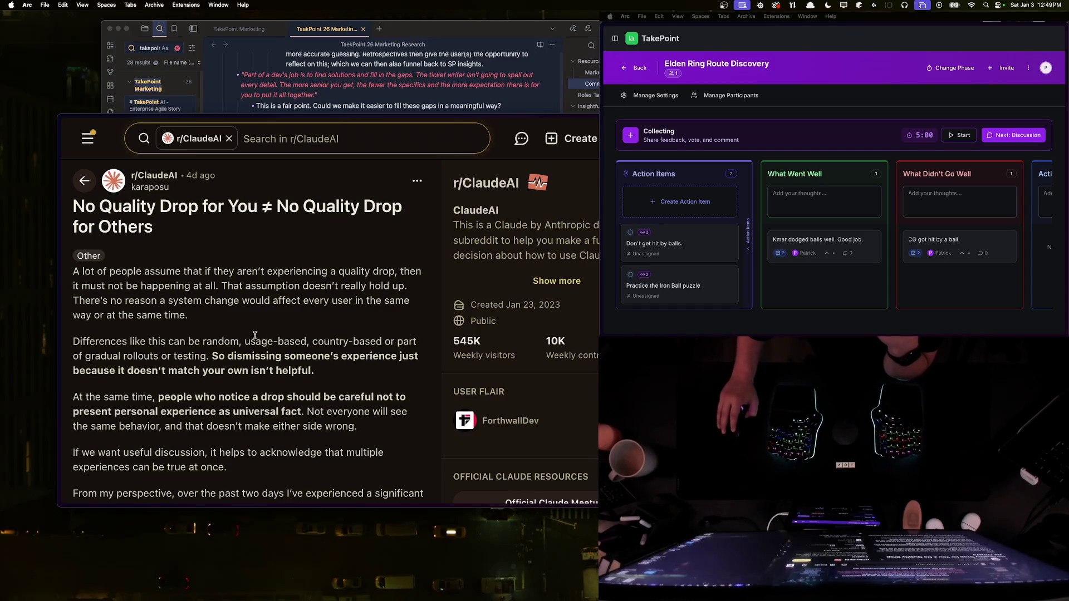
Step: Read the r/ClaudeAI post, highlighting the sentence about people noticing a drop
scroll(254, 336, "down", 3)
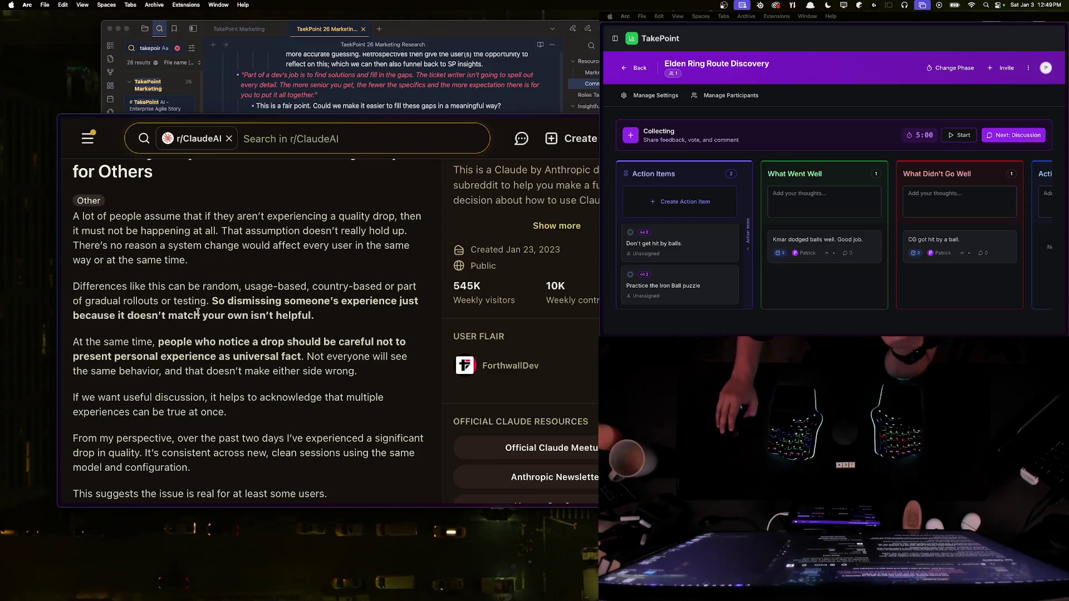
mouse_move(167, 341)
left_mouse_down()
mouse_move(404, 342)
mouse_move(185, 357)
mouse_move(303, 360)
left_mouse_up()
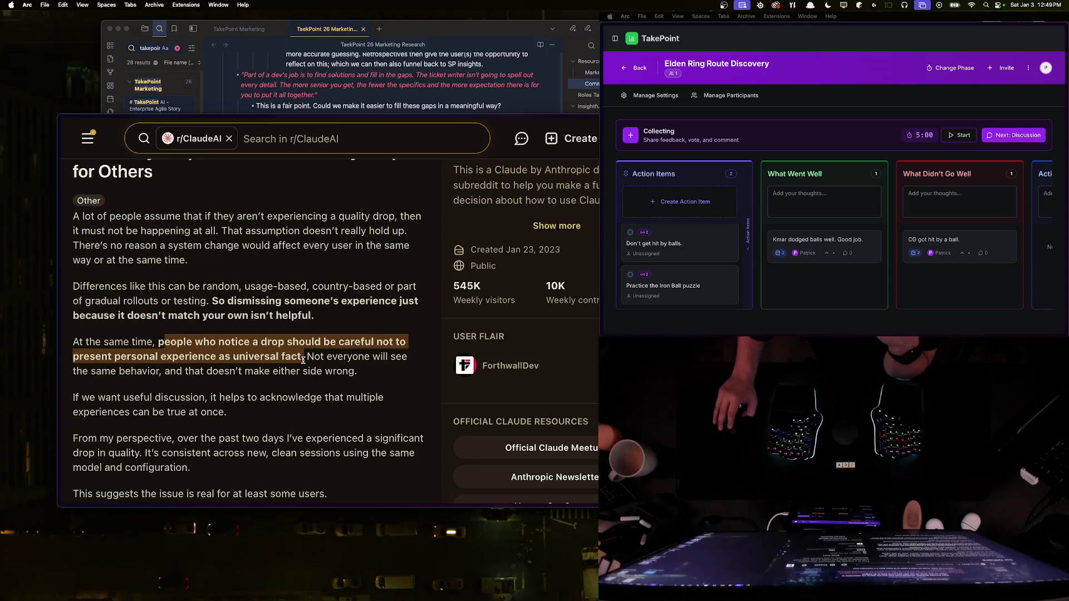
left_click(304, 359)
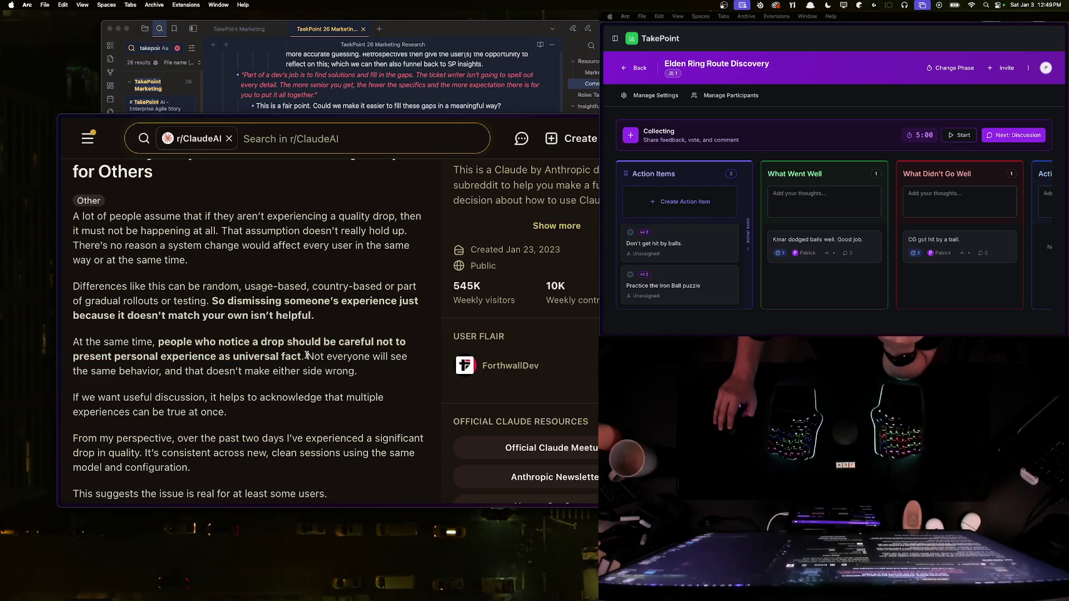
scroll(102, 353, "down", 3)
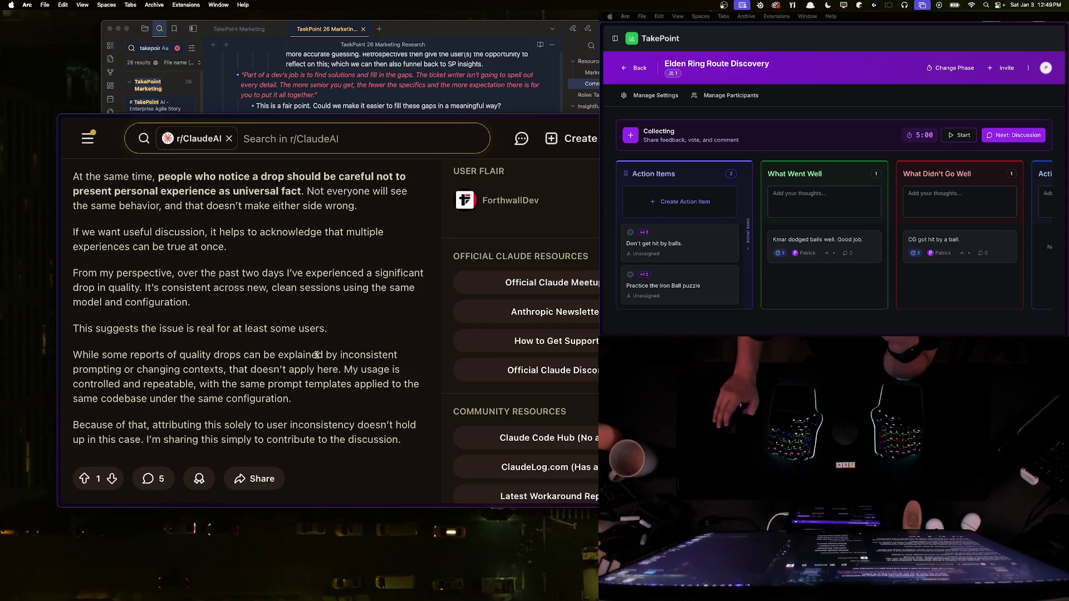
scroll(316, 355, "down", 1)
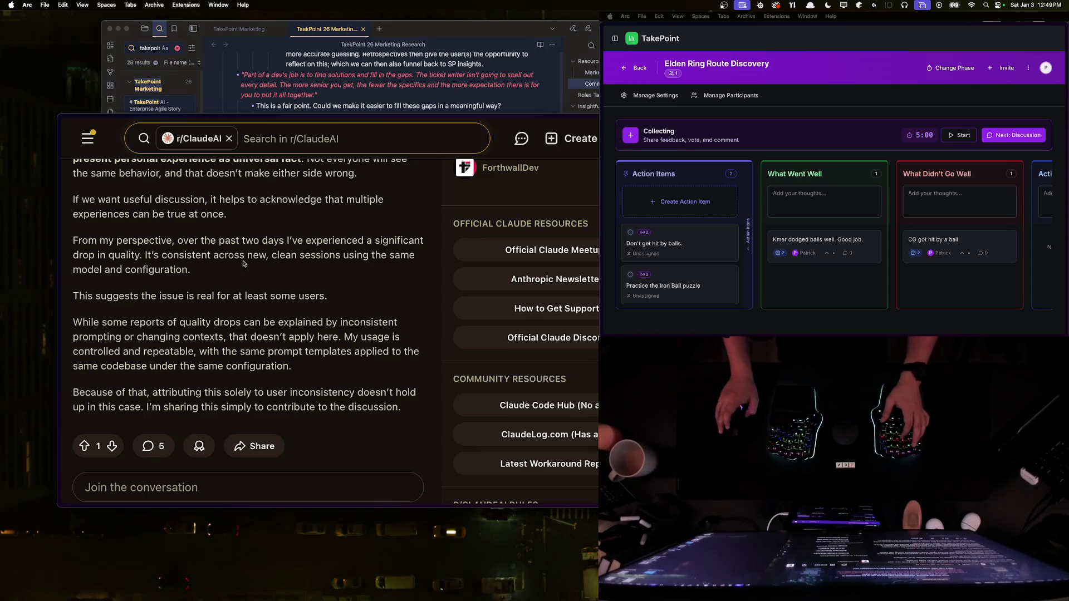
Step: Go back to the r/ClaudeCode thread, then switch to the TakePoint tab
key("super+bracketleft")
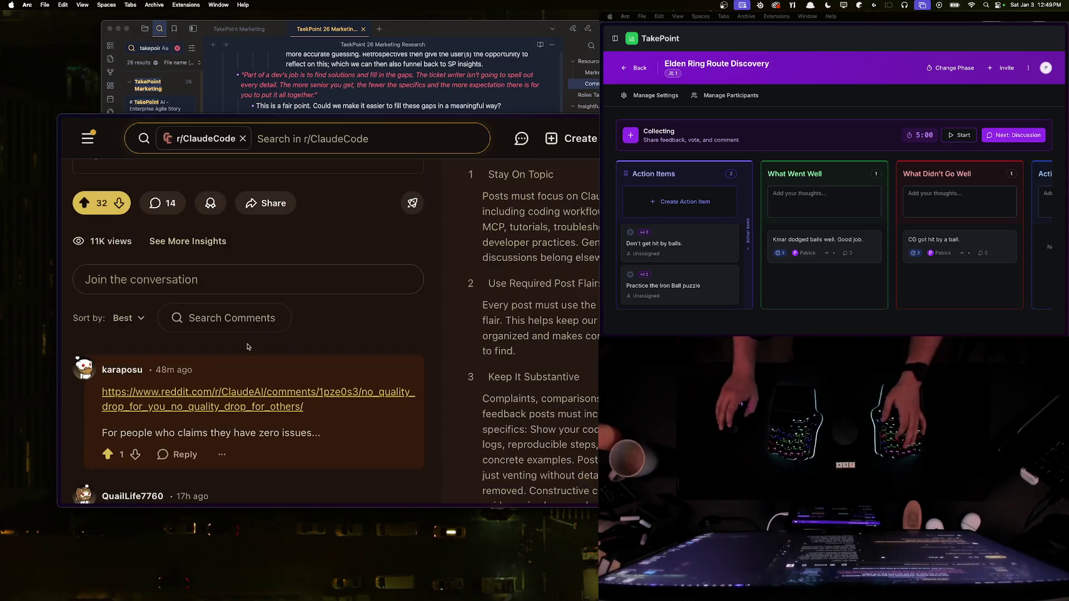
key("ctrl+Tab")
key("super+s")
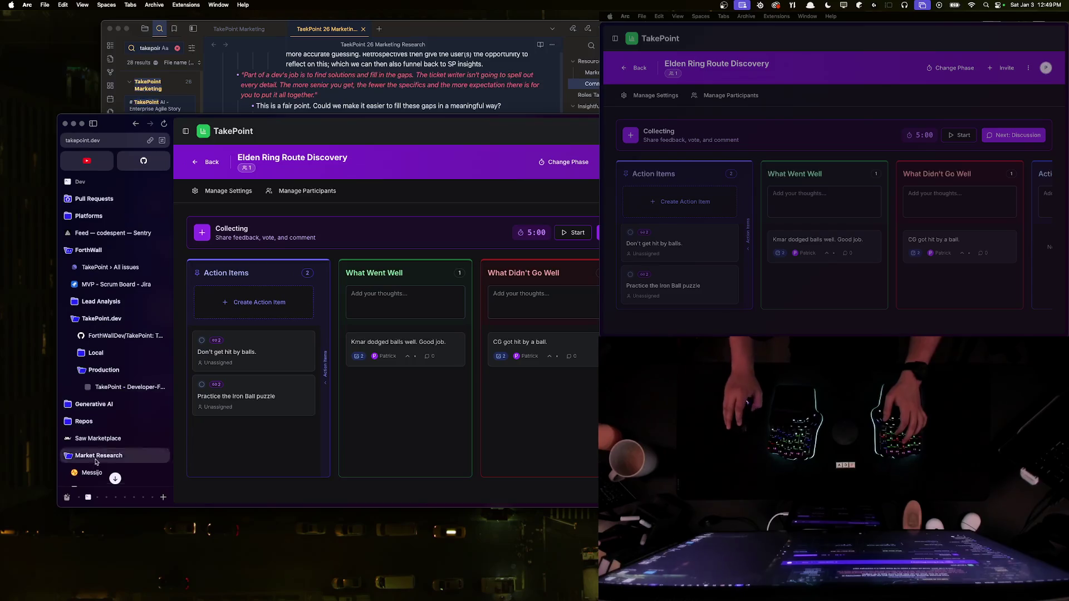
Step: Switch to RedShip, close the open post, and open 'Project Mismanagement - Help' from the inbox
scroll(101, 445, "down", 4)
left_click(93, 390)
key("Escape")
key("super+s")
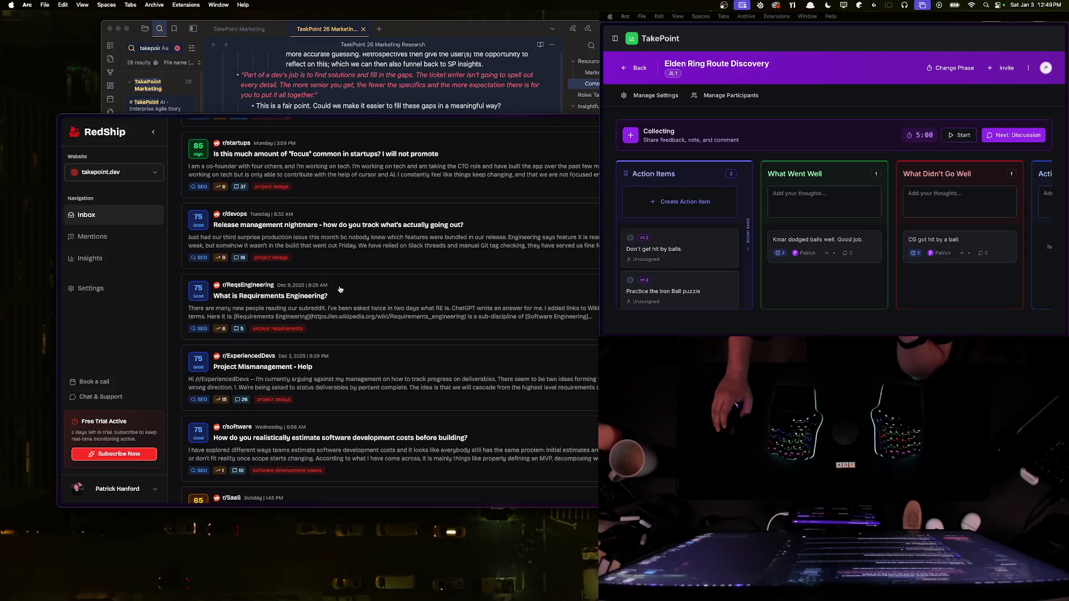
scroll(341, 289, "down", 1)
scroll(348, 285, "down", 5)
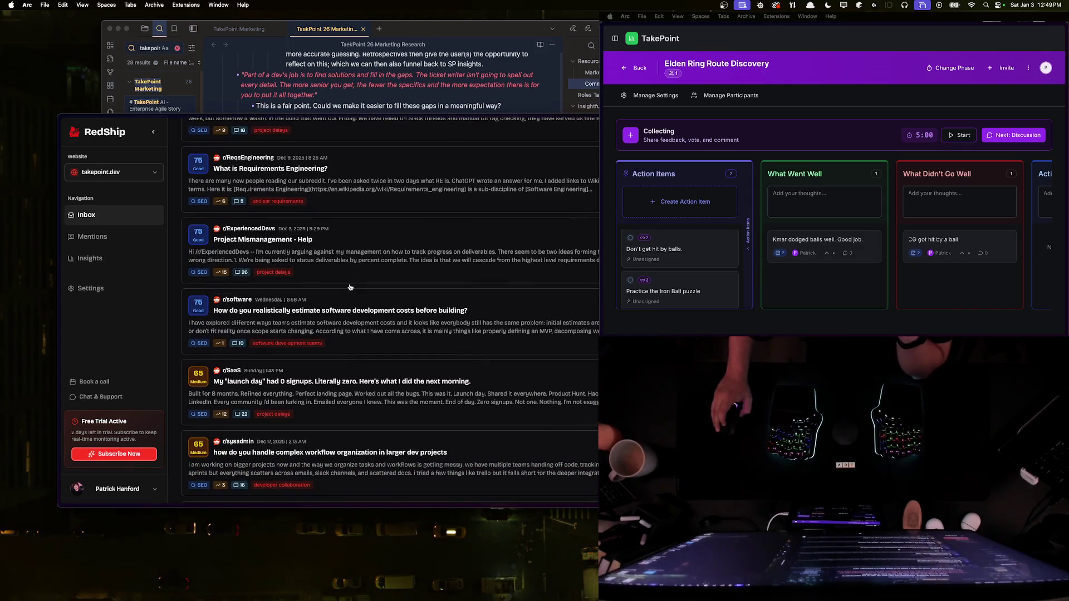
left_click(298, 255)
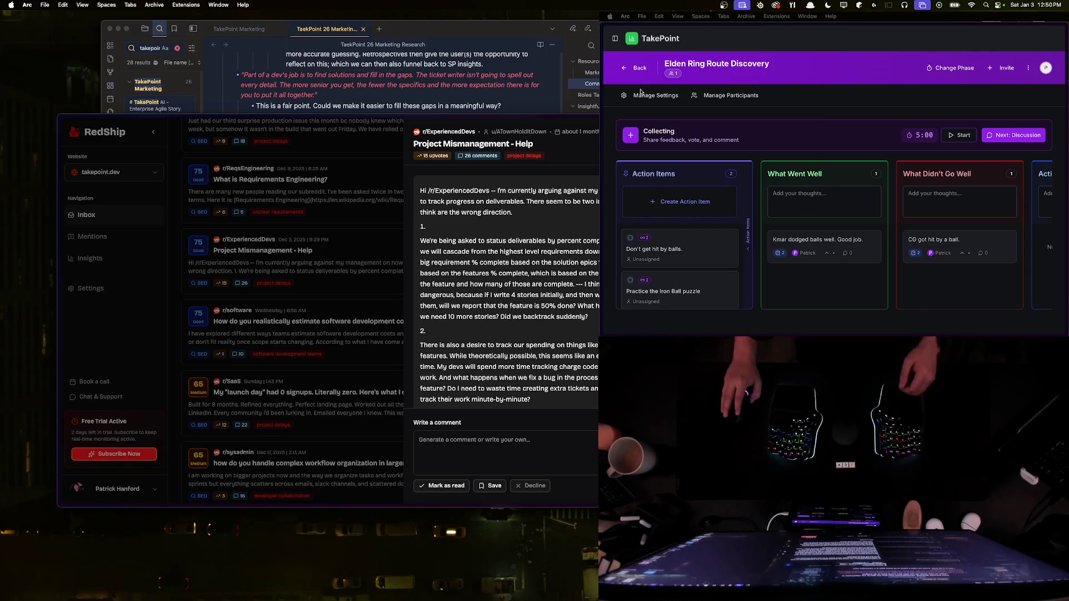
Step: Review the retrospective's edit form and participation settings without saving, then return to the dashboard
left_click(1031, 68)
left_click(995, 85)
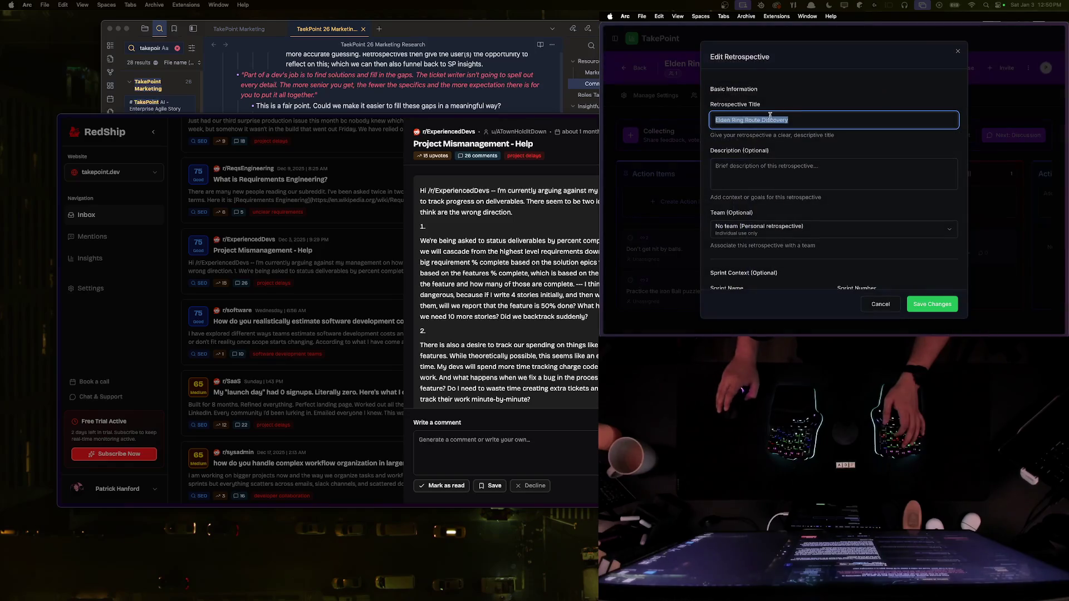
scroll(776, 213, "down", 5)
scroll(776, 214, "down", 3)
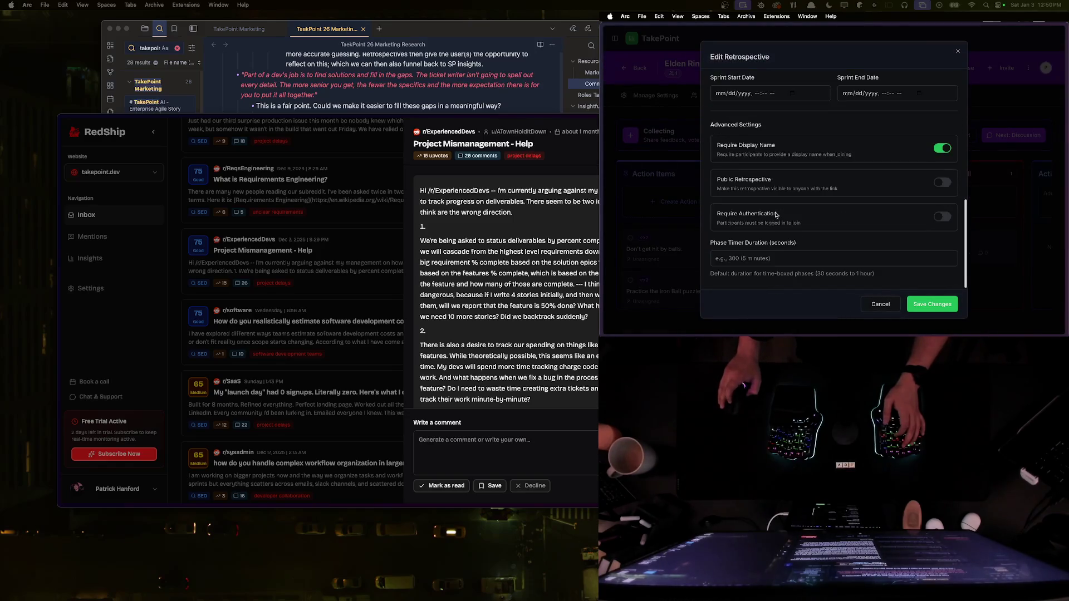
key("Escape")
left_click(668, 96)
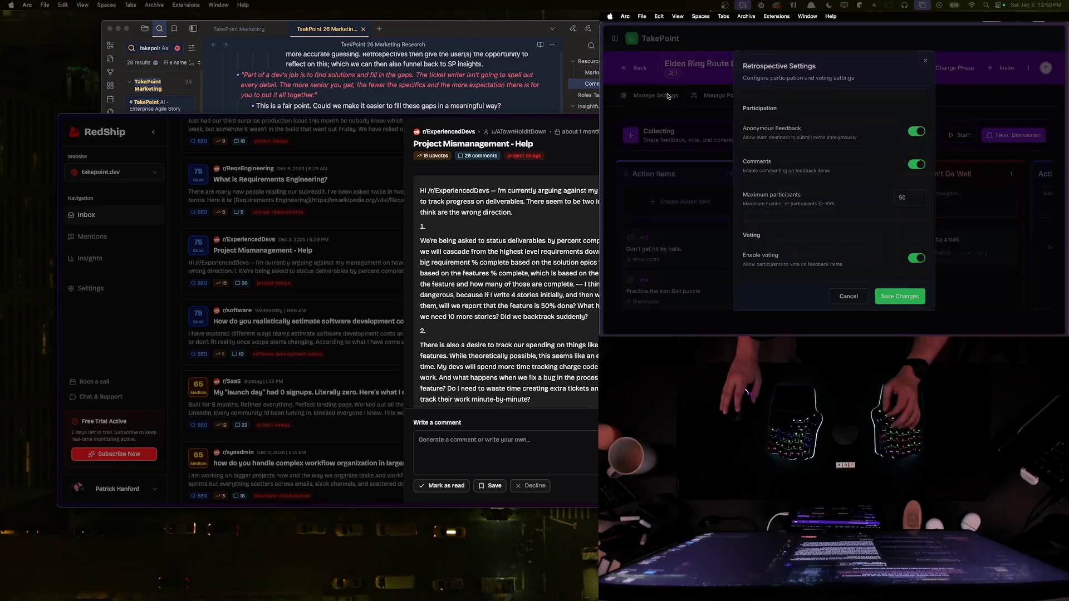
scroll(822, 194, "down", 3)
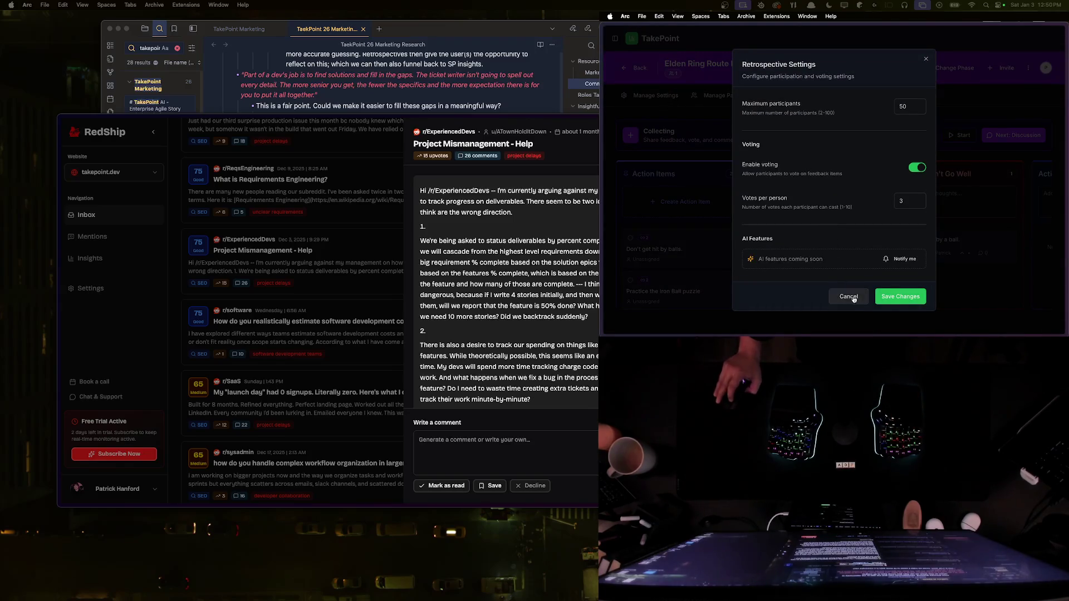
left_click(849, 296)
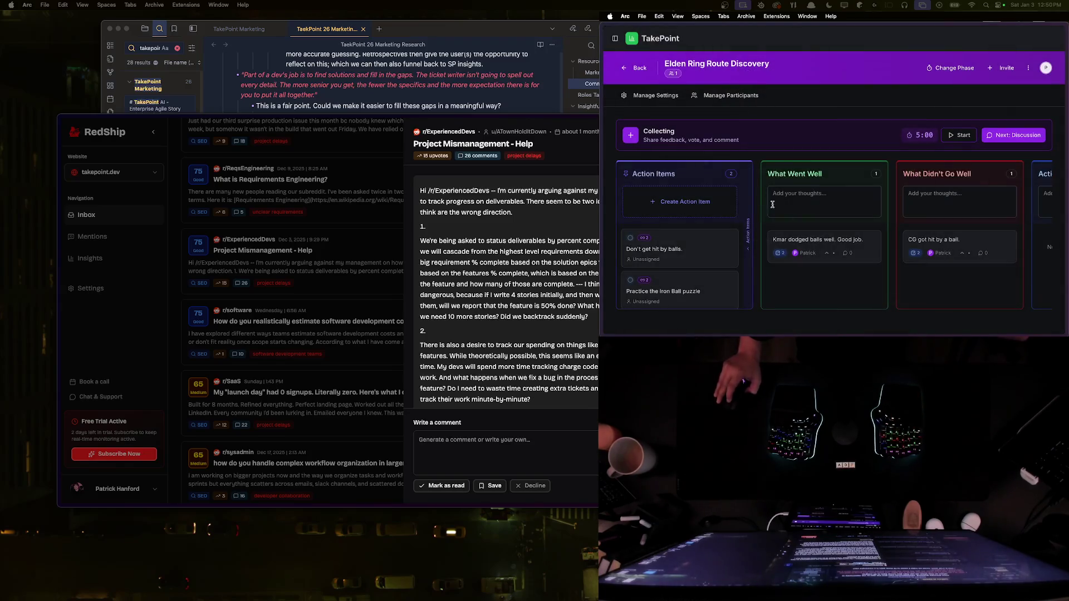
left_click(642, 68)
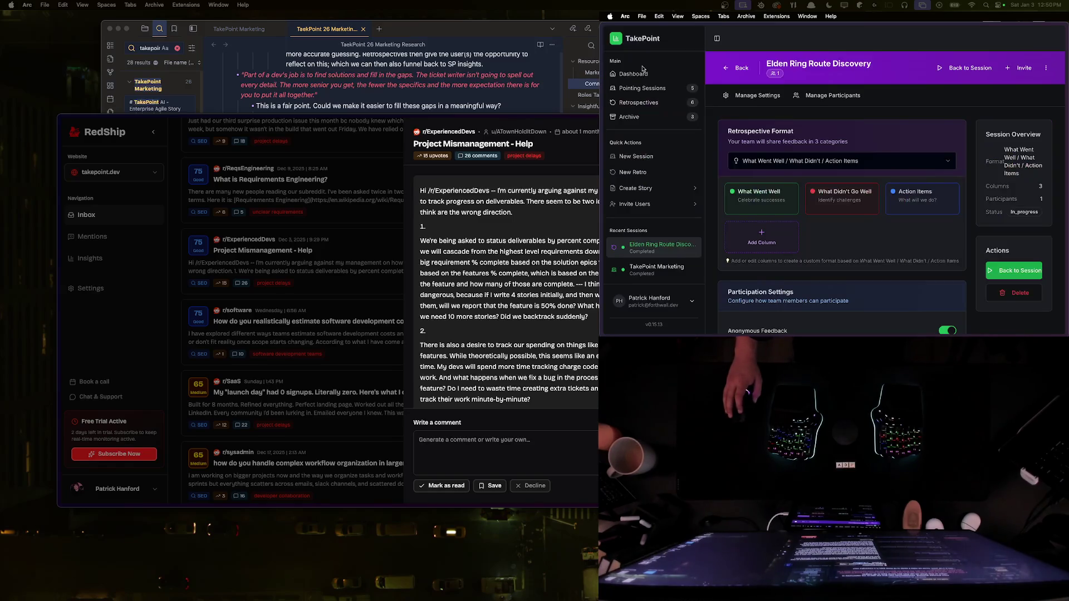
left_click(744, 68)
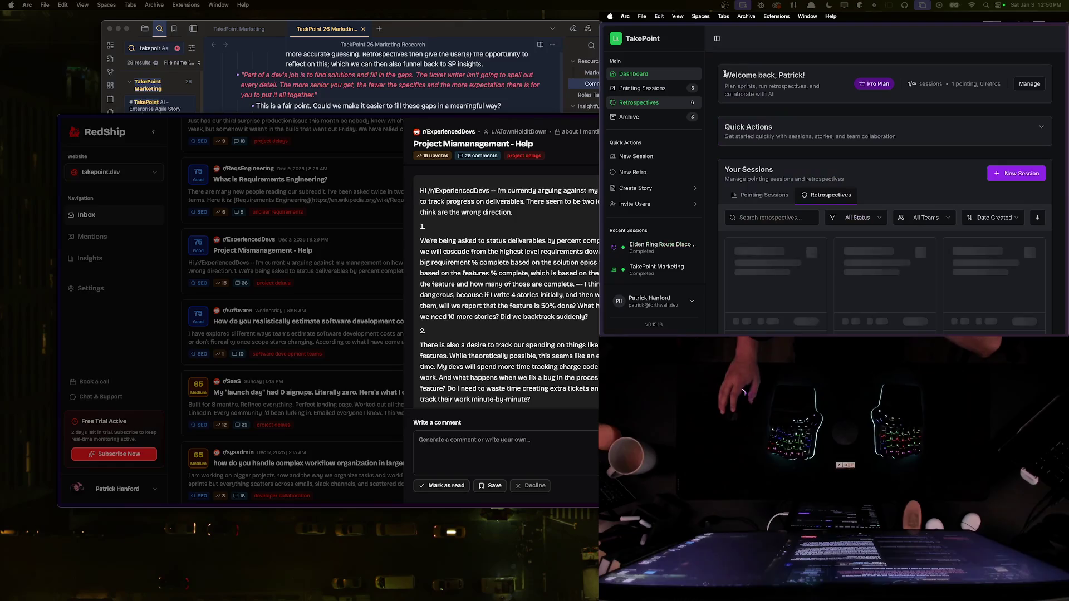
Step: Delete the Elden Ring Route Discovery retrospective from the dashboard
scroll(796, 144, "down", 5)
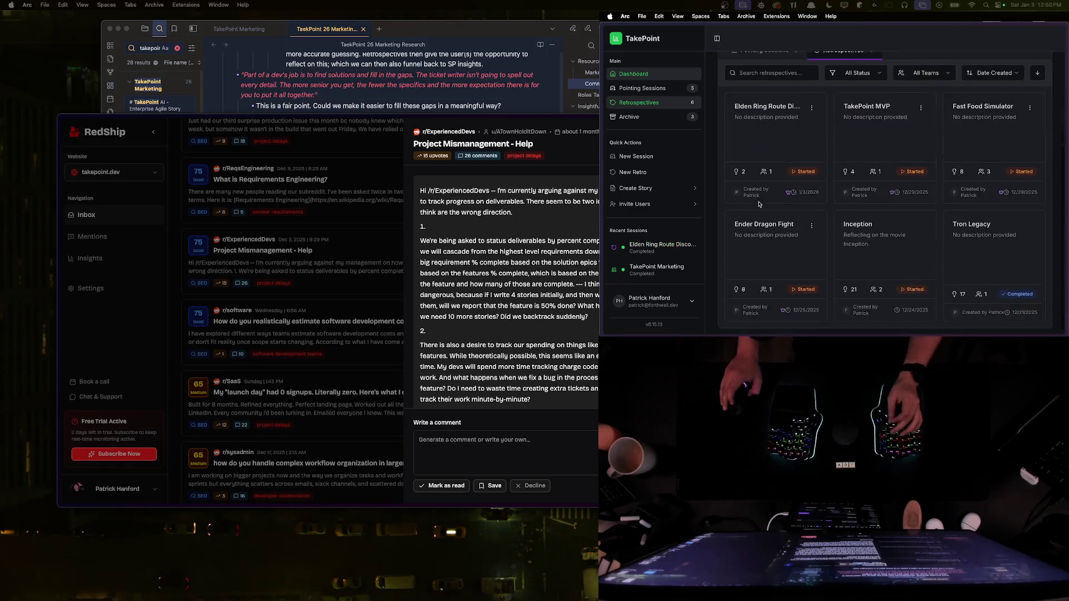
left_click(812, 101)
left_click(779, 146)
left_click(883, 202)
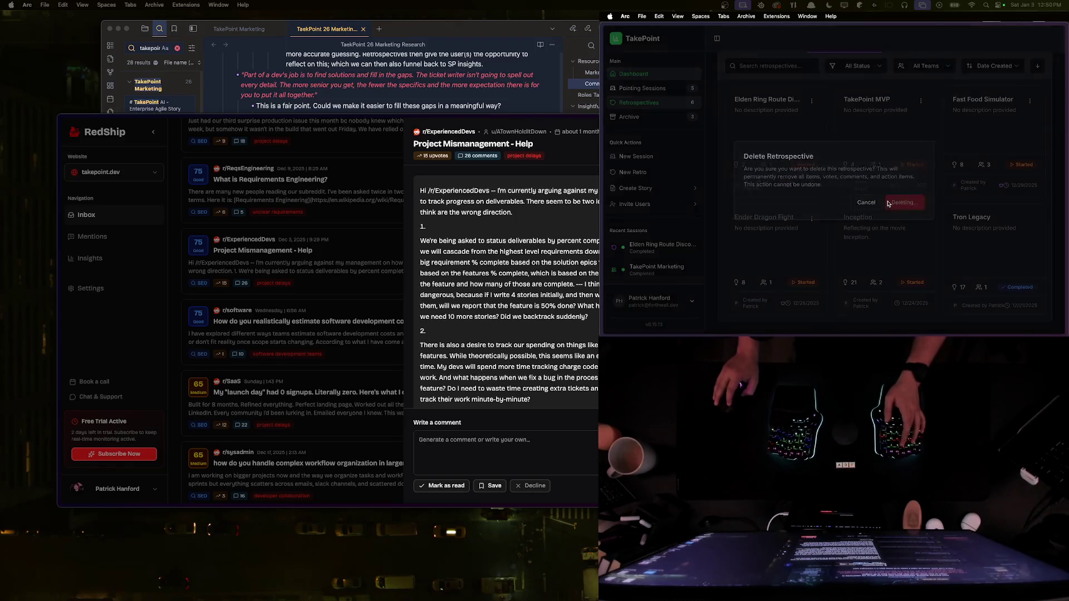
left_click(115, 289)
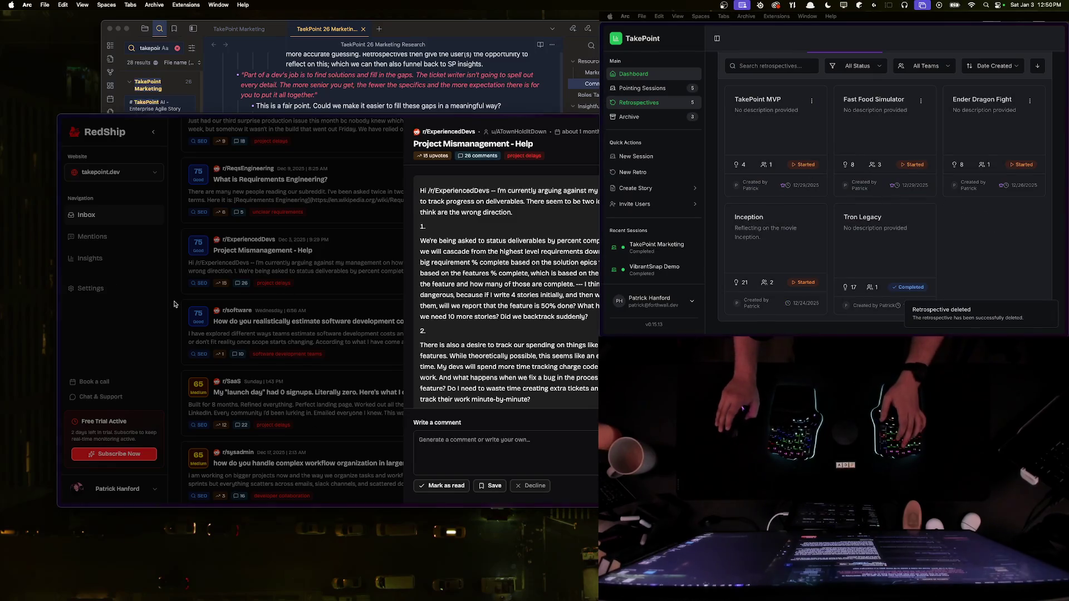
key("super+t")
Step: Create Linear issue TPD-53 'Allow changing of Retro format in existing retros' with a column-index refactor note
type("linear")
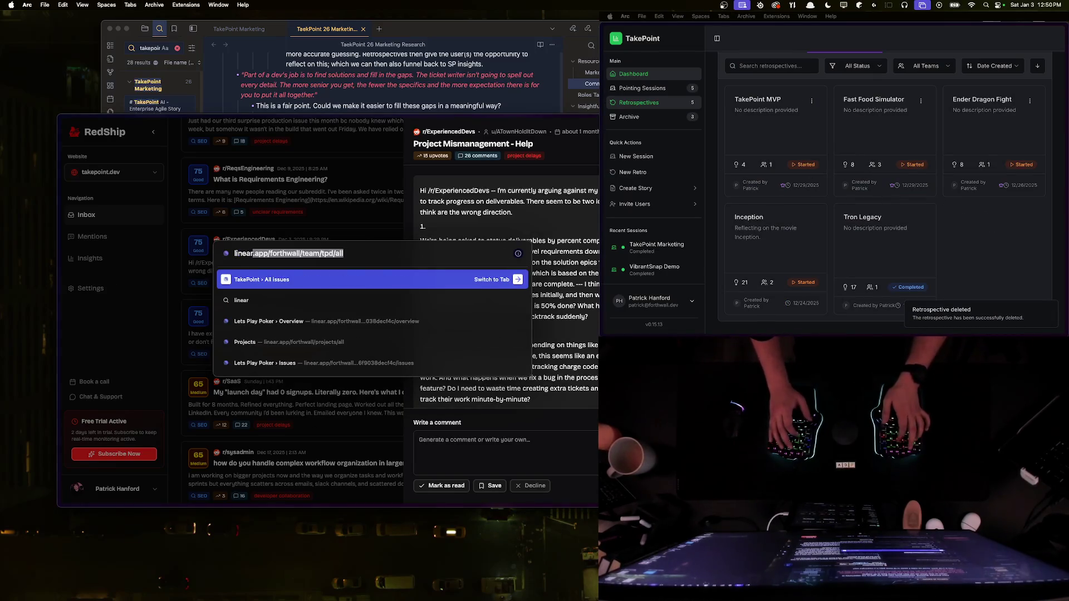
key("Return")
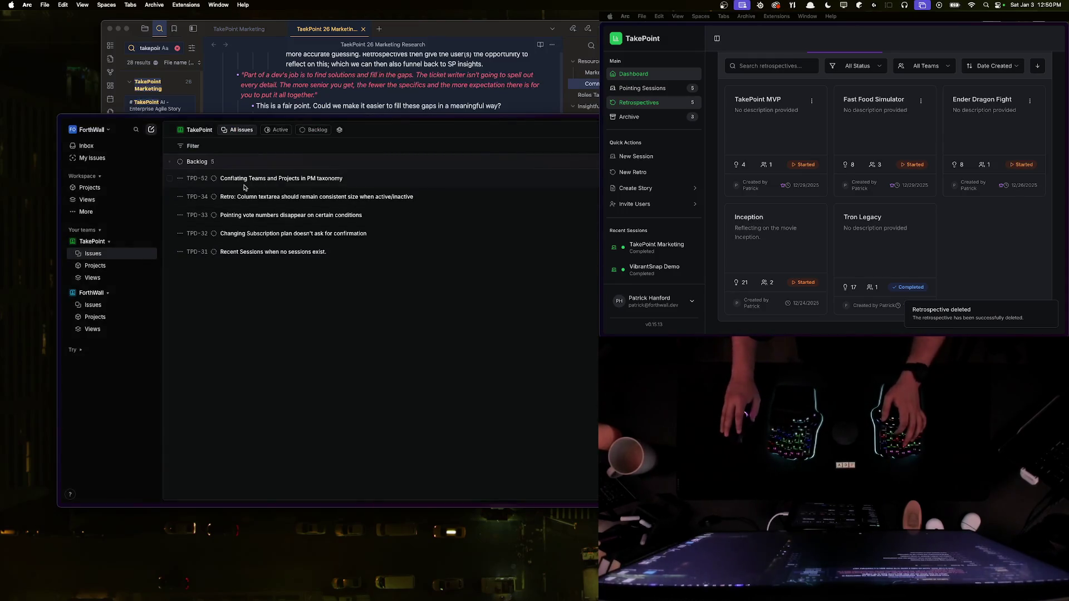
type("c")
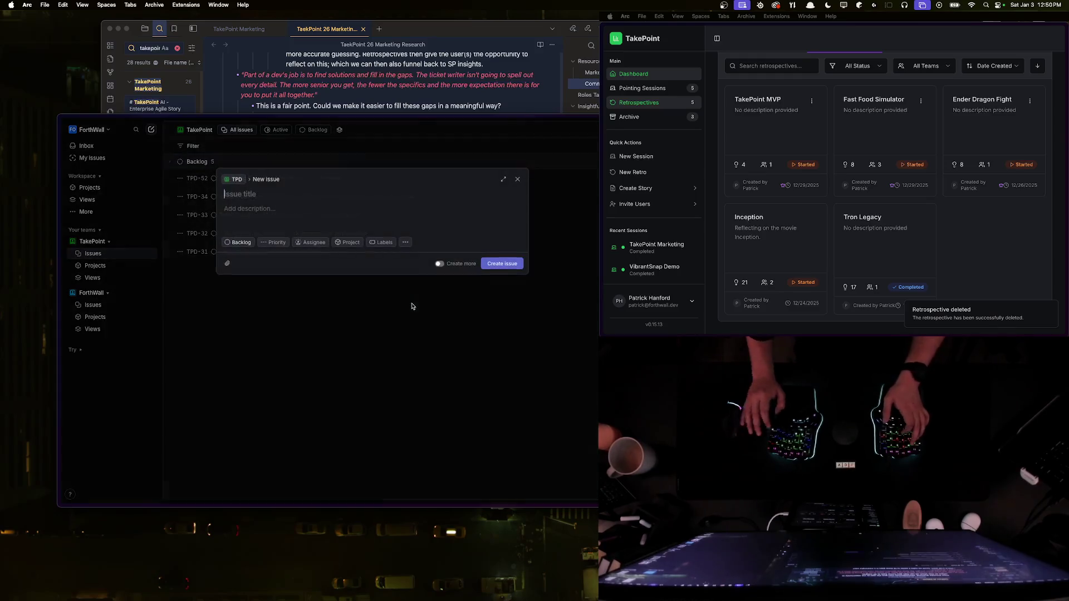
type("Allow cha")
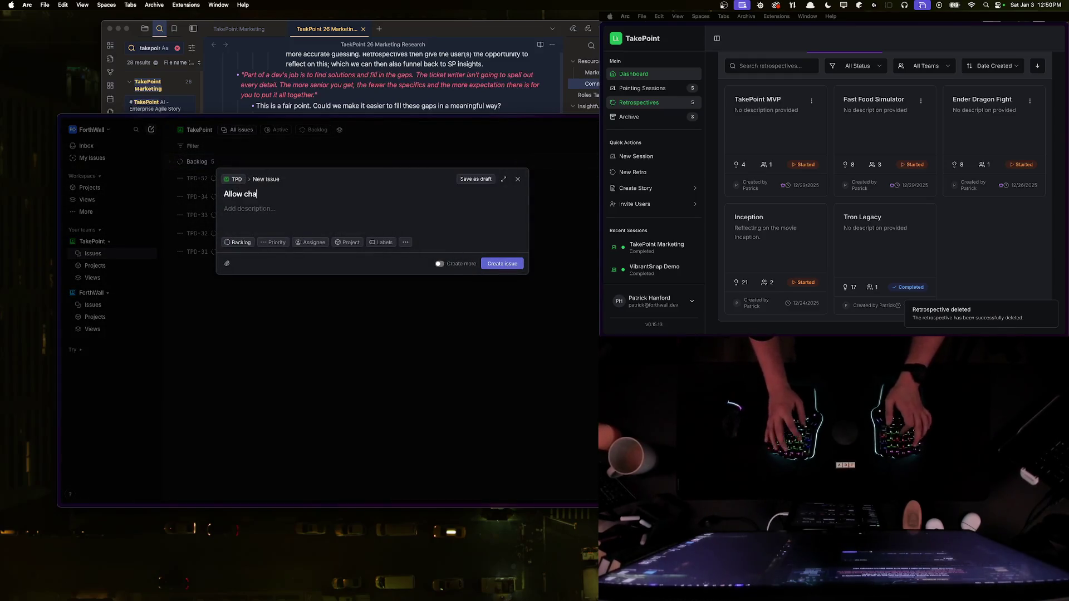
type("nging of Retro format in existing retros")
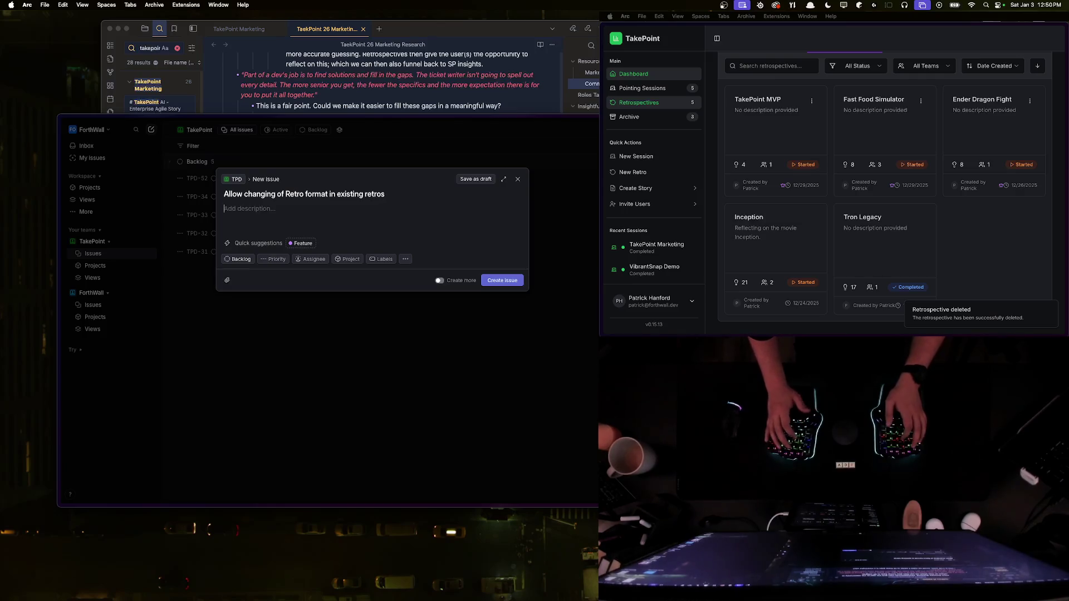
type("Ed")
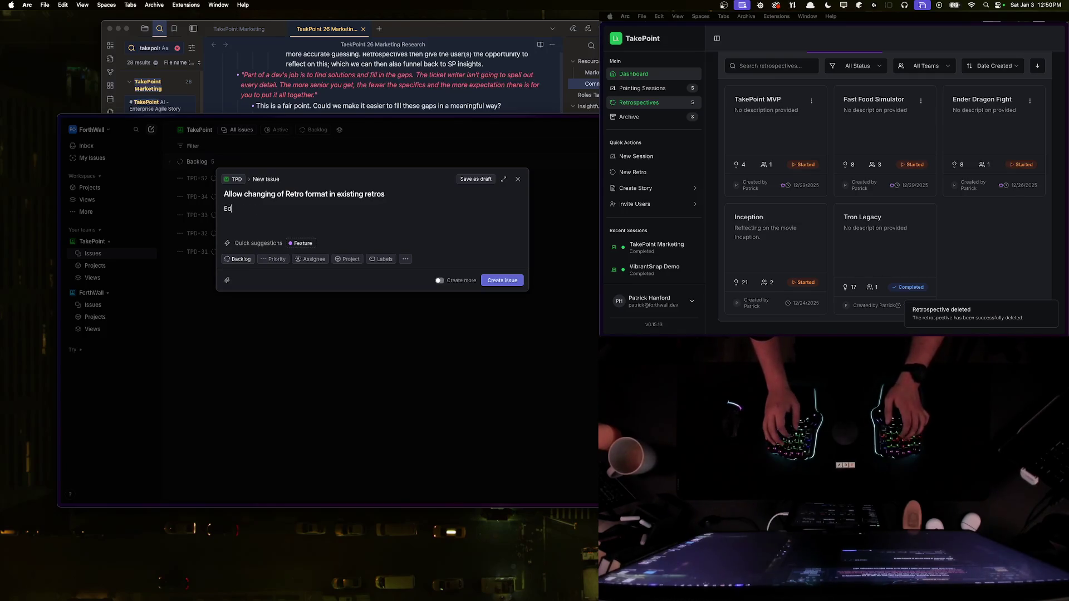
type("ge case")
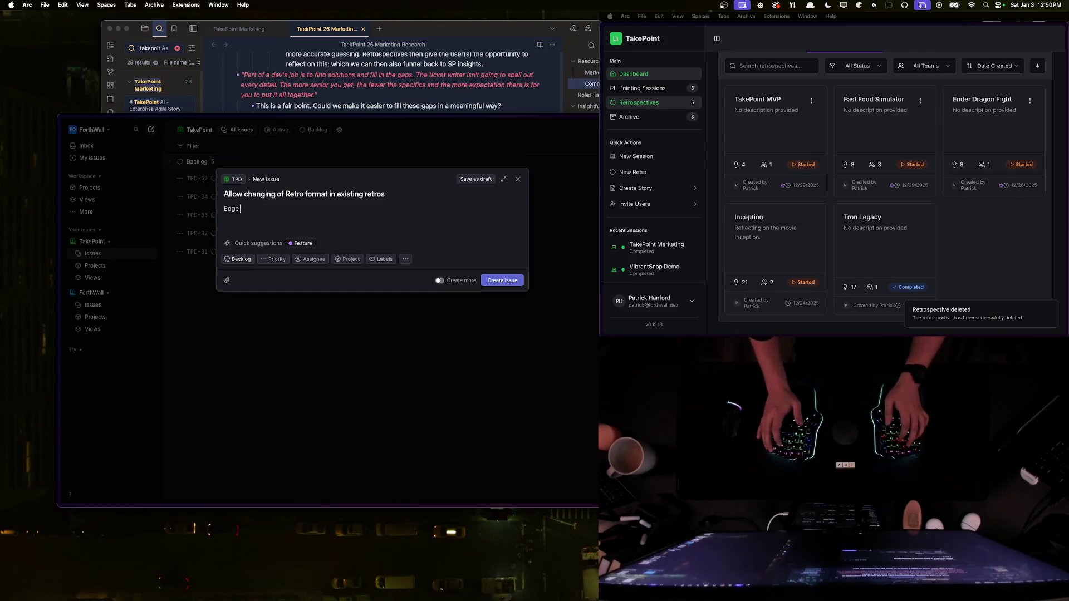
key("BackSpace")
type("Refactor: We will need t")
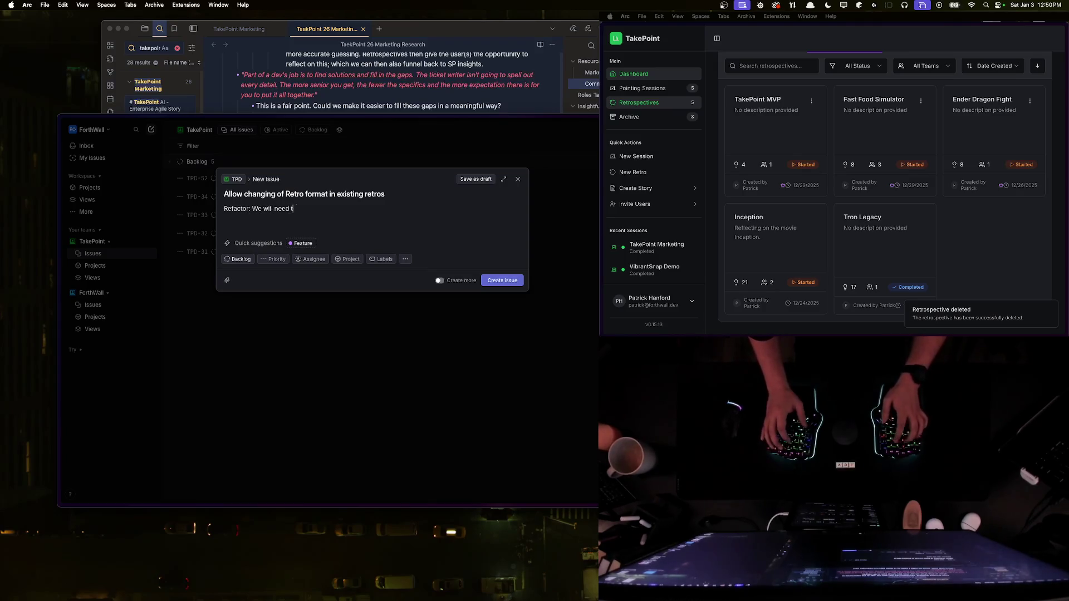
type("o start using co")
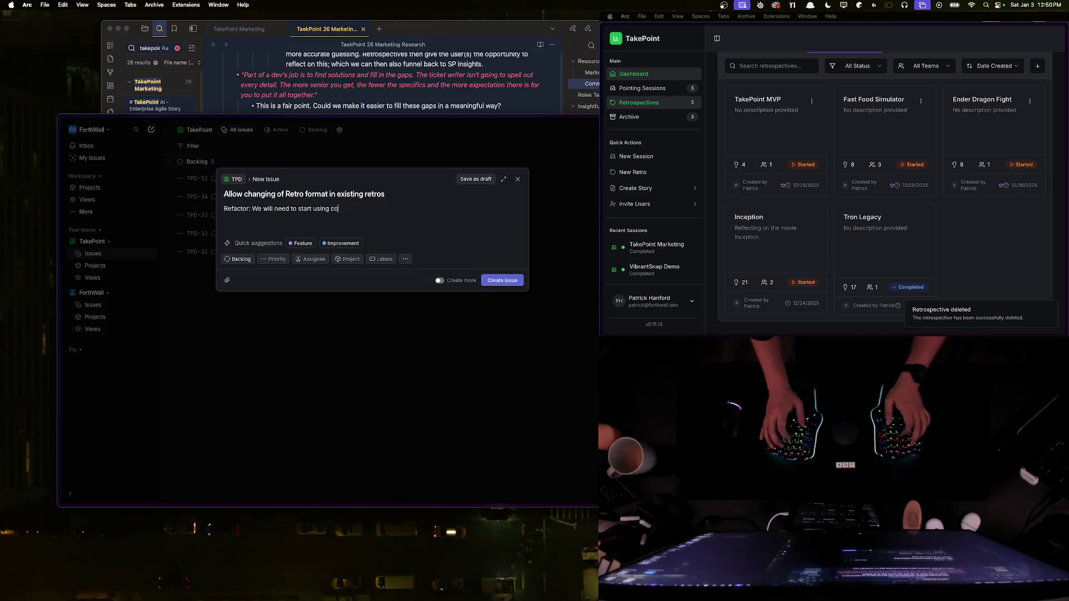
type("lumn index rat")
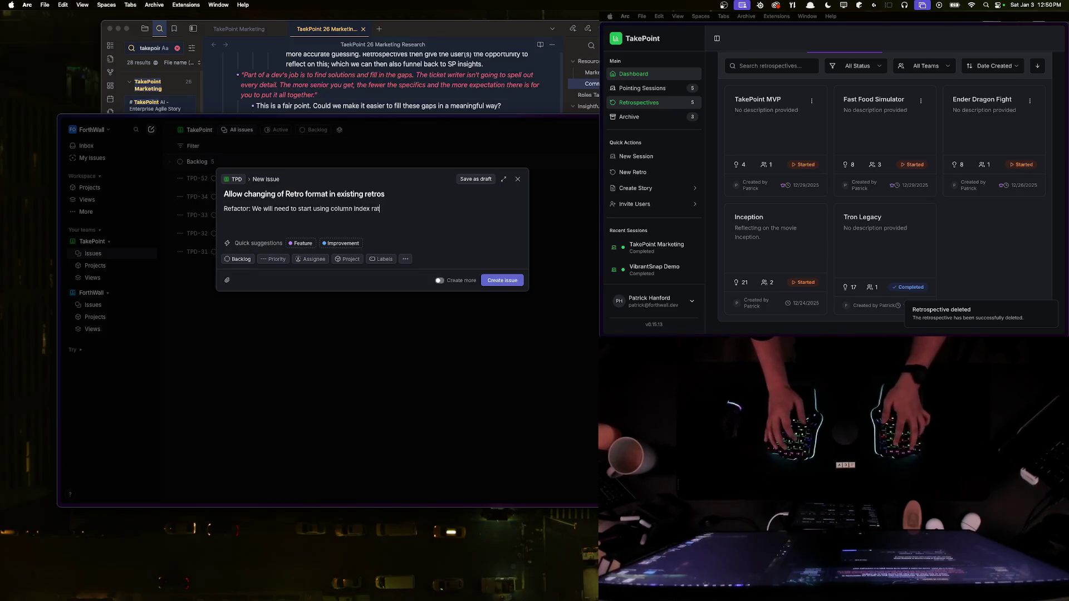
type("her than name")
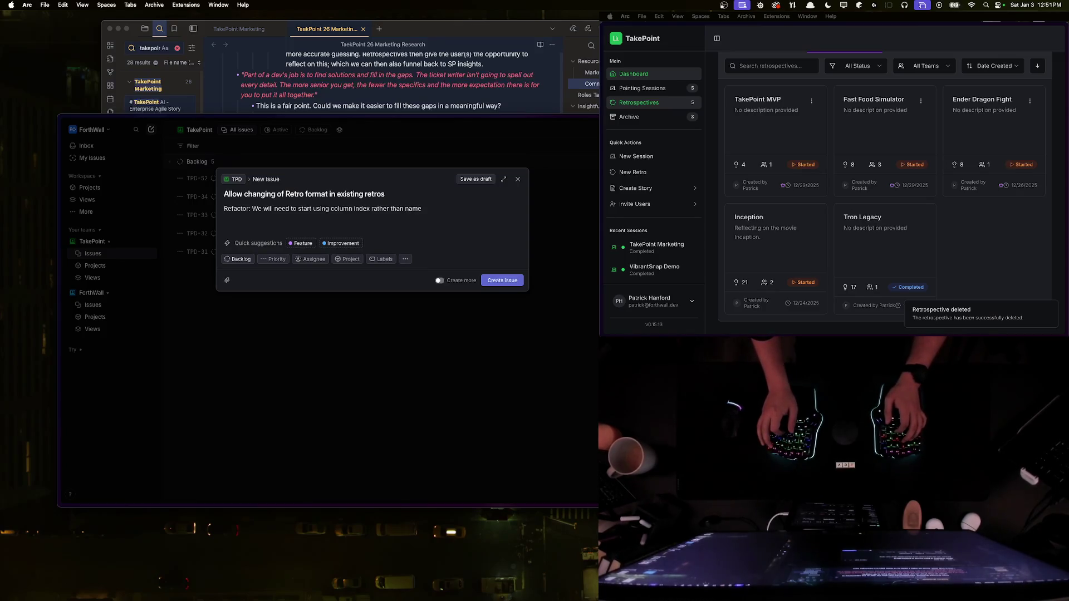
type("hanging the columns does not break the re")
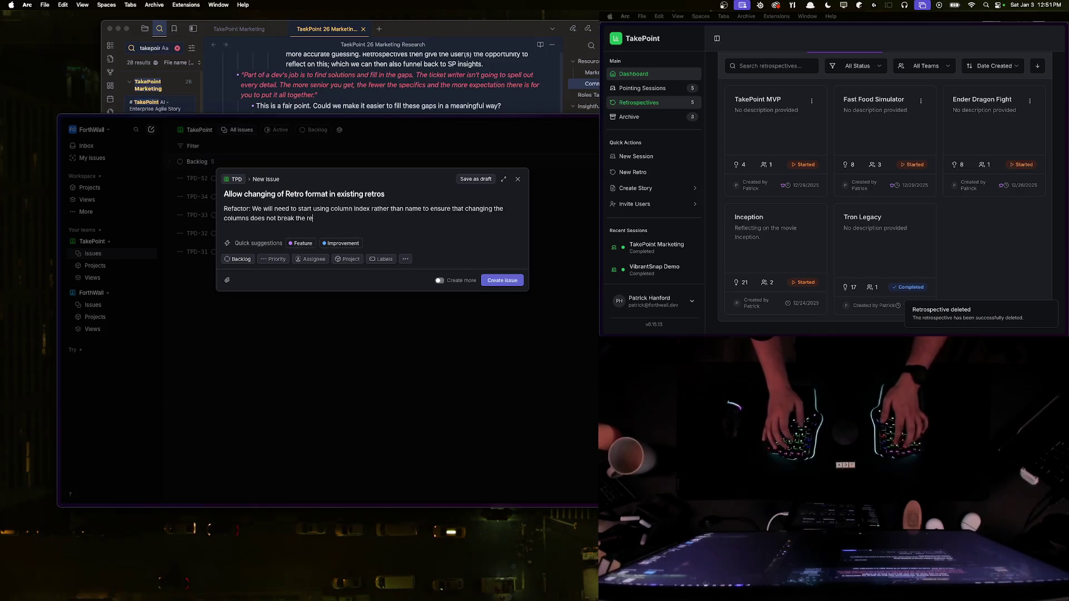
type("tro or misalign.")
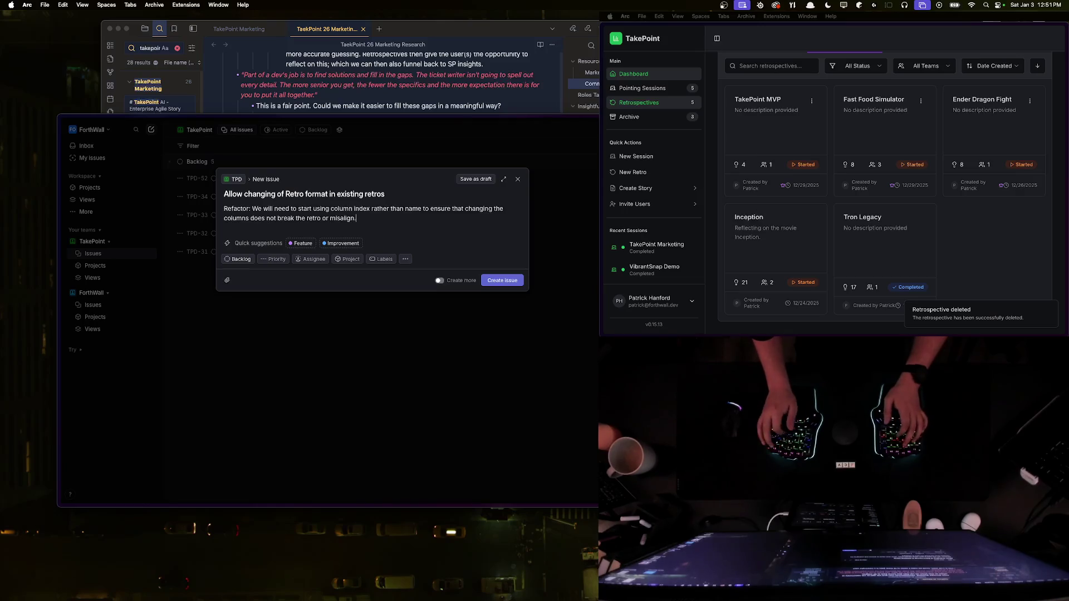
key("Return")
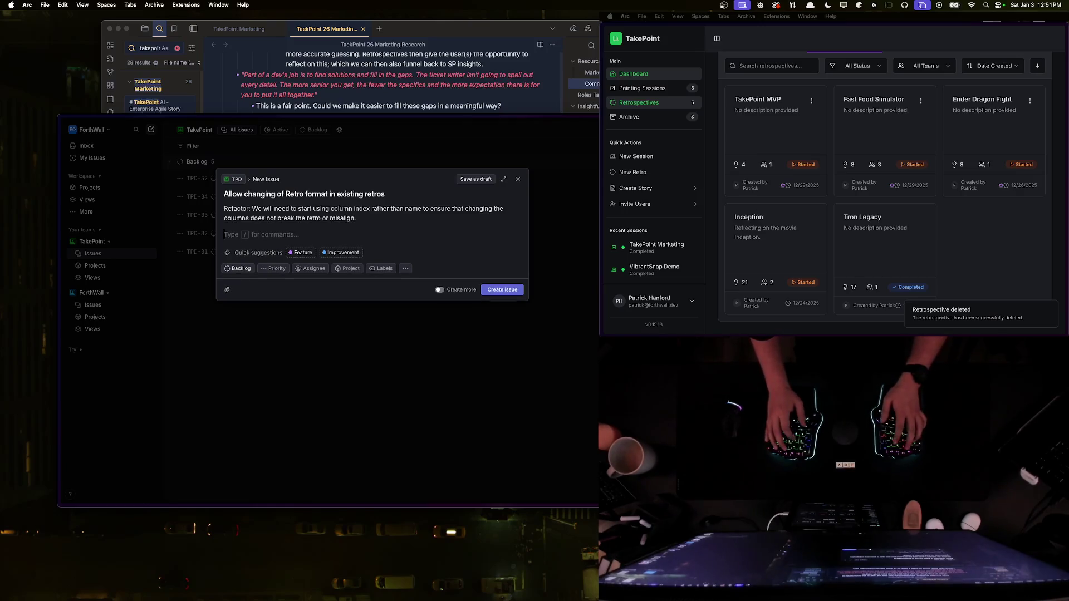
type("This should a")
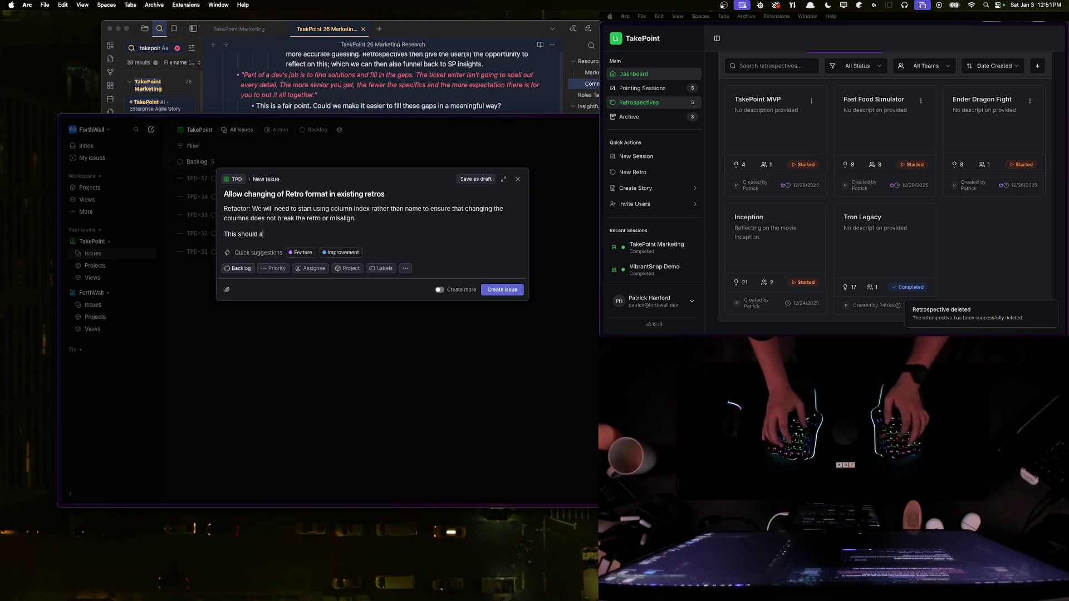
type("to determine whic")
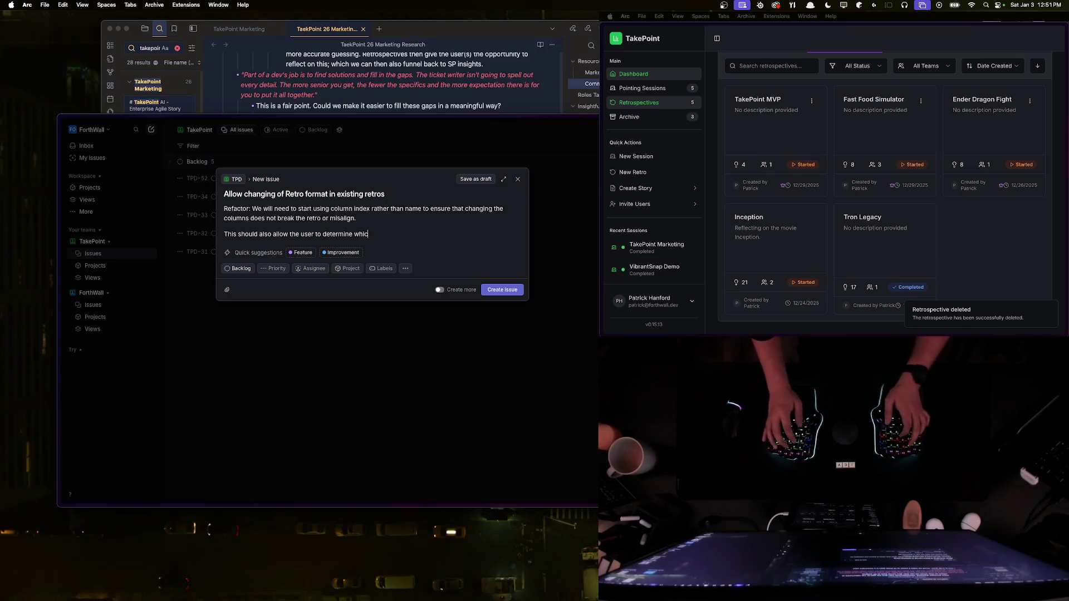
type("rds gowhere")
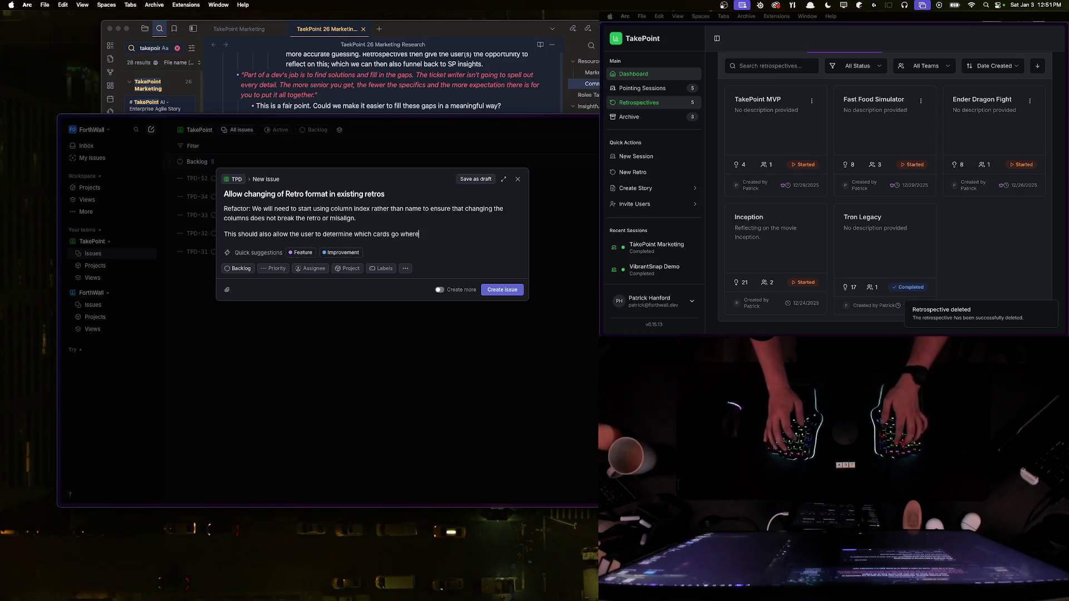
type("in cases where te")
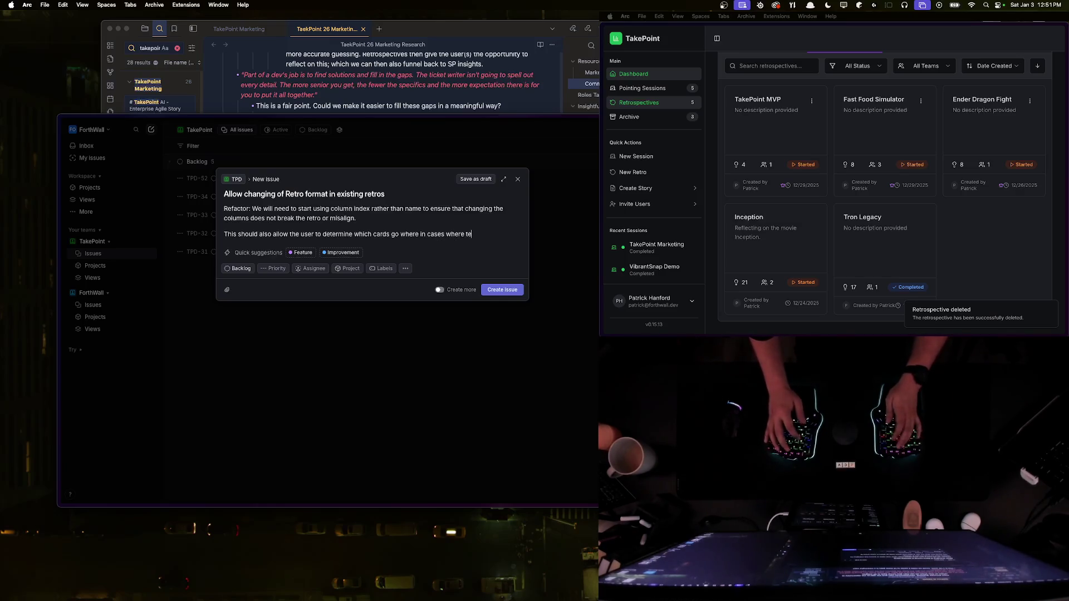
key("BackSpace")
type("he new col")
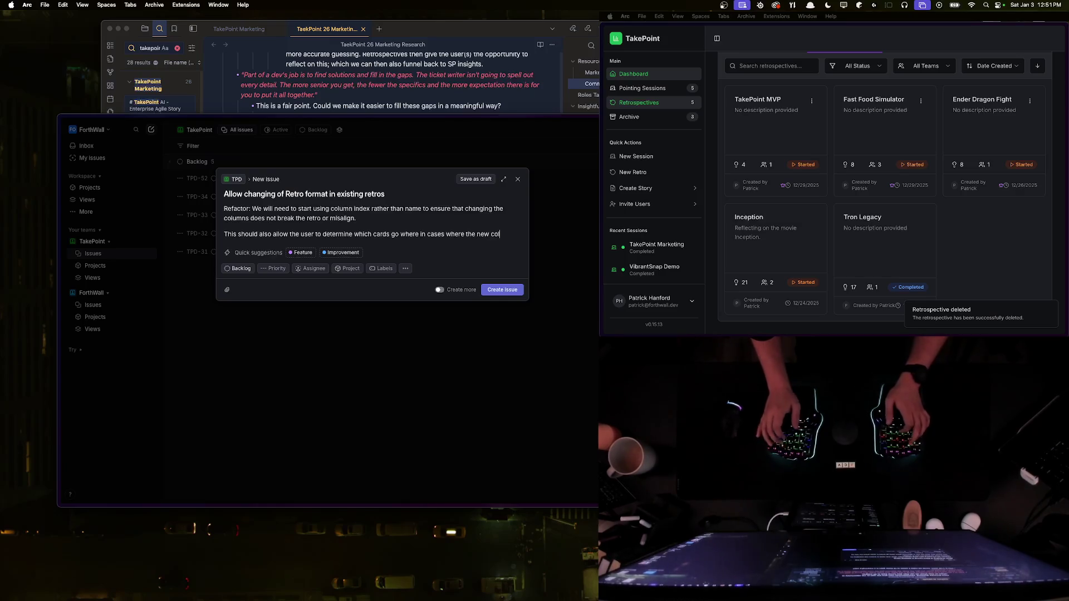
type("umnon't match")
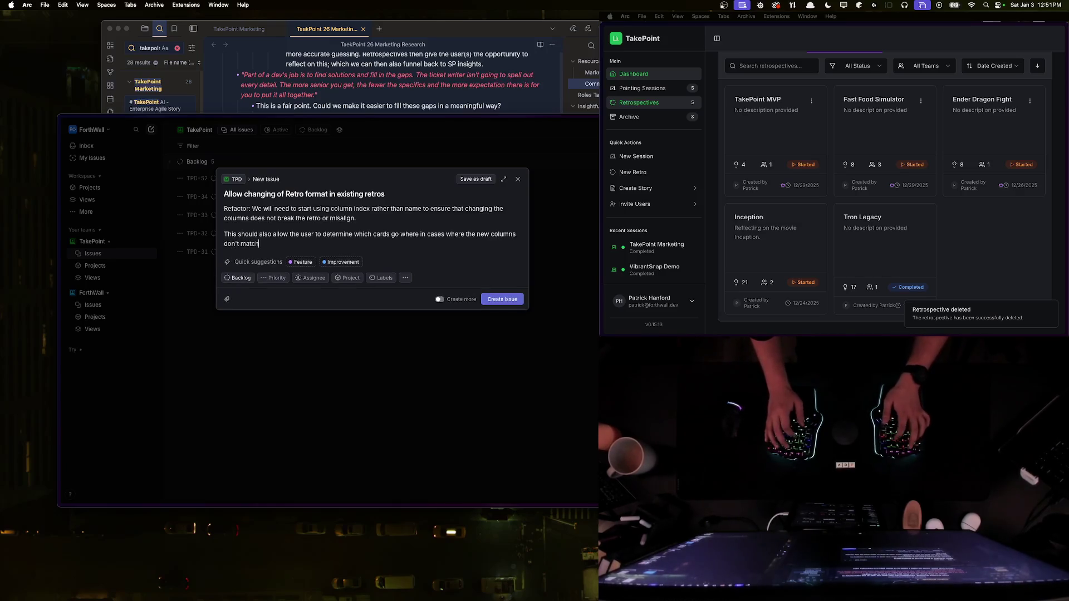
type(" 1:1h seni")
type("ment.")
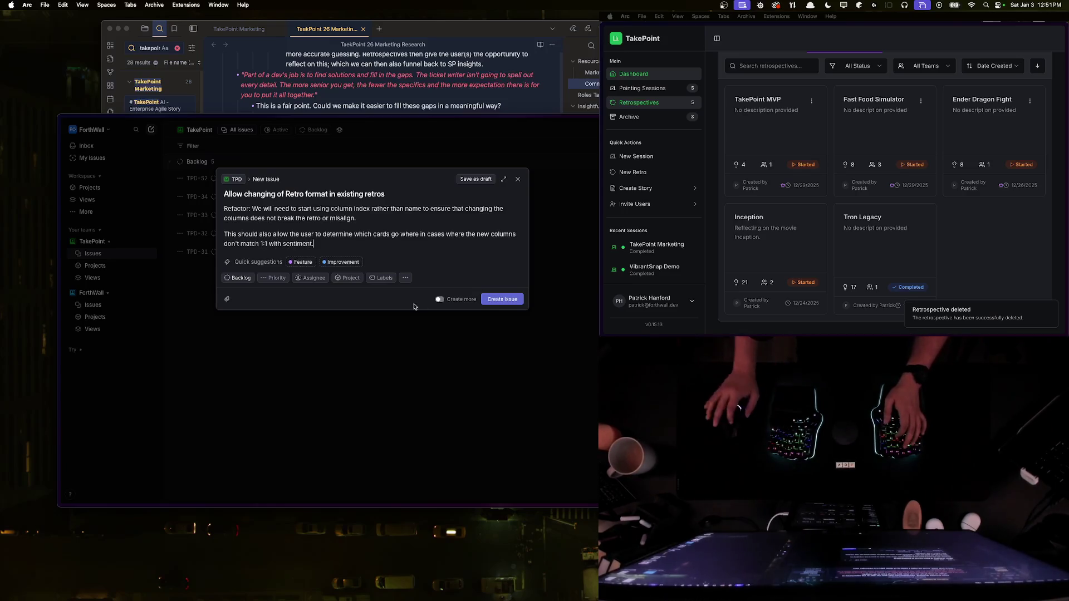
key("super+Return")
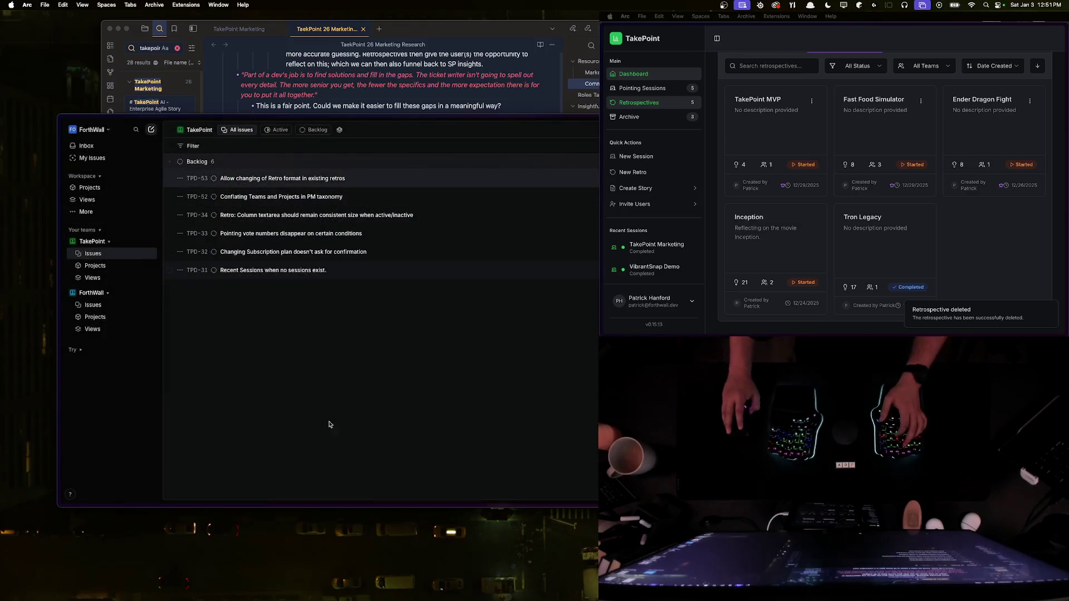
key("super+s")
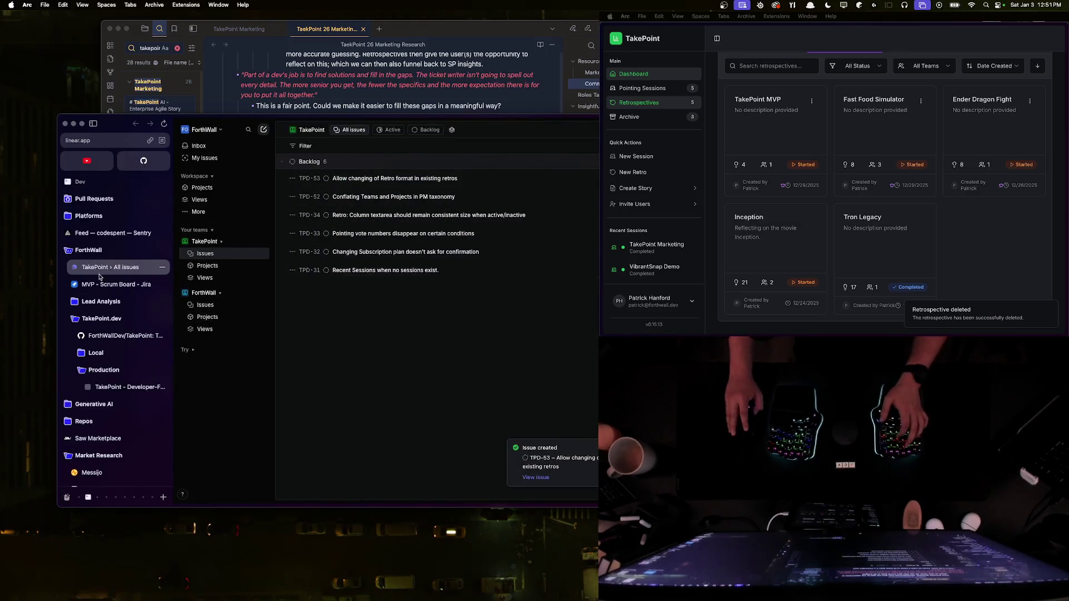
Step: Switch to RedShip, hide the sidebar, and read the post's opening paragraph
scroll(111, 334, "down", 3)
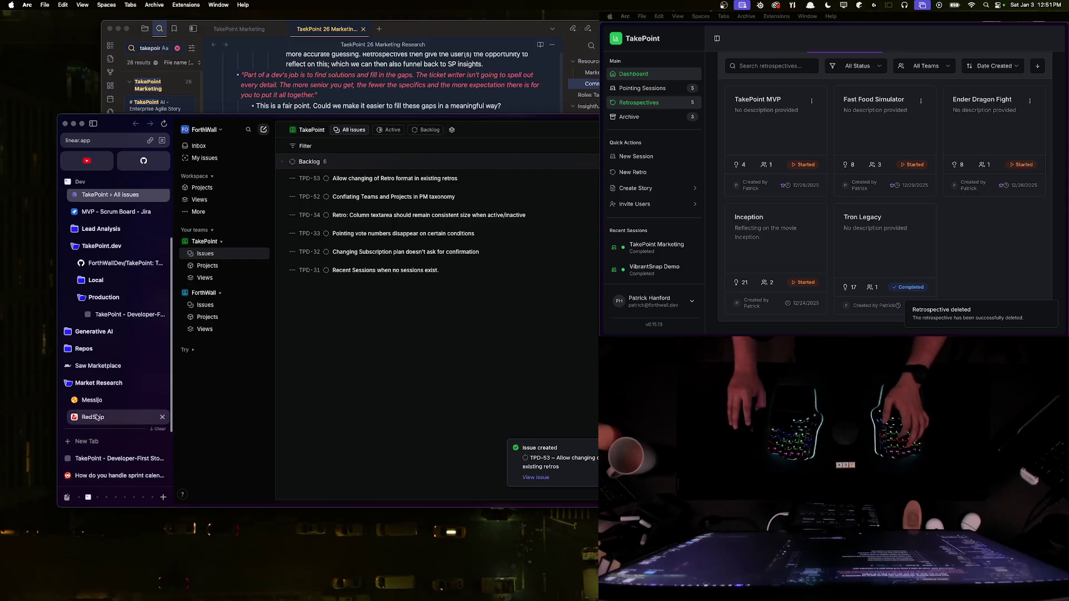
left_click(93, 417)
key("super+s")
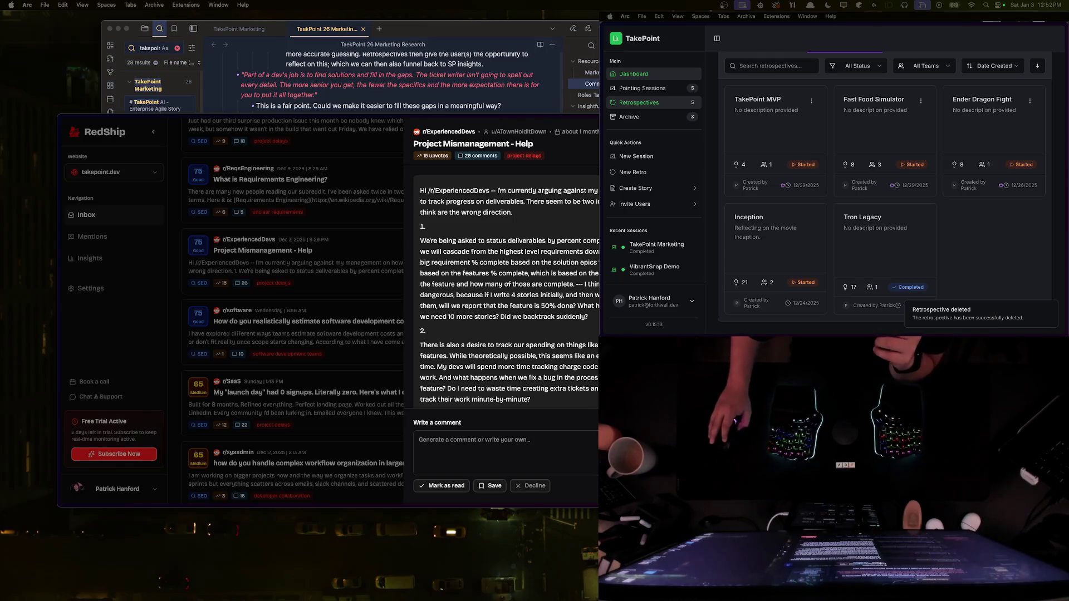
double_click(496, 212)
triple_click(504, 202)
mouse_move(497, 190)
left_mouse_down()
mouse_move(523, 202)
mouse_move(520, 213)
mouse_move(495, 194)
mouse_move(517, 213)
left_mouse_up()
left_click(520, 213)
left_click(517, 213)
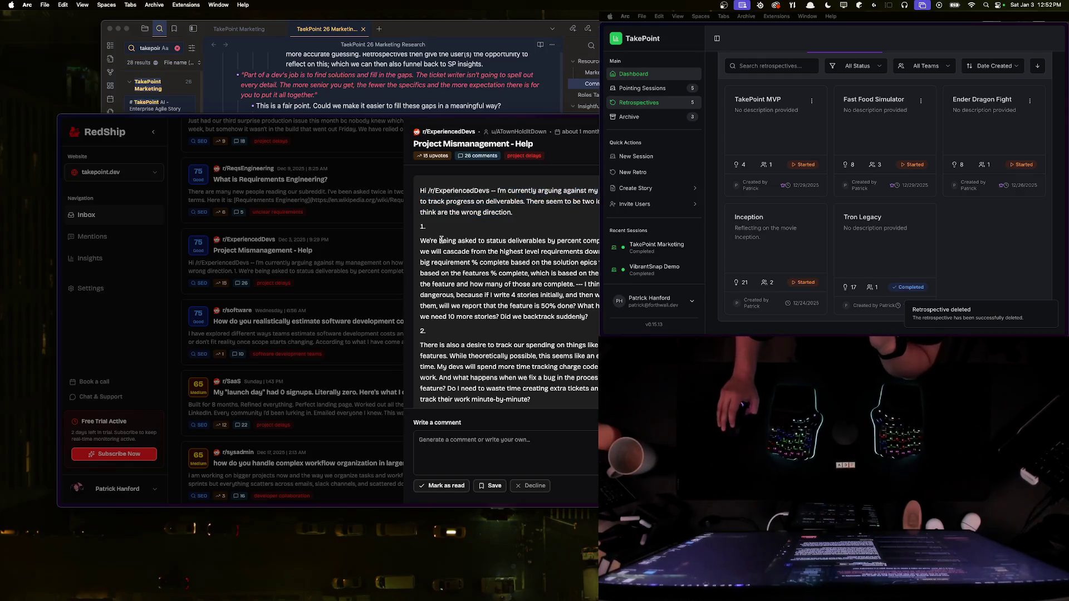
Step: Read through the post's first and second numbered points
left_click_drag(420, 241, 589, 318)
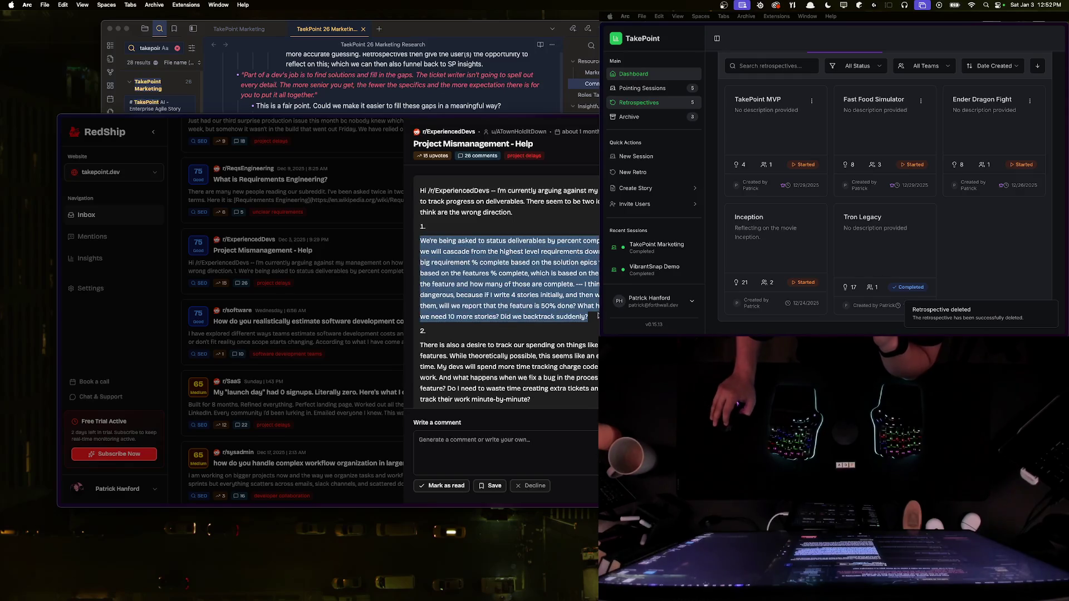
left_click(598, 318)
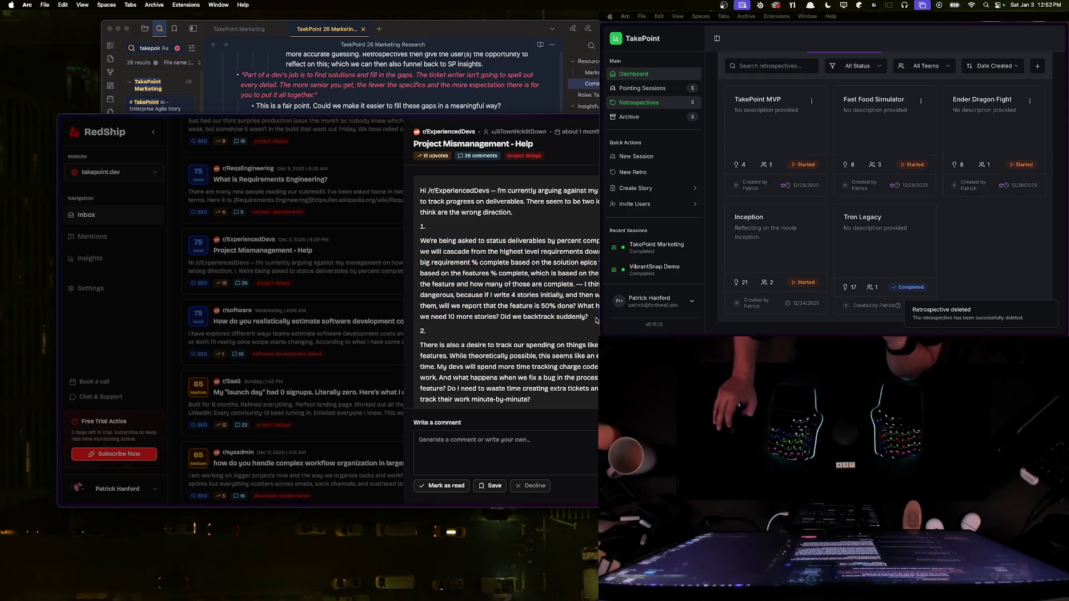
scroll(591, 317, "down", 2)
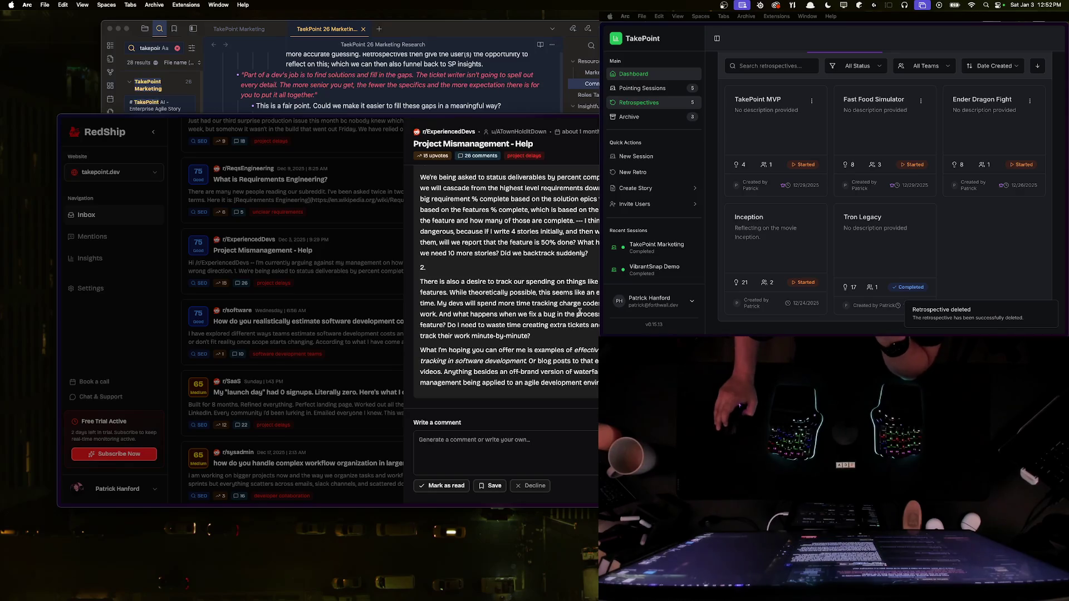
mouse_move(421, 281)
left_mouse_down()
mouse_move(532, 336)
mouse_move(421, 281)
mouse_move(566, 325)
mouse_move(562, 335)
left_mouse_up()
left_click(563, 338)
left_click(563, 335)
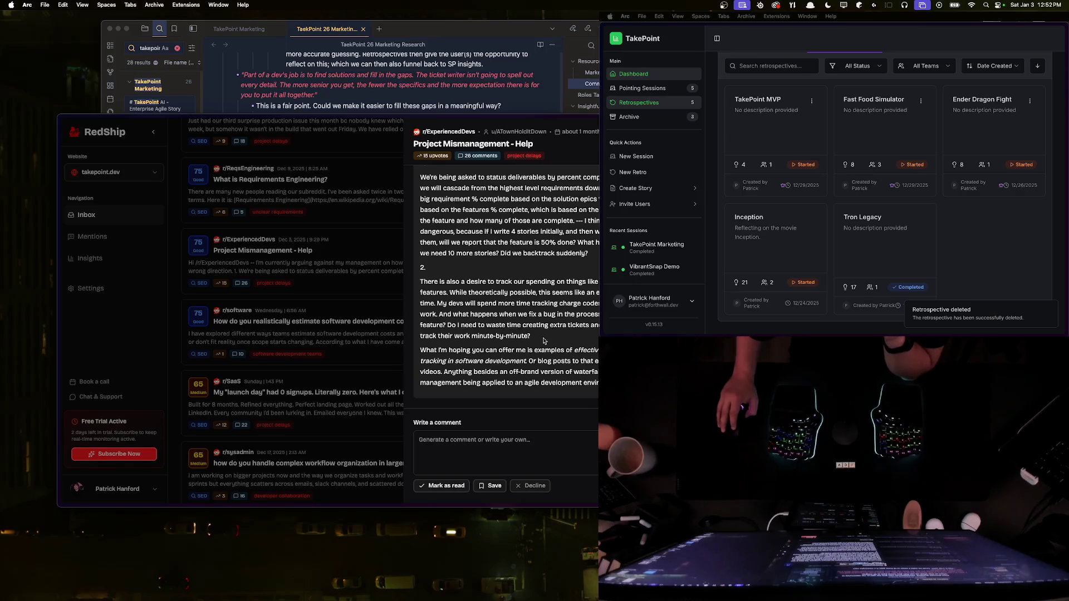
scroll(543, 337, "down", 2)
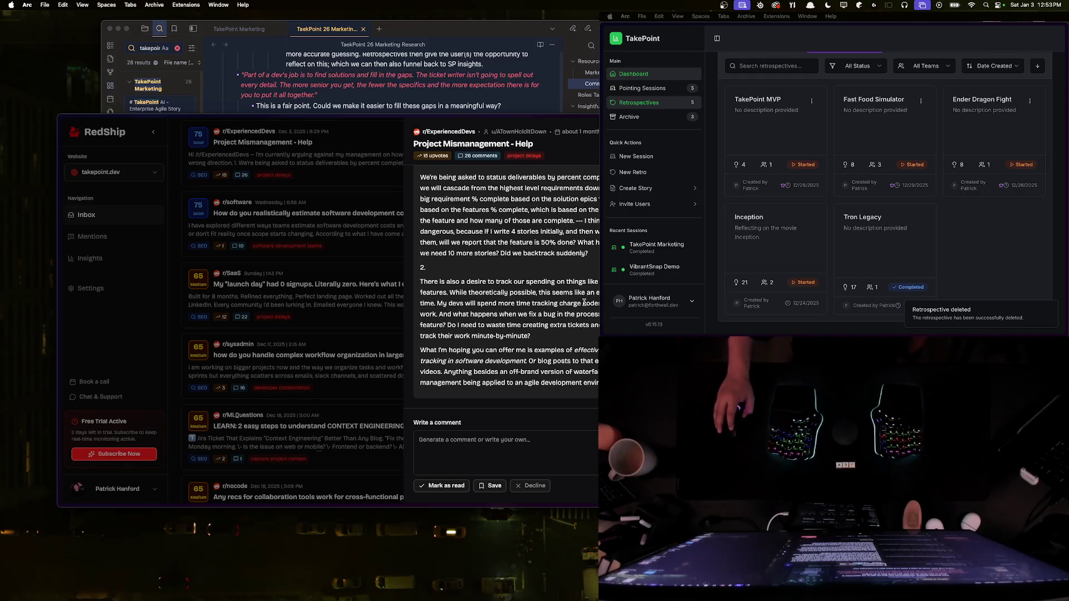
Step: Acknowledge RedShip's commenting guidelines, then open the Project Mismanagement post on Reddit
scroll(532, 320, "up", 3)
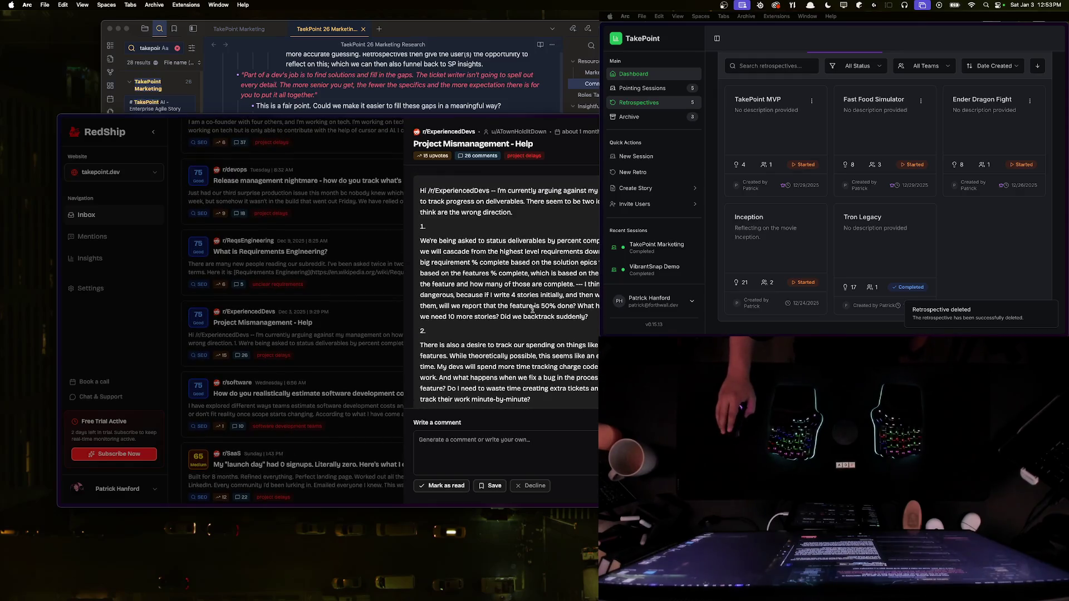
scroll(532, 315, "down", 2)
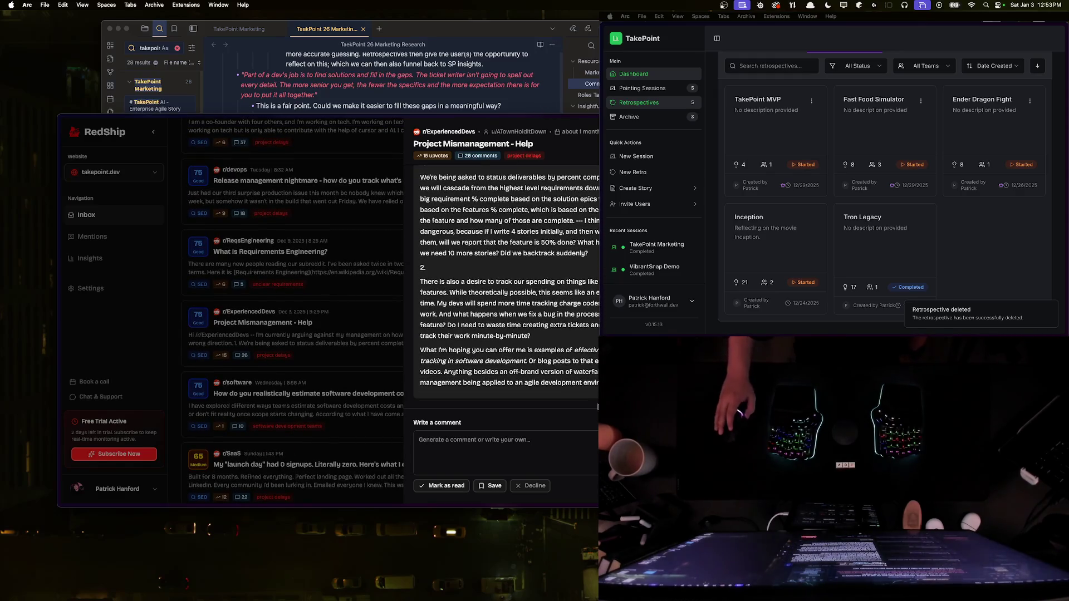
scroll(530, 385, "down", 2)
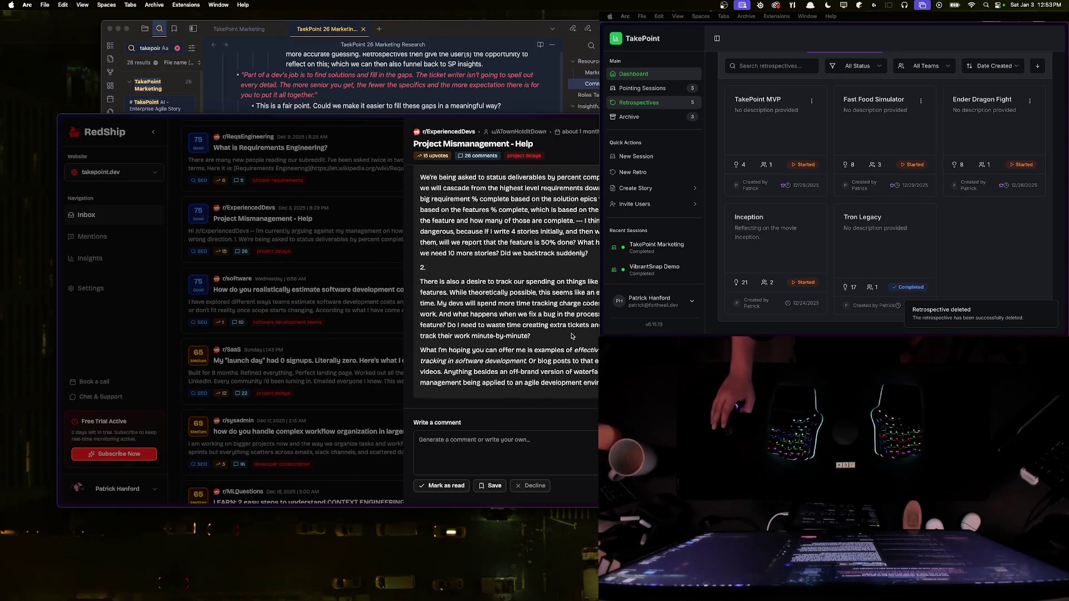
scroll(500, 440, "down", 4)
left_click(500, 439)
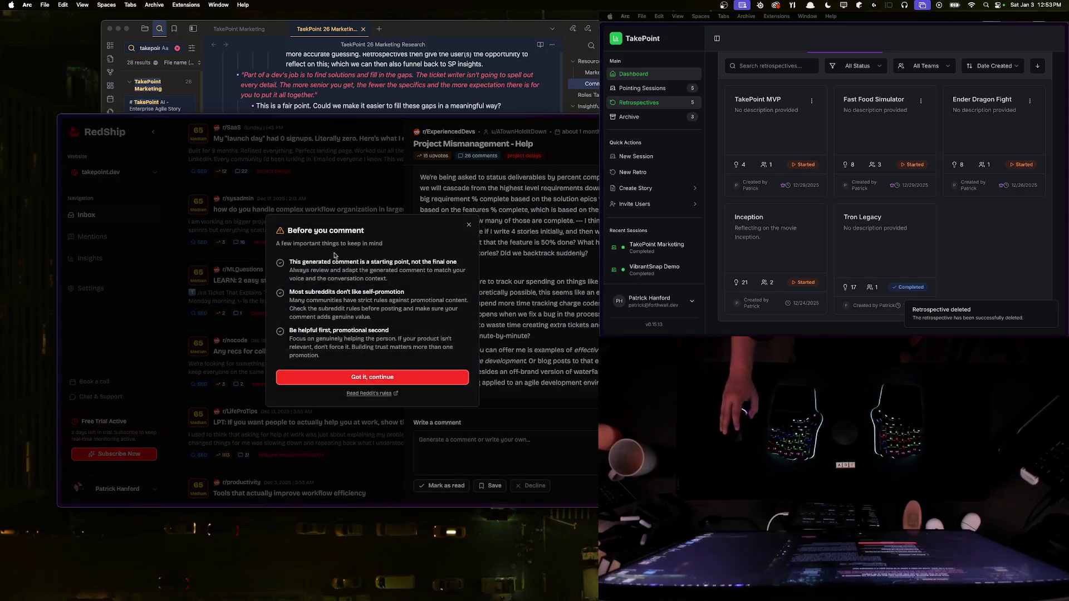
left_click(370, 377)
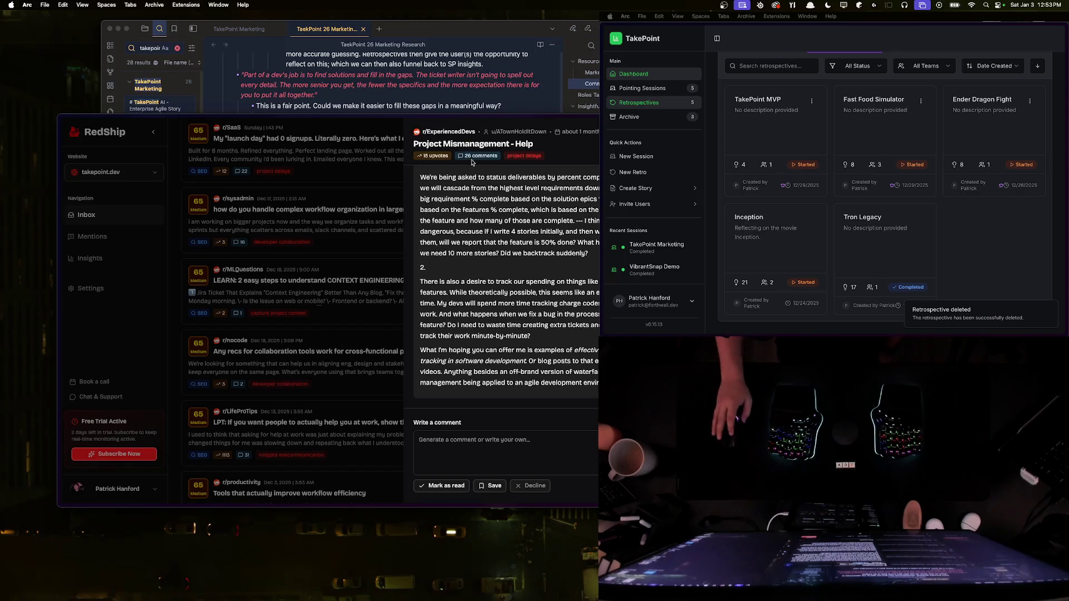
scroll(292, 312, "down", 4)
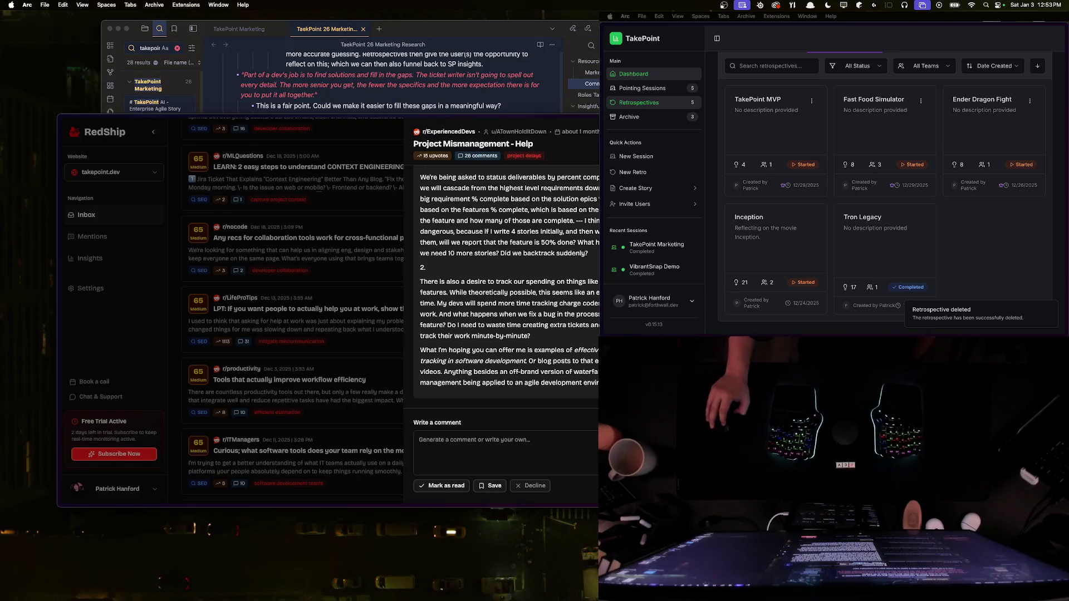
left_click(477, 156)
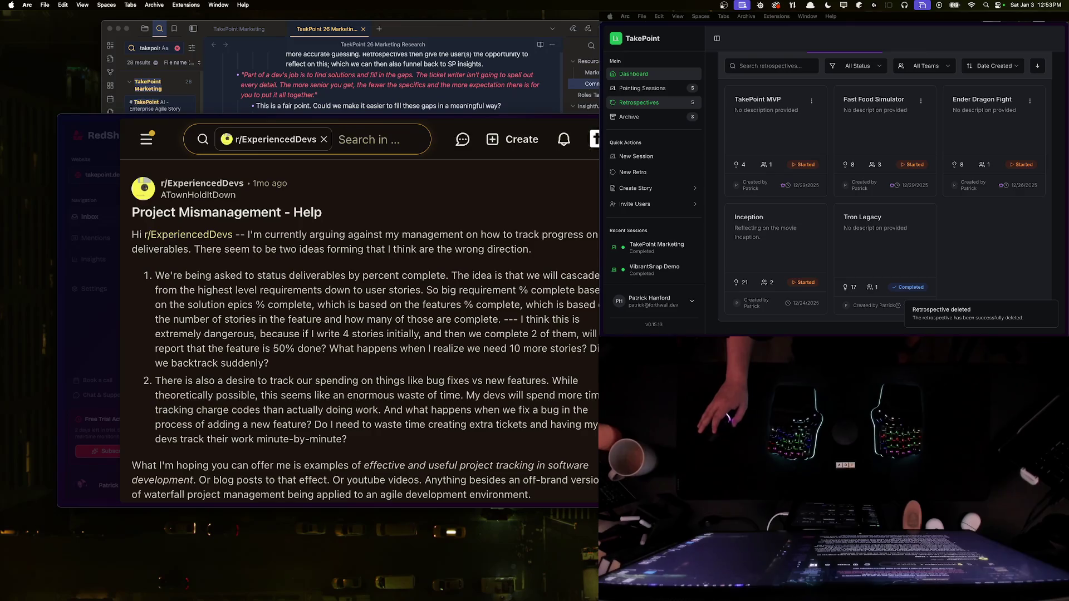
Step: Reopen the Reddit post and scroll down to its comments
key("super+w")
key("super+shift+t")
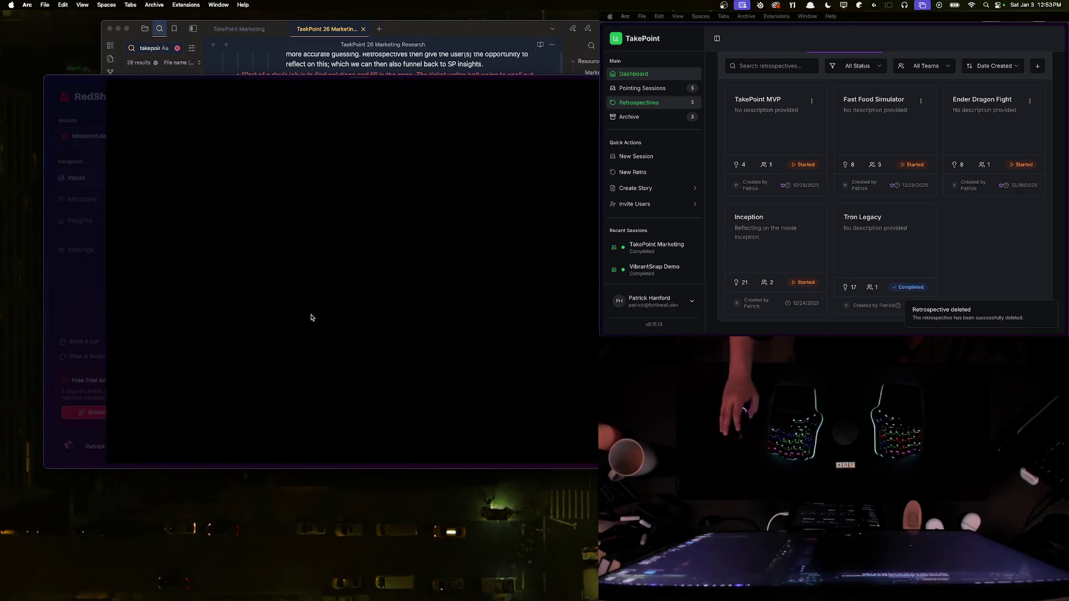
scroll(339, 301, "down", 3)
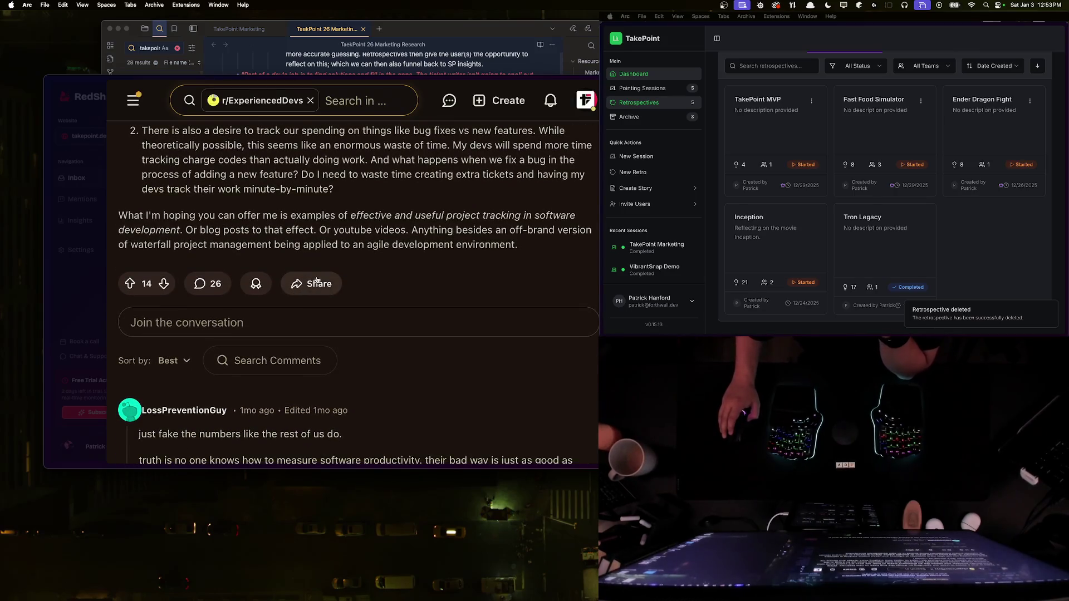
scroll(289, 398, "down", 2)
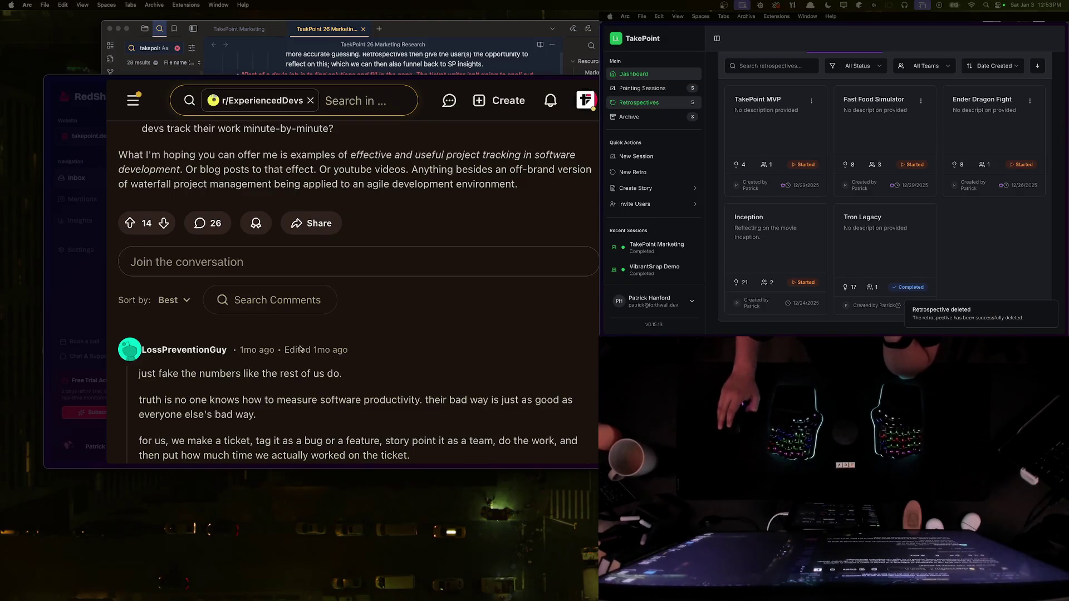
scroll(393, 364, "down", 2)
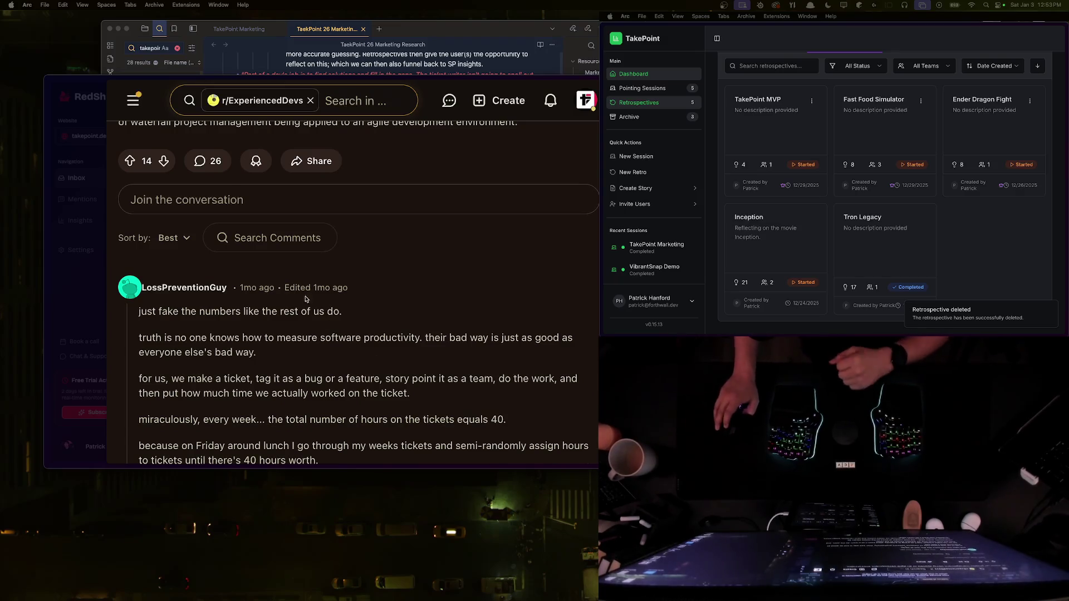
scroll(348, 309, "down", 2)
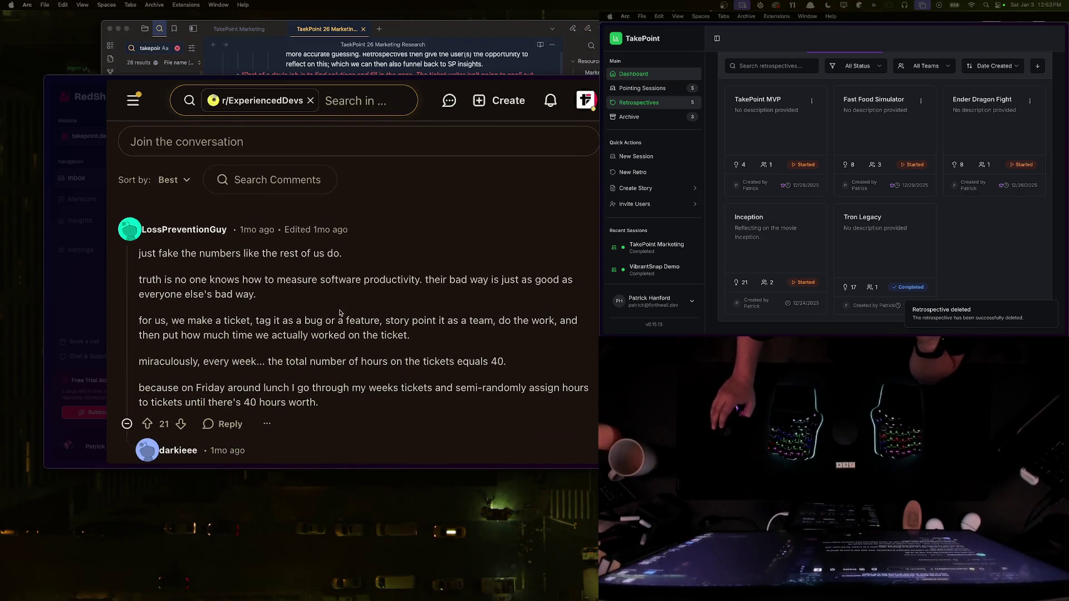
Step: Read the top comment on productivity, story pointing and logging hours, then close the Reddit post
triple_click(255, 259)
left_click(291, 292)
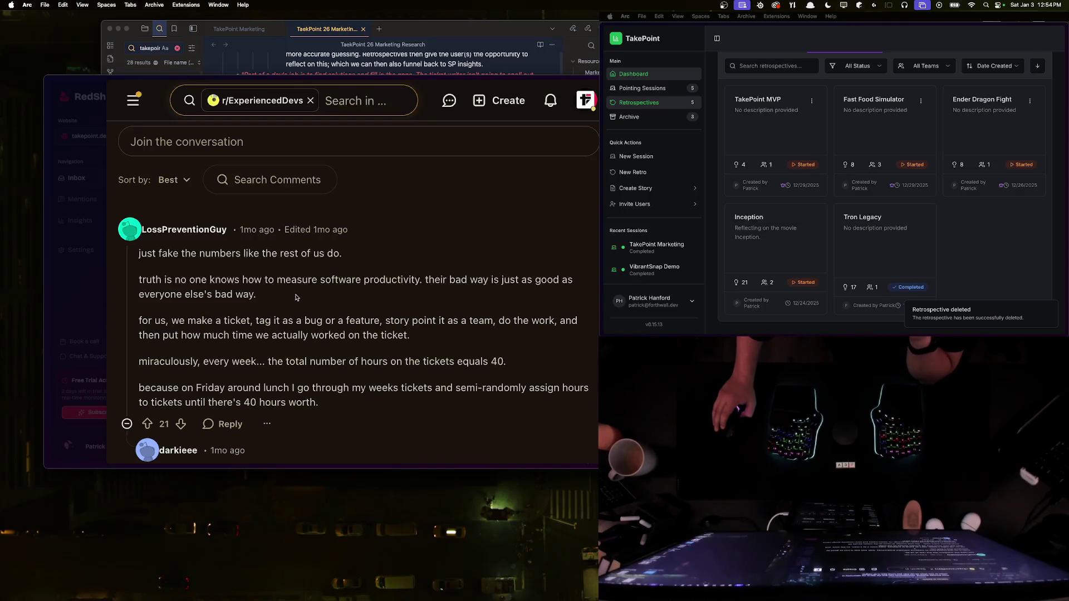
triple_click(296, 297)
left_click(248, 329)
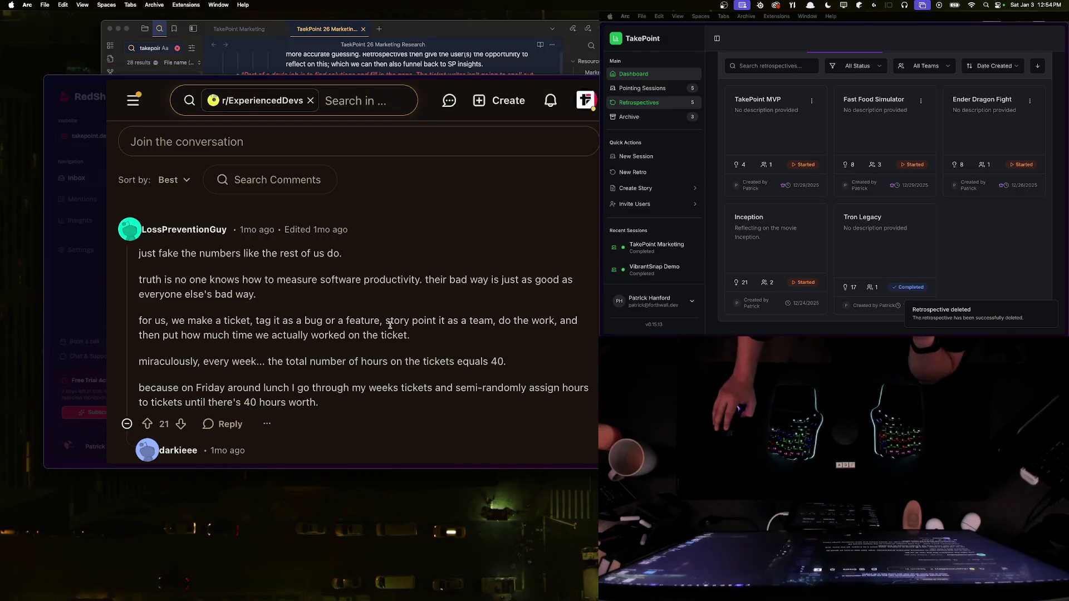
left_click_drag(382, 318, 465, 334)
left_click(252, 334)
mouse_move(142, 337)
left_mouse_down()
mouse_move(383, 345)
mouse_move(431, 334)
mouse_move(169, 329)
mouse_move(139, 254)
left_mouse_up()
left_click(153, 326)
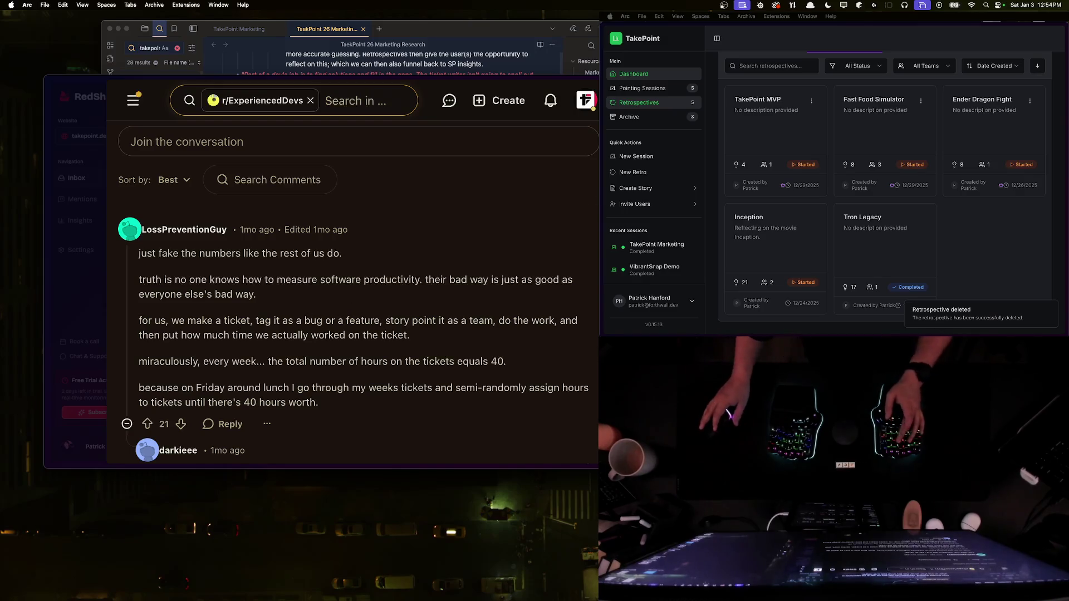
key("super+w")
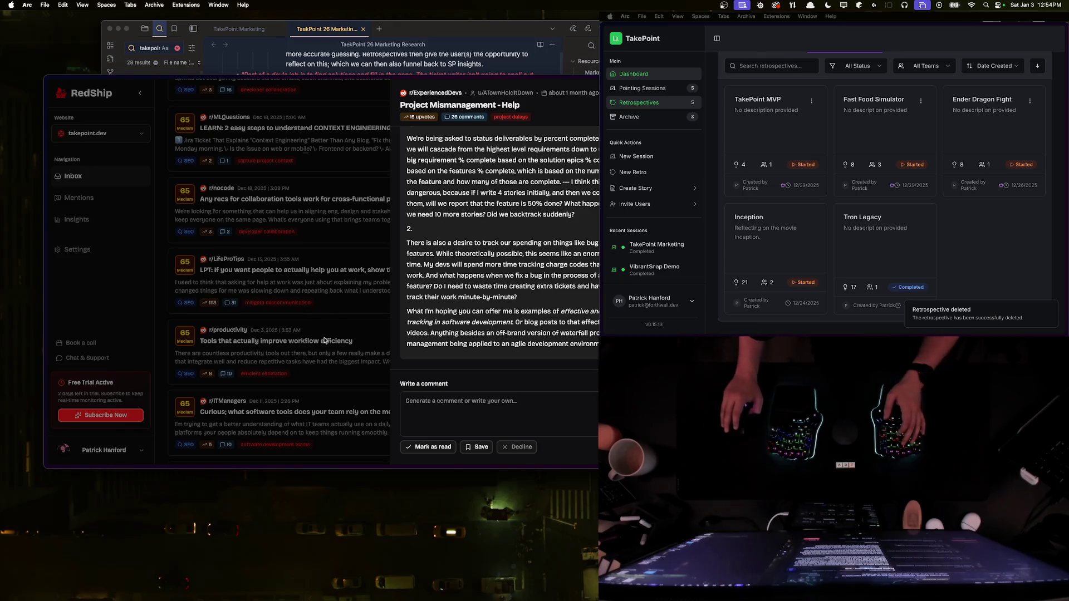
key("super+Tab")
Step: Start a new bullet after 'Question mark.' under Strategy Insights
scroll(372, 300, "down", 15)
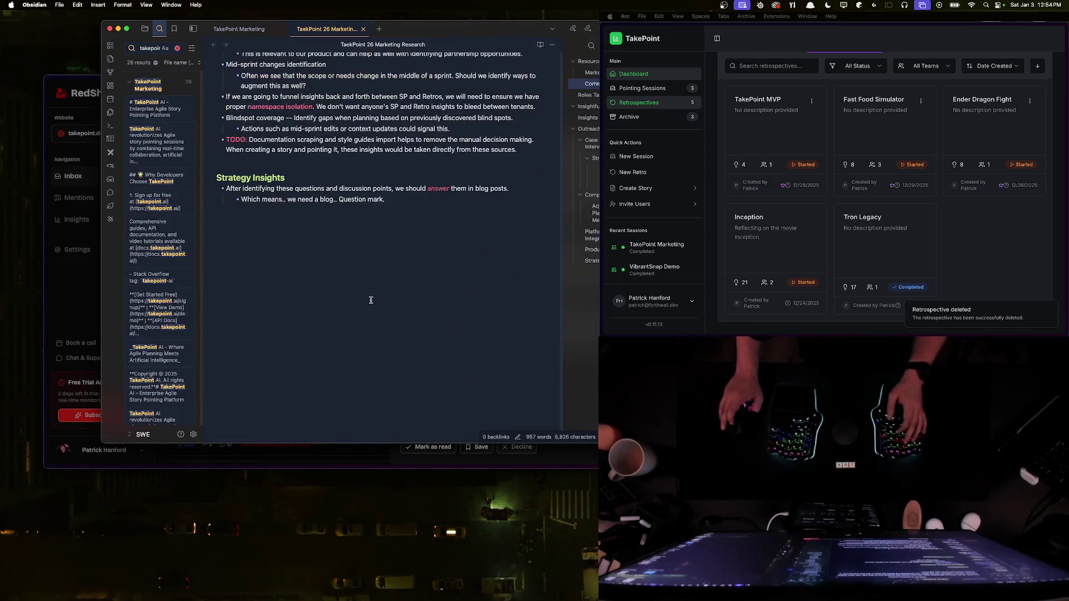
left_click(454, 214)
key("Return")
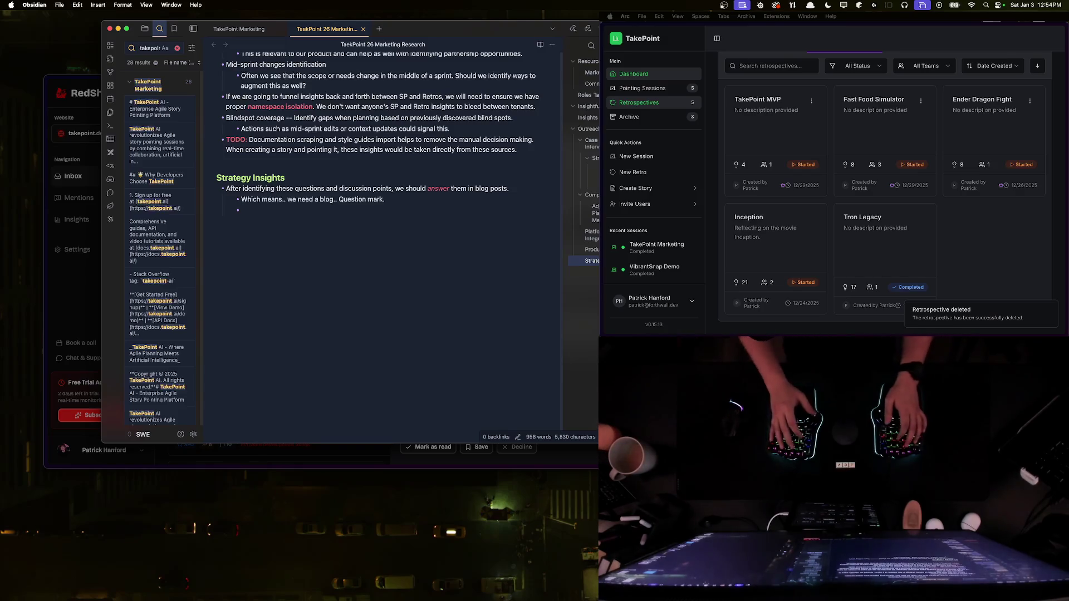
scroll(461, 212, "up", 1)
scroll(462, 212, "up", 5)
scroll(461, 211, "down", 4)
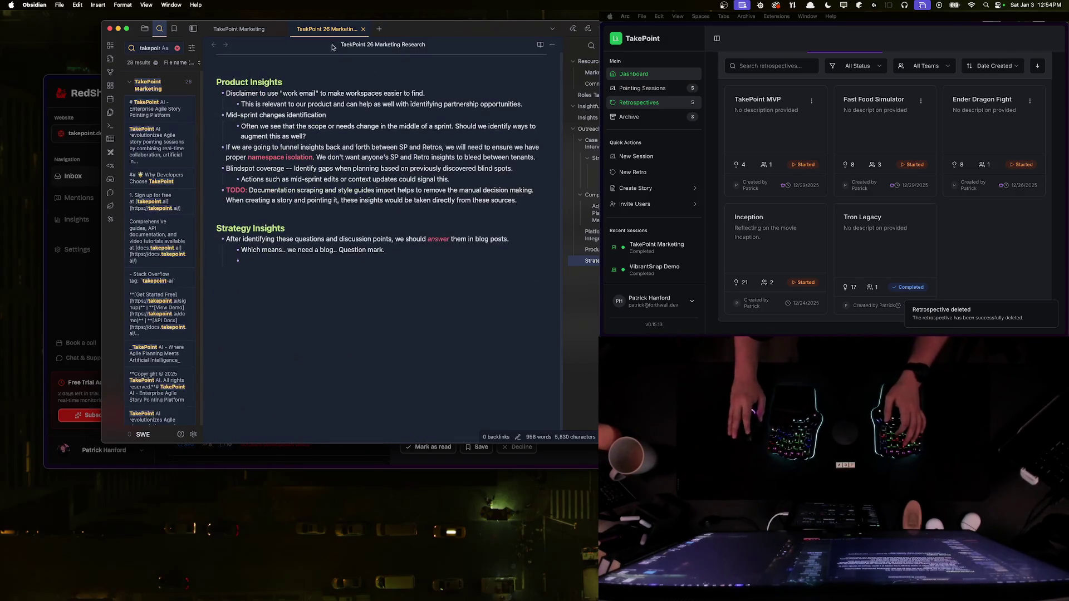
Step: Add a Product Insights bullet on tracking actual time spent versus pointed, with a visible-metric sub-bullet
mouse_move(417, 25)
left_mouse_down()
mouse_move(757, 312)
mouse_move(529, 278)
mouse_move(501, 354)
mouse_move(517, 494)
mouse_move(503, 550)
left_mouse_up()
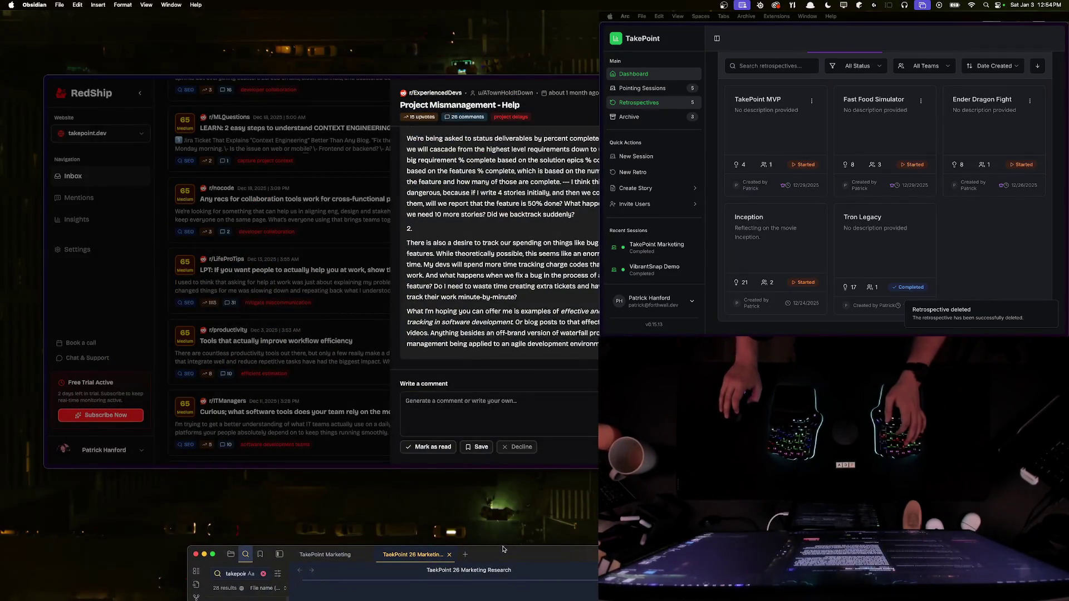
left_click_drag(504, 550, 491, 111)
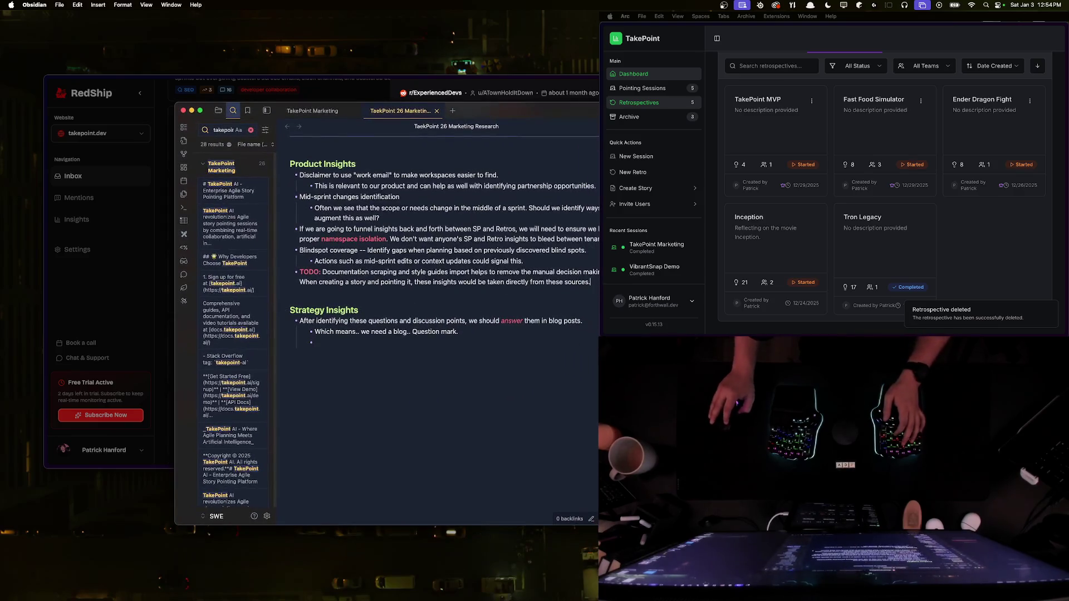
key("Return")
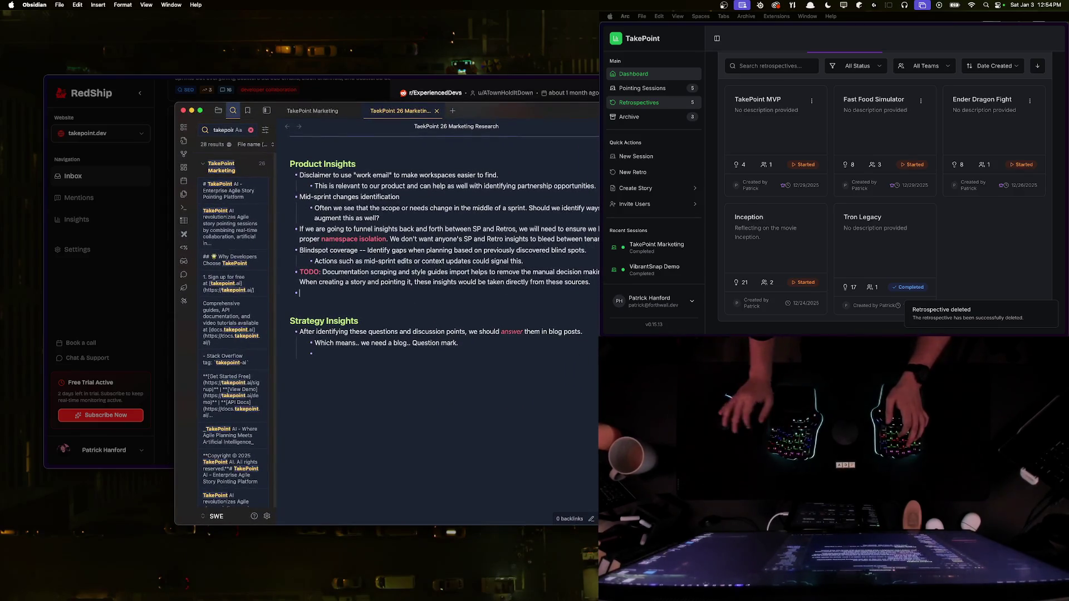
mouse_move(504, 108)
left_mouse_down()
mouse_move(561, 438)
mouse_move(458, 123)
left_mouse_up()
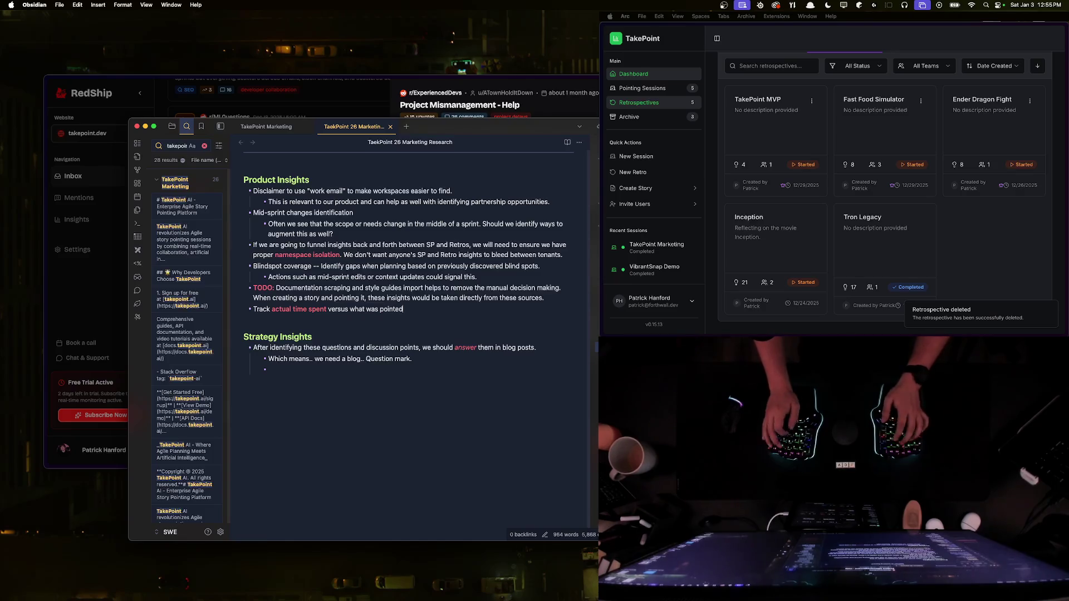
type(".")
key("Return")
key("Tab")
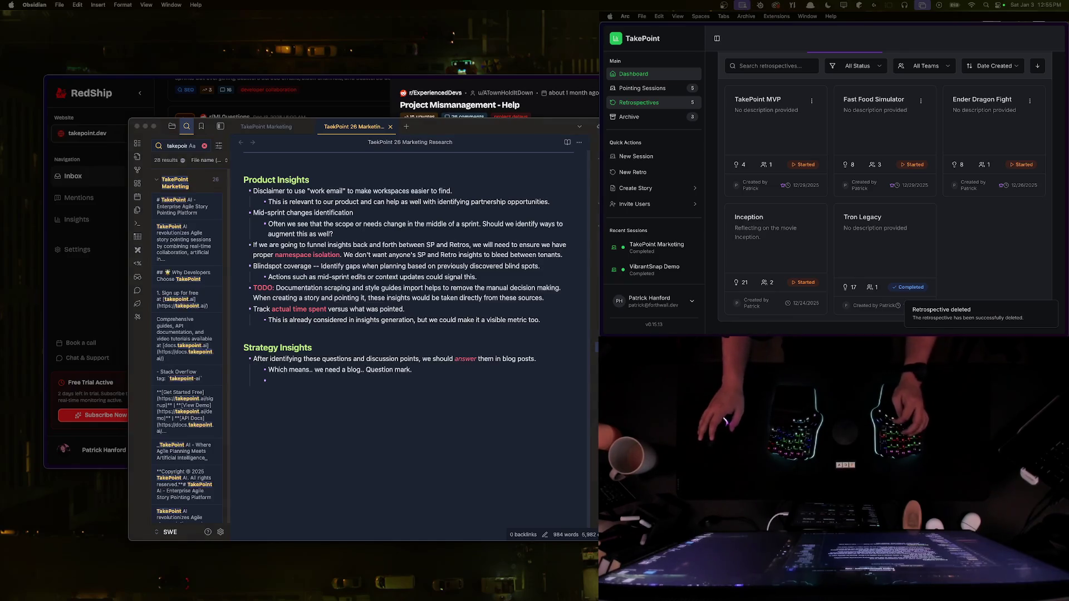
left_click(412, 82)
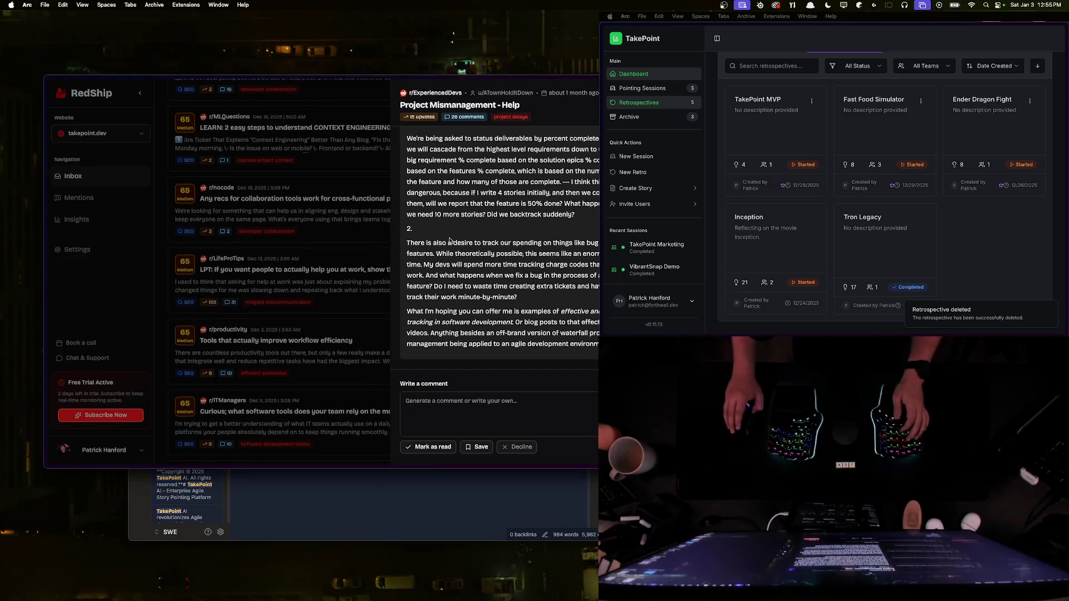
Step: Close the post details and preview the r/ITManagers post about team software tools
scroll(278, 267, "down", 2)
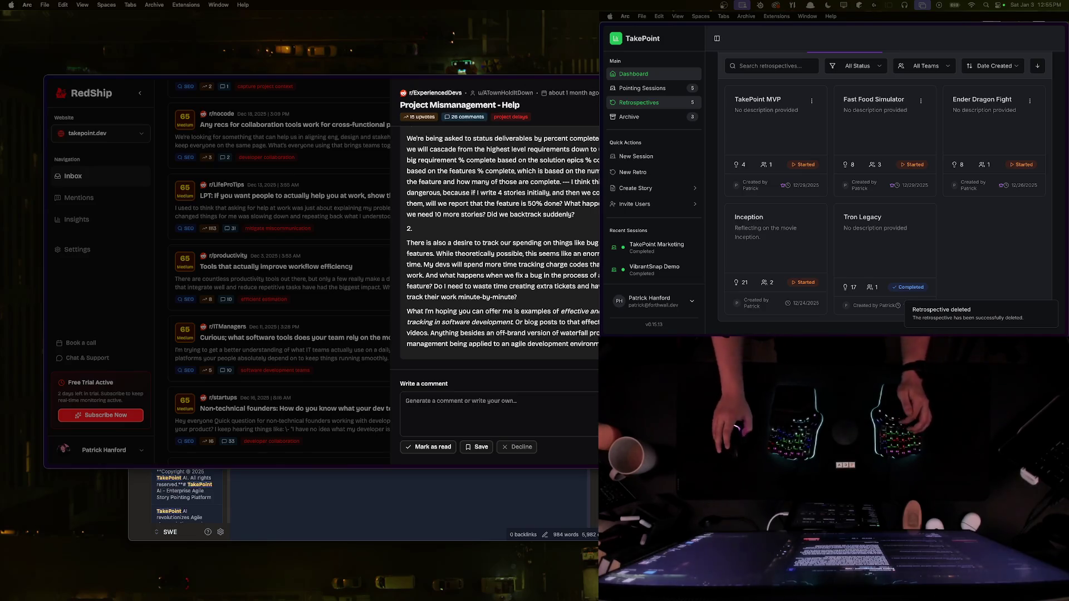
scroll(299, 253, "down", 1)
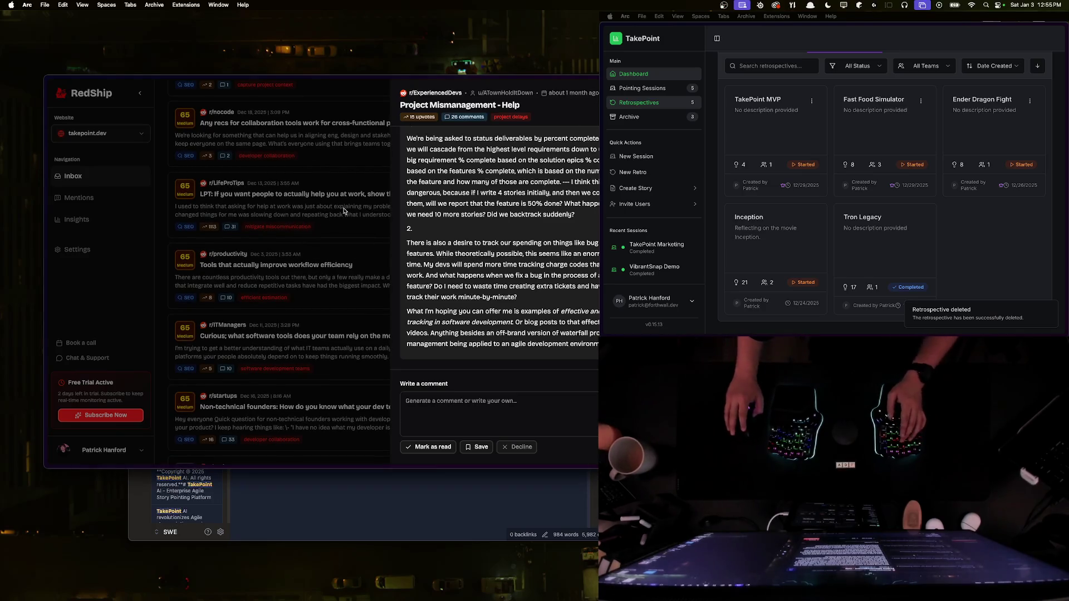
key("Escape")
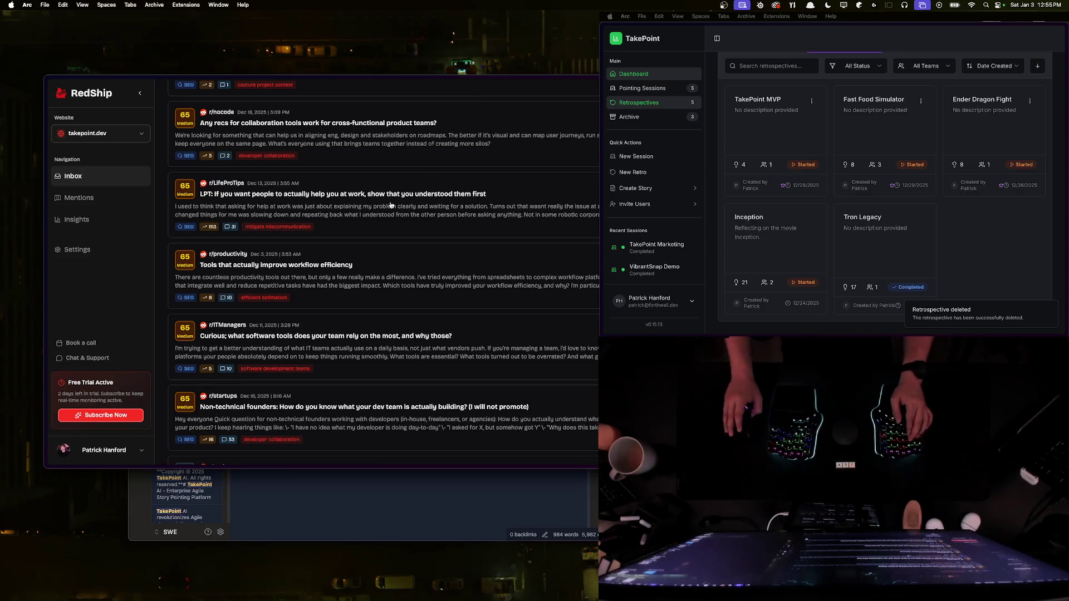
scroll(397, 213, "down", 3)
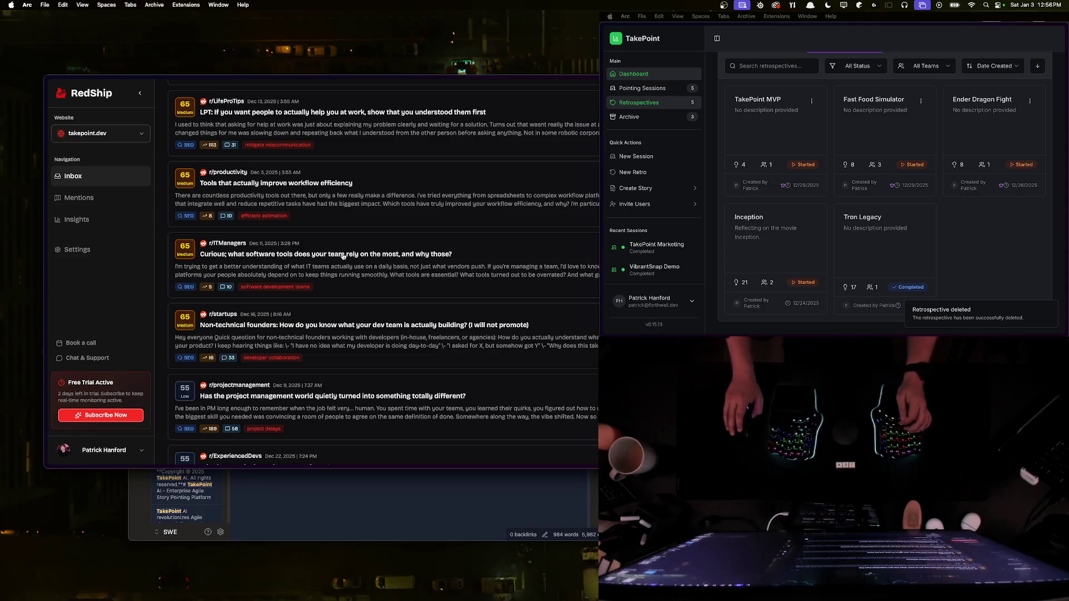
scroll(345, 290, "down", 3)
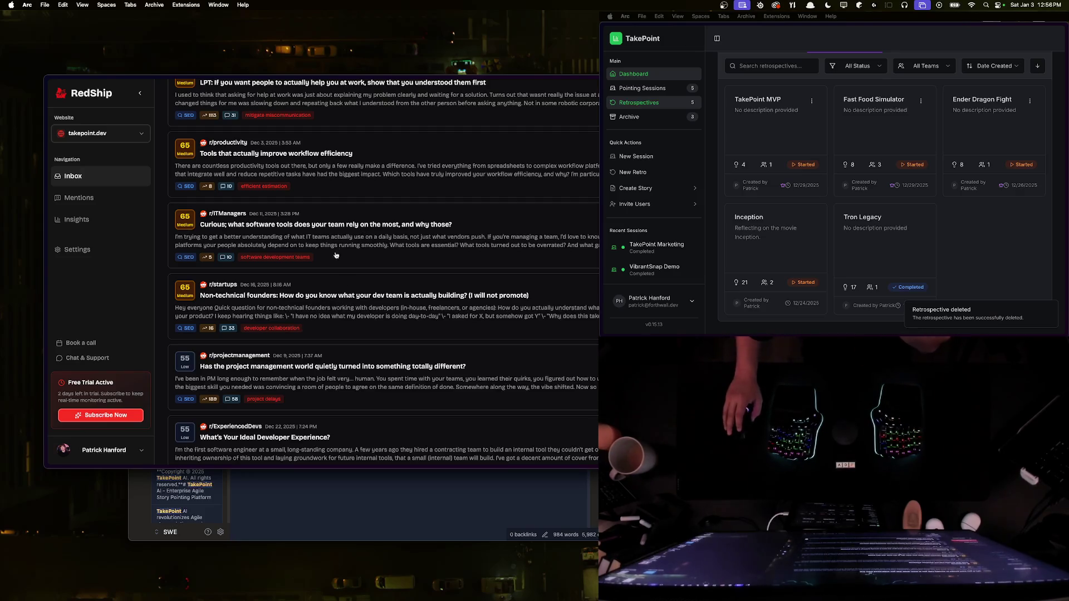
left_click(381, 239)
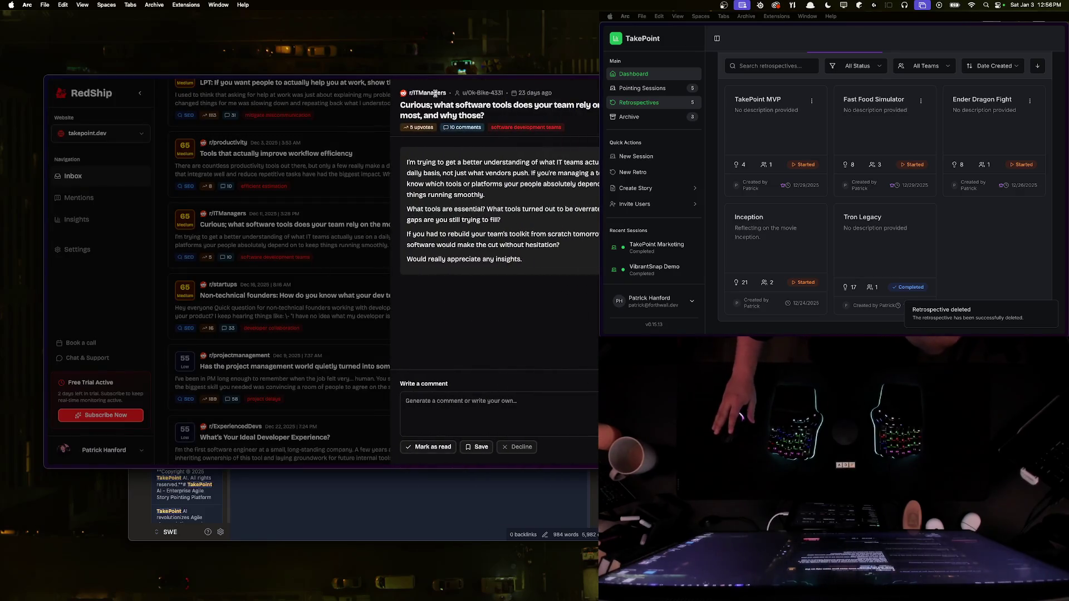
left_click_drag(437, 161, 557, 176)
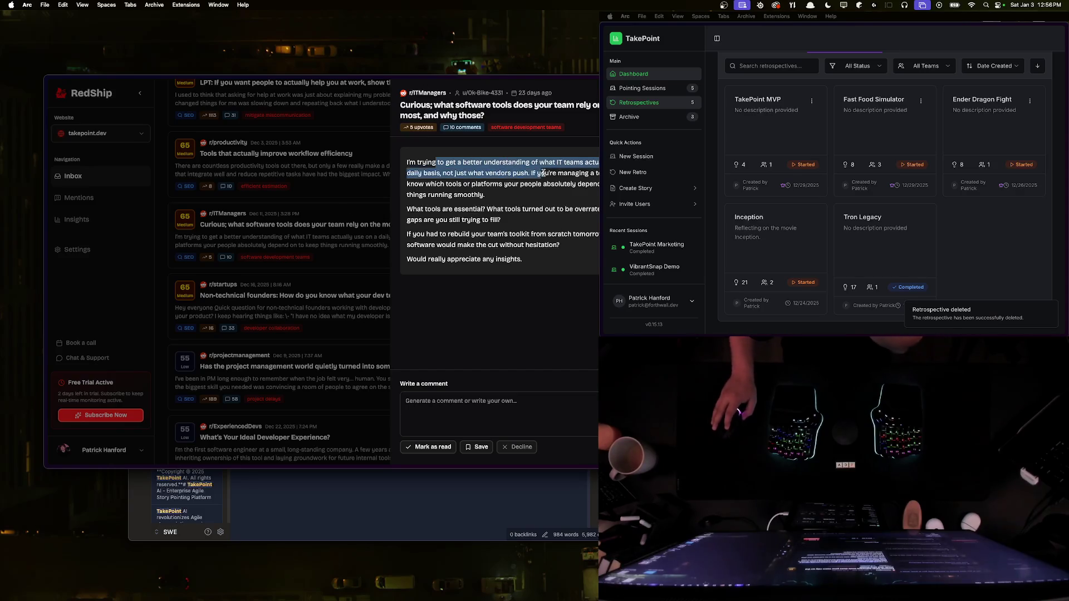
left_click(510, 254)
left_click(357, 312)
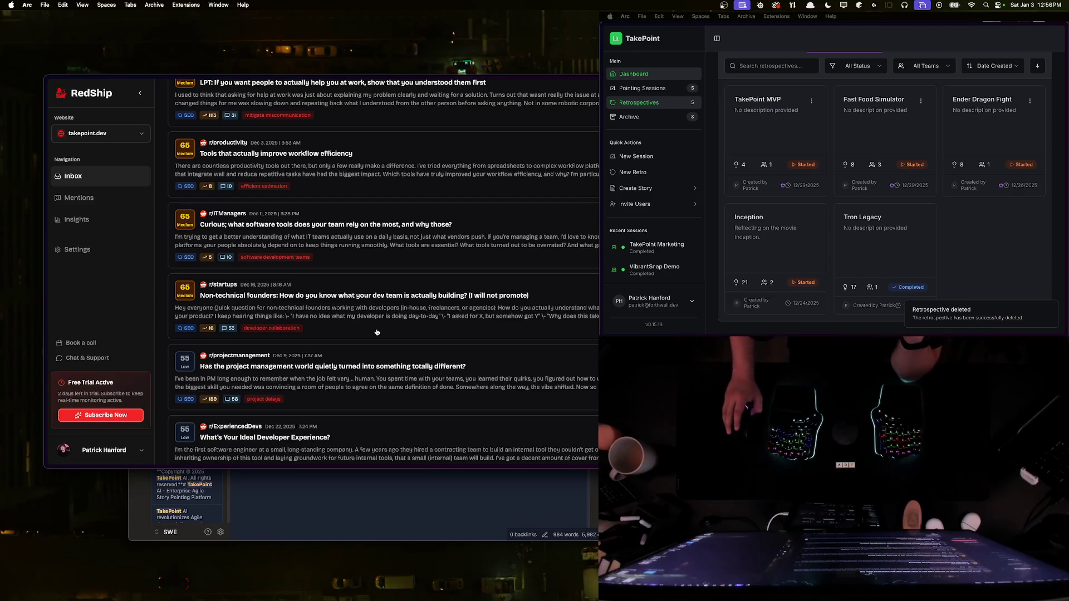
Step: Preview the r/Entrepreneur post about quick call requests, then close it
scroll(387, 331, "down", 3)
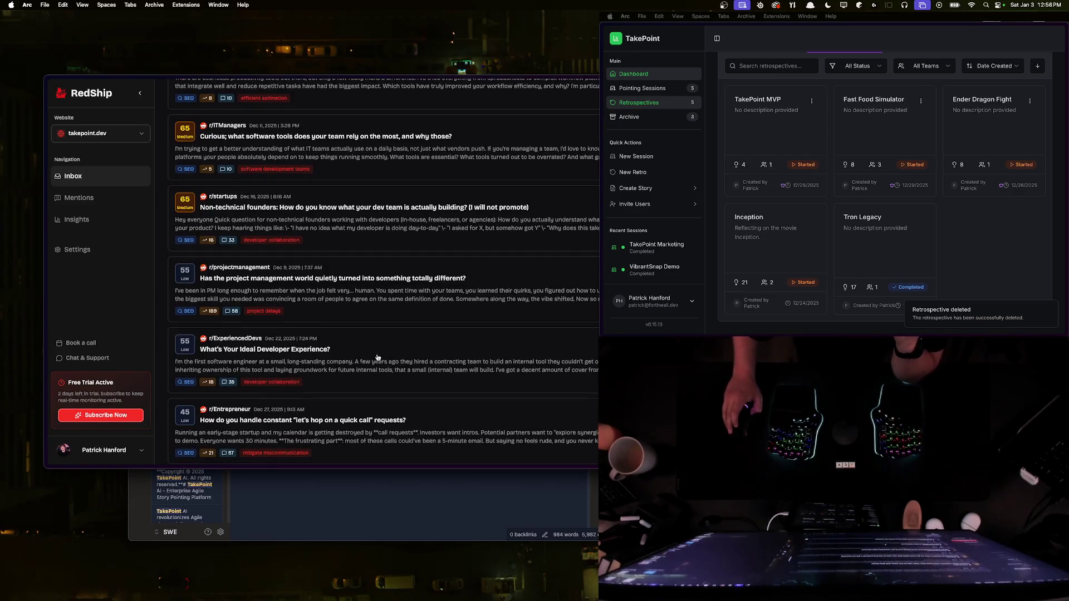
scroll(385, 356, "down", 1)
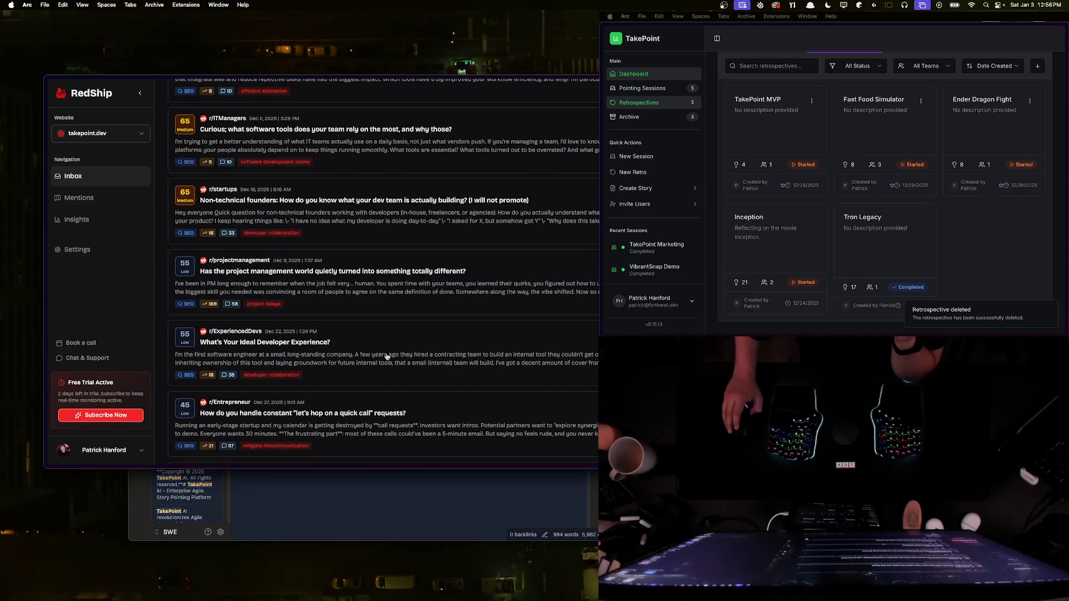
scroll(387, 355, "down", 2)
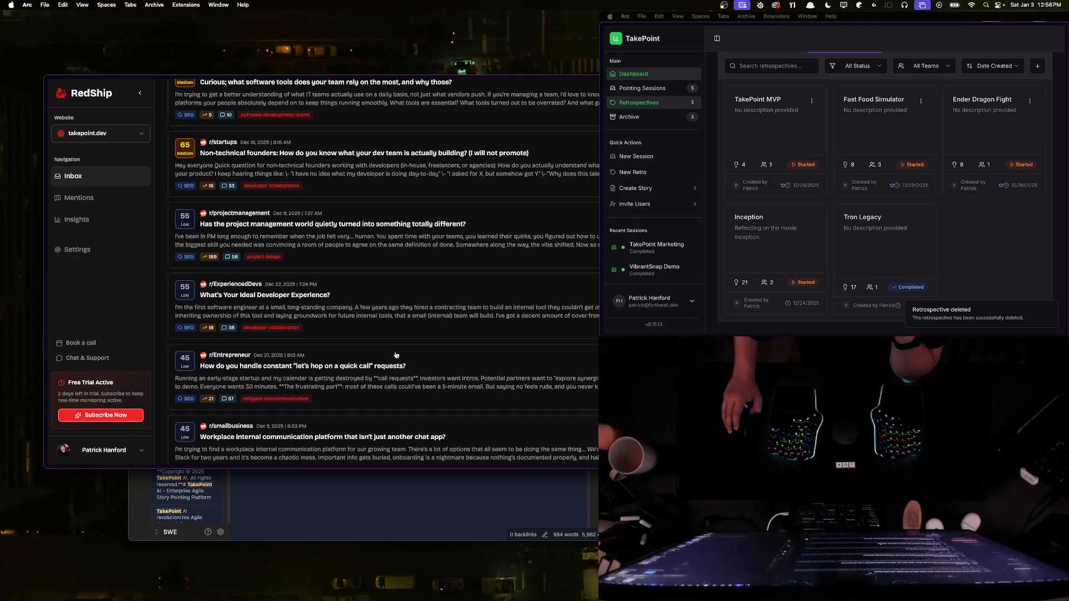
left_click(403, 371)
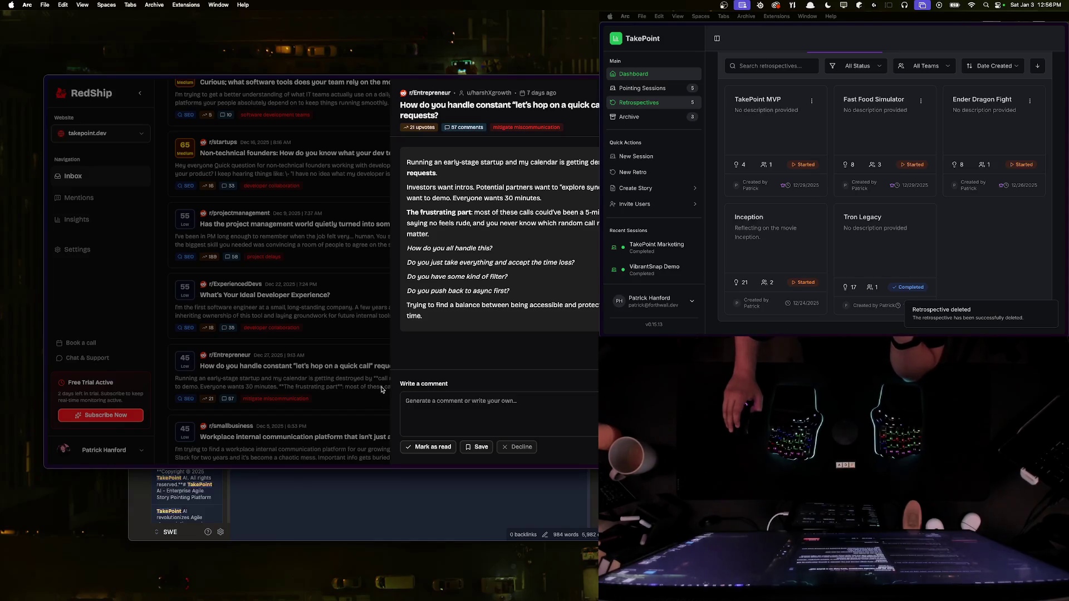
left_click(326, 371)
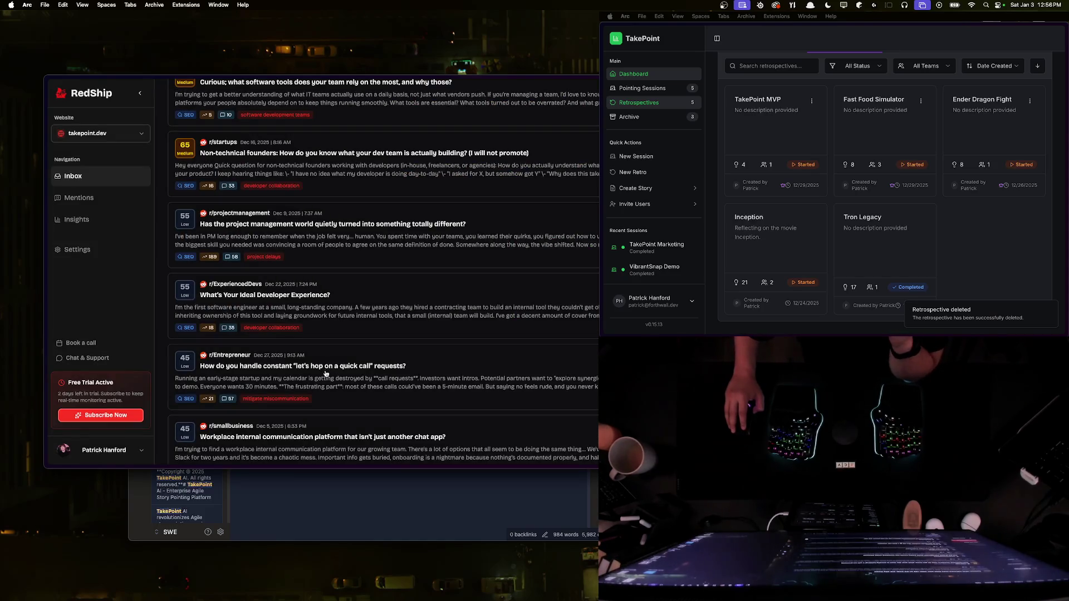
Step: Scroll through the rest of the inbox and back up to the newest posts
scroll(372, 374, "down", 5)
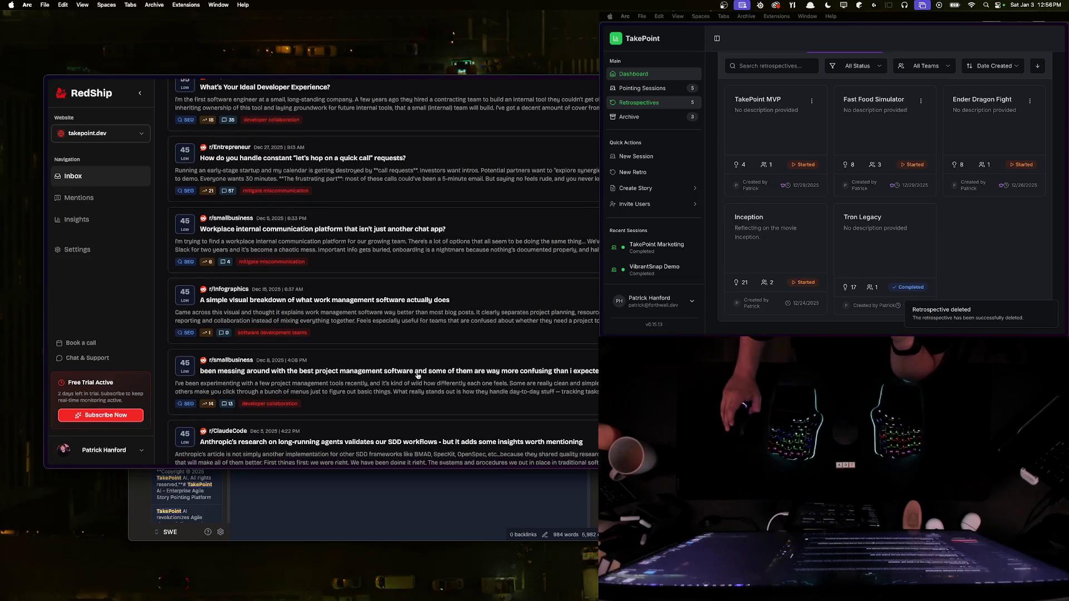
scroll(402, 384, "down", 5)
scroll(402, 384, "down", 5)
scroll(415, 373, "down", 3)
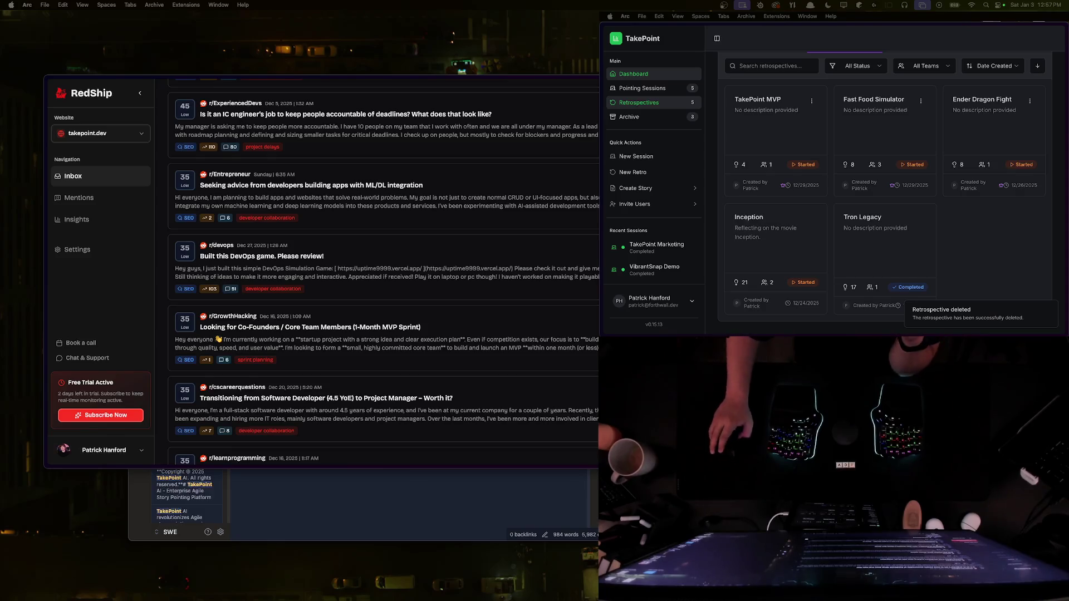
scroll(417, 309, "down", 3)
scroll(418, 310, "down", 5)
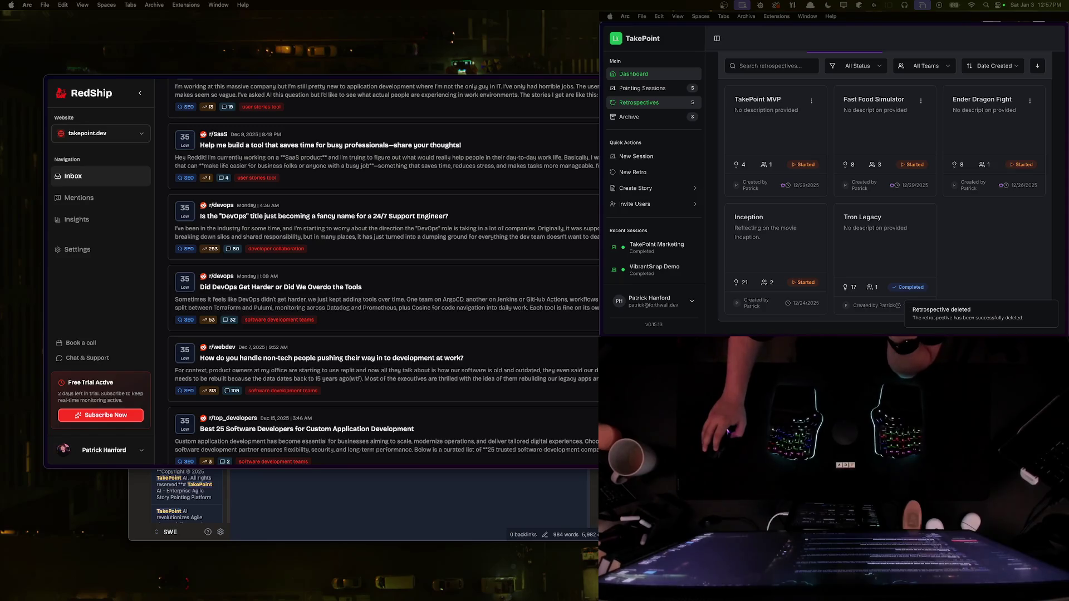
scroll(323, 382, "down", 5)
scroll(322, 382, "down", 5)
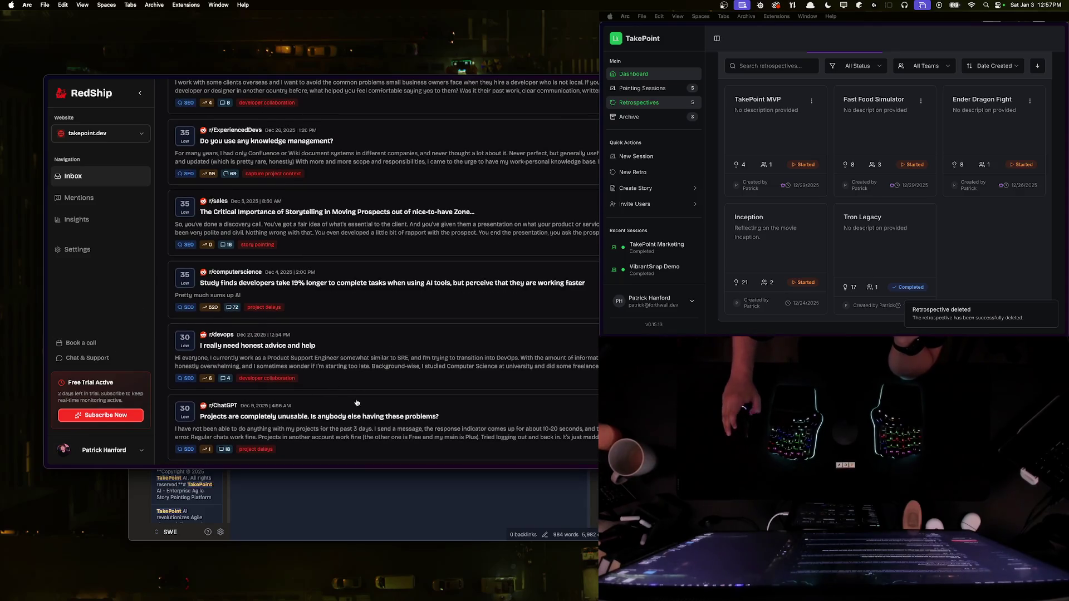
scroll(355, 396, "up", 10)
scroll(355, 397, "up", 10)
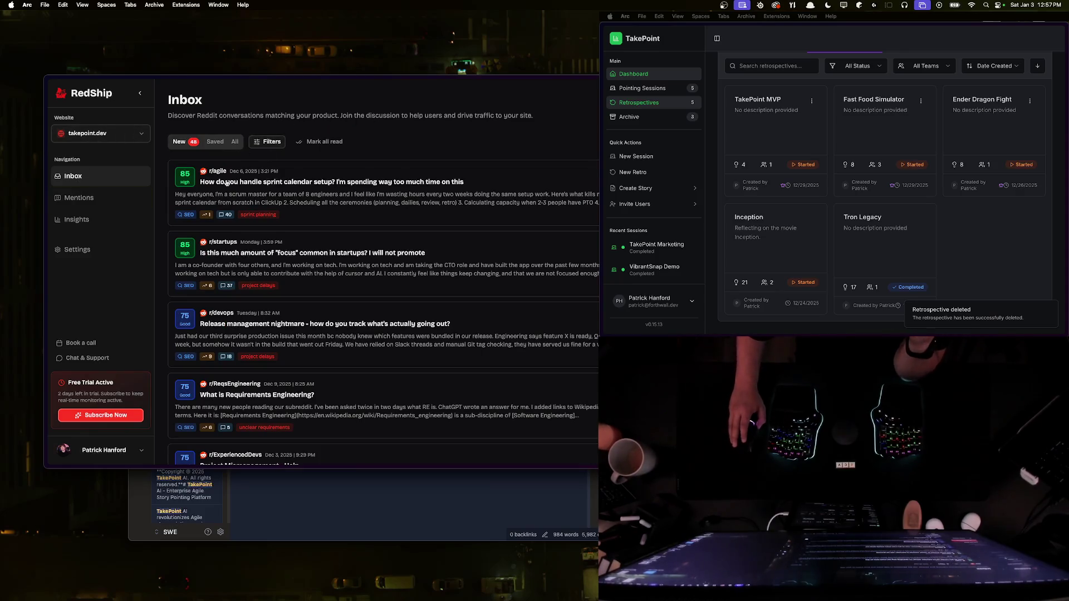
Step: Switch to the Messijo tab and apply the light yellow Customize Page style
key("super+s")
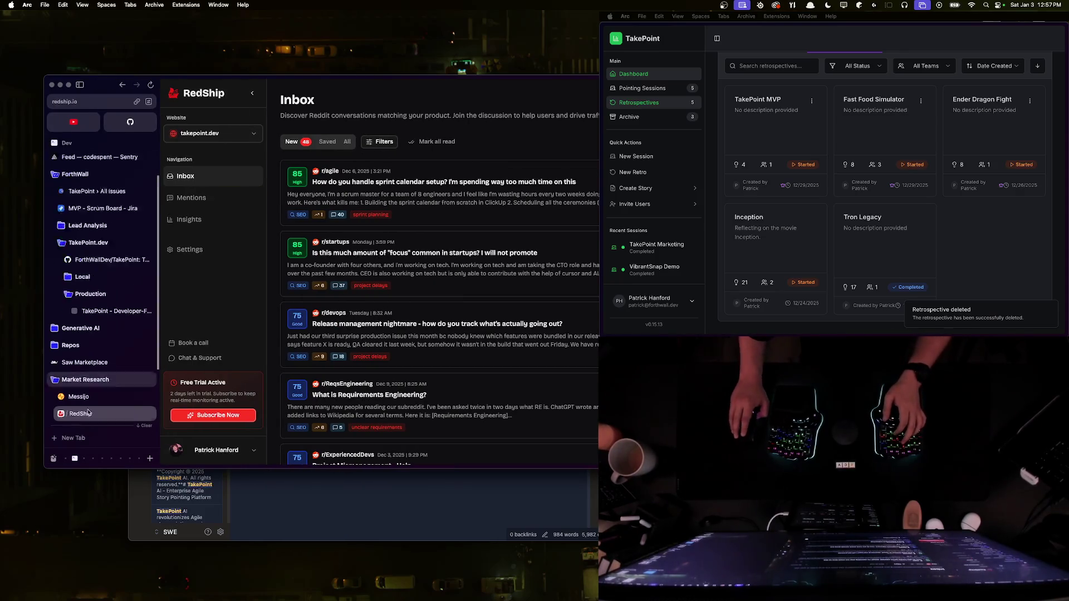
left_click(78, 375)
right_click(89, 374)
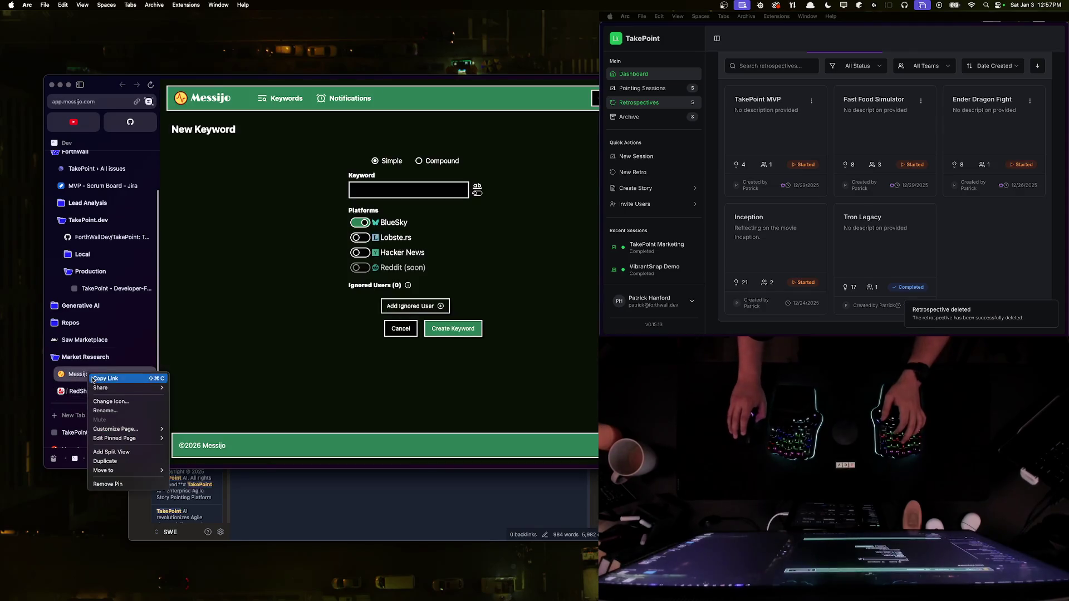
left_click(187, 430)
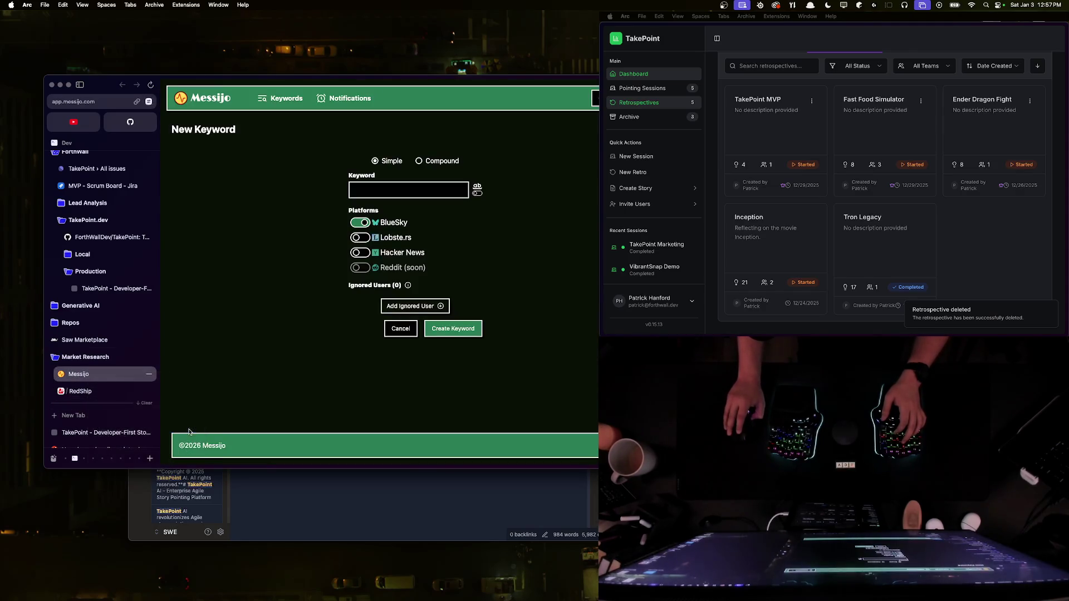
Step: Hide the sidebar, move and slightly shrink the window, then go to the Keywords page
right_click(86, 373)
mouse_move(131, 429)
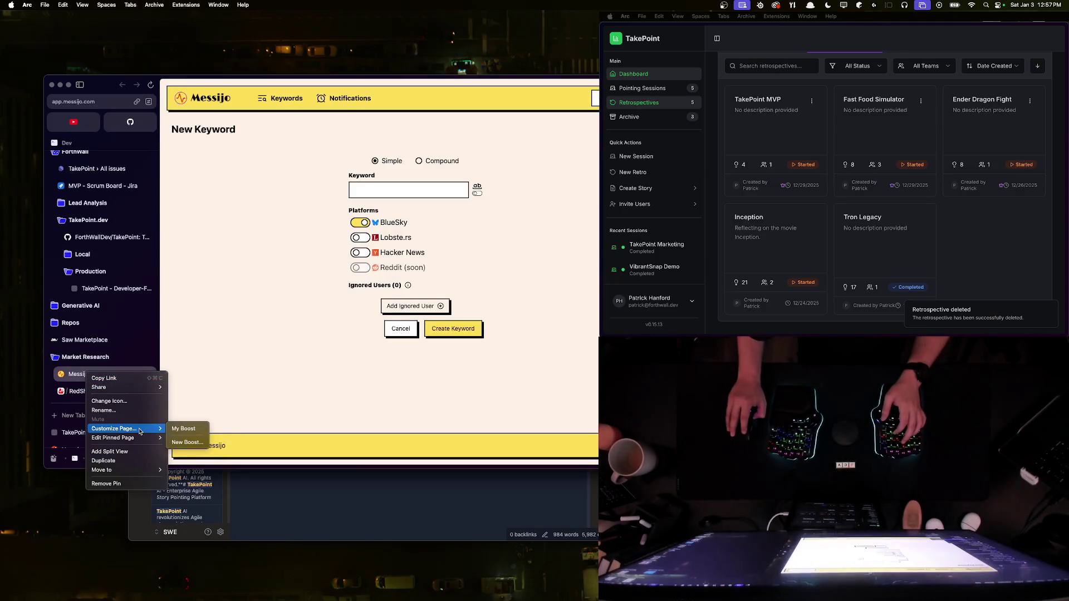
left_click(275, 320)
key("super+s")
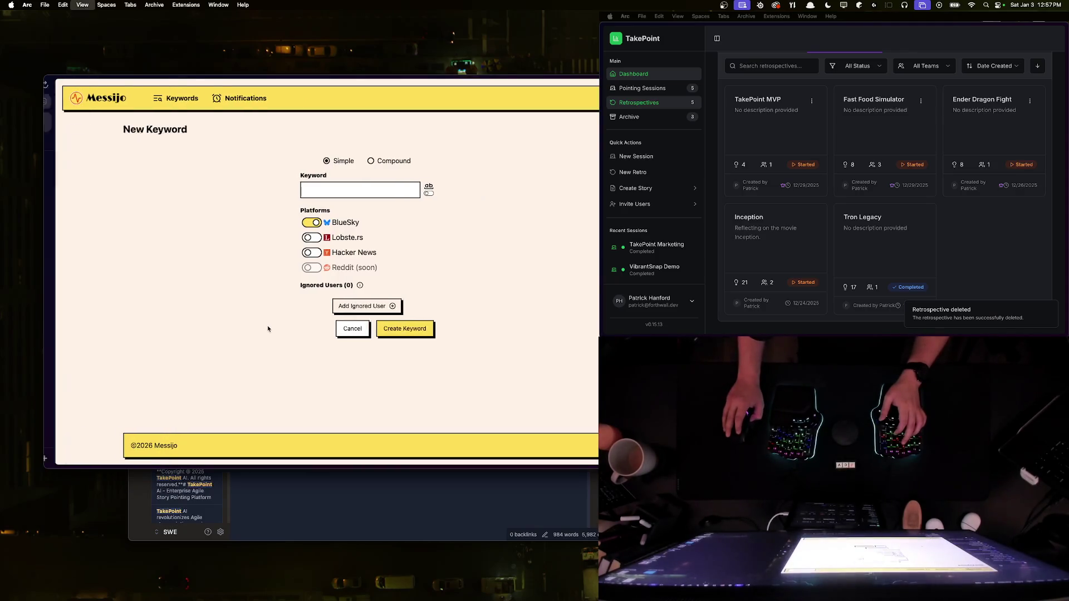
mouse_move(378, 81)
left_mouse_down()
mouse_move(357, 89)
mouse_move(346, 53)
left_mouse_up()
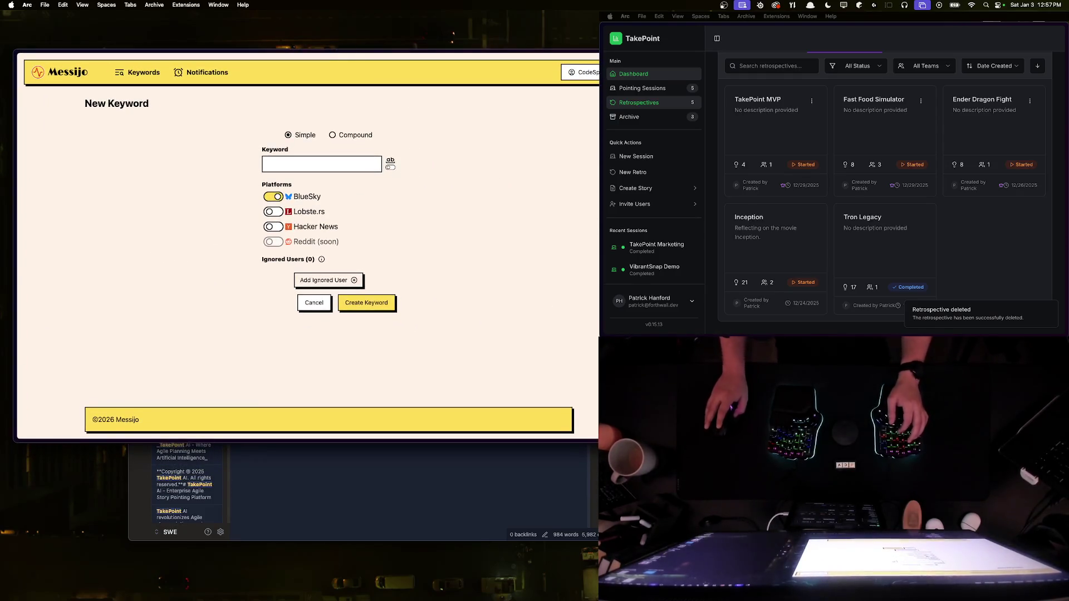
mouse_move(635, 440)
left_mouse_down()
mouse_move(600, 416)
mouse_move(550, 421)
mouse_move(595, 433)
left_mouse_up()
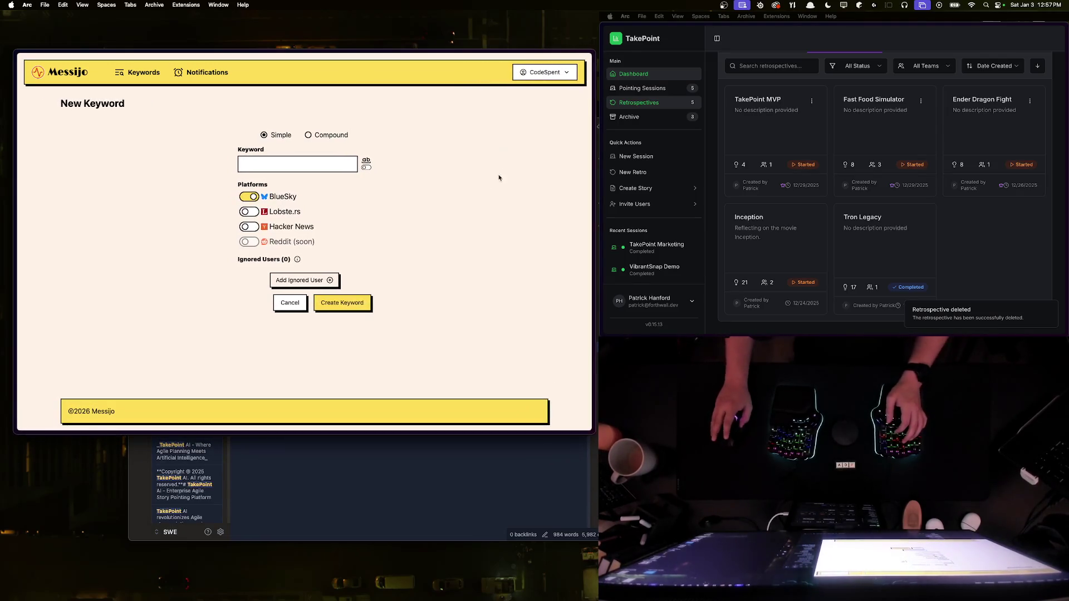
left_click(132, 74)
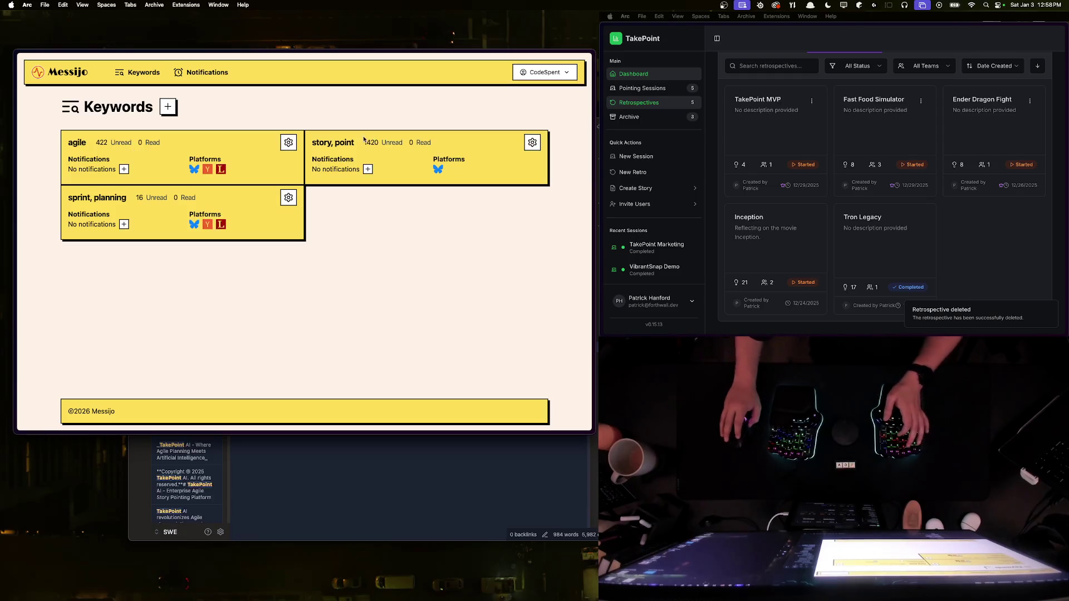
Step: View the story, point keyword's events, then start and cancel deleting that keyword
left_click(333, 143)
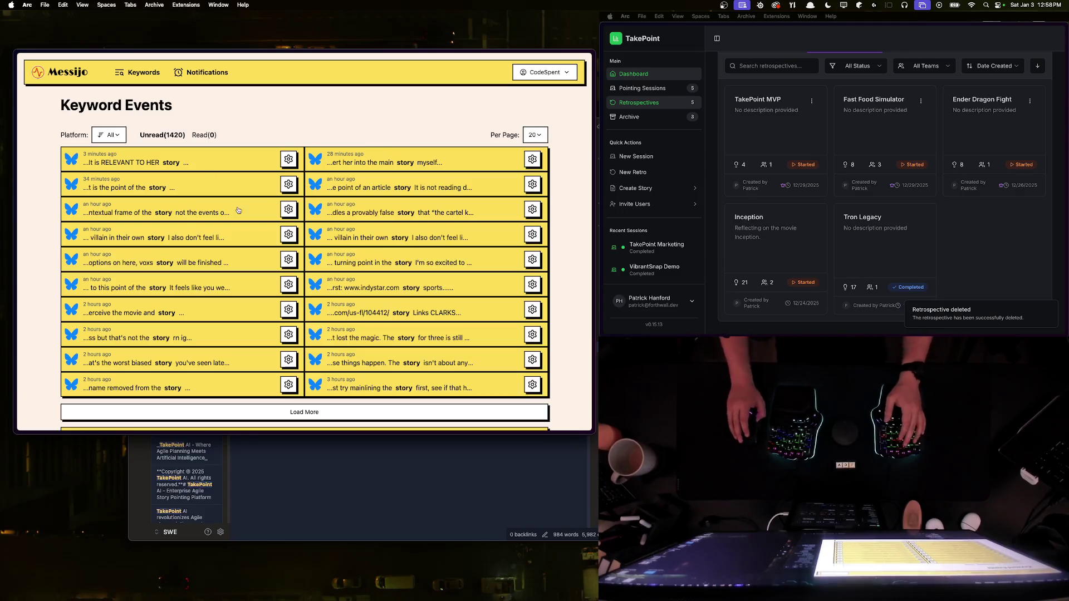
left_click(145, 76)
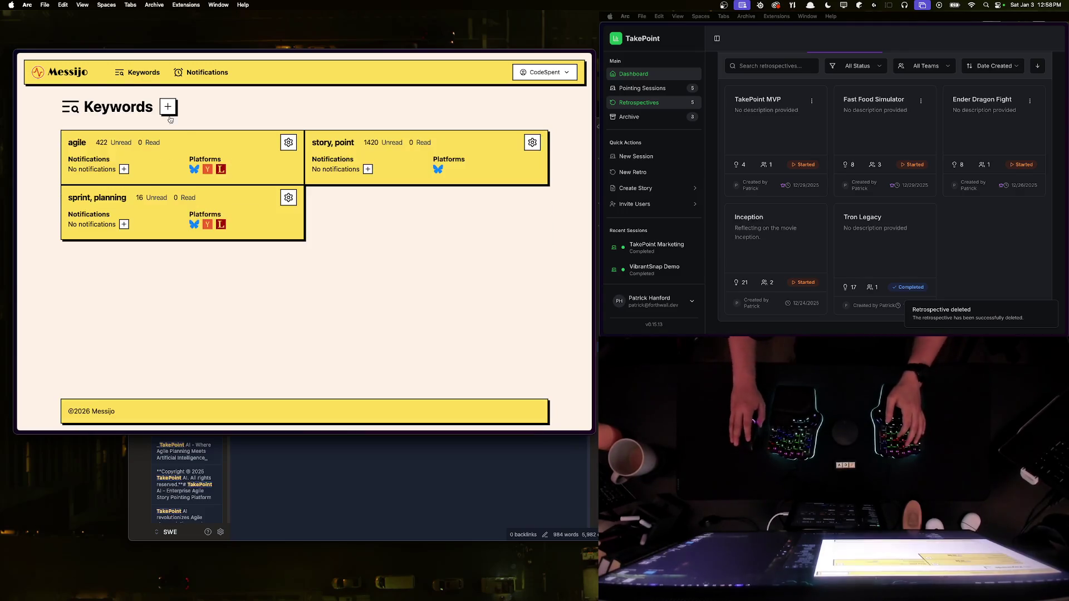
left_click(533, 142)
left_click(462, 194)
left_click(376, 255)
Step: Open the sprint, planning keyword's events and read the first post in full
left_click(345, 143)
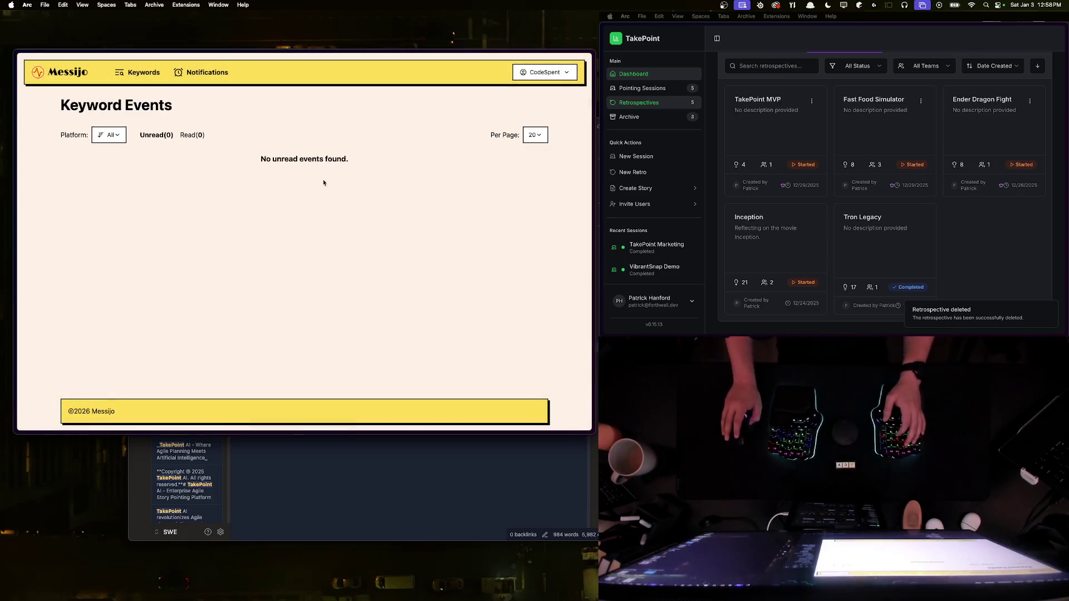
left_click(156, 162)
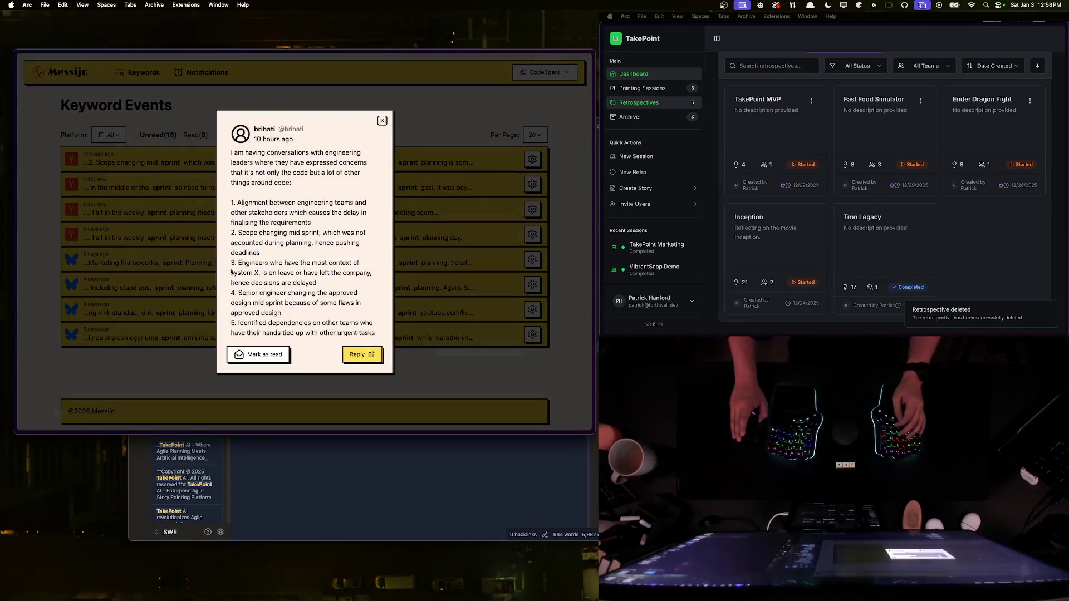
triple_click(229, 155)
left_click(333, 242)
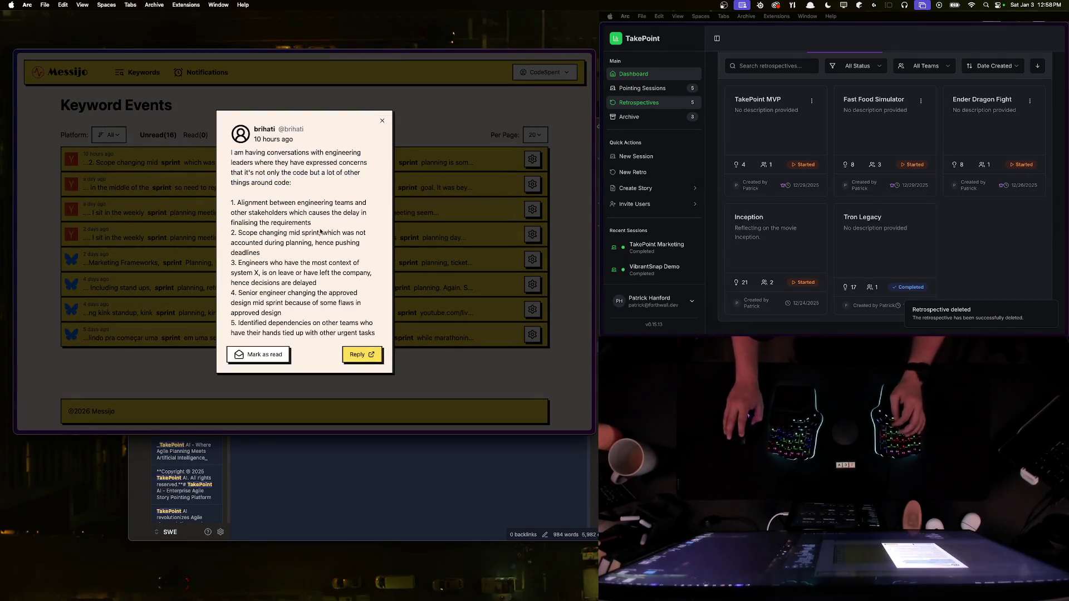
left_click(429, 473)
scroll(428, 473, "up", 10)
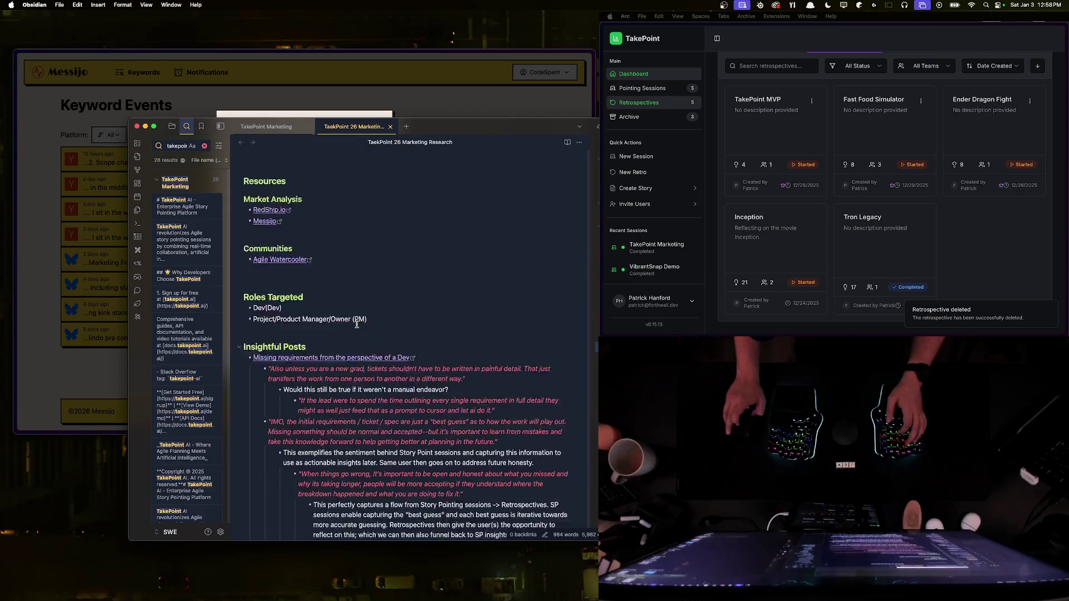
Step: Insert a '### Market Problems' heading above Outreach Planning in the research note
scroll(315, 317, "down", 2)
scroll(315, 318, "down", 6)
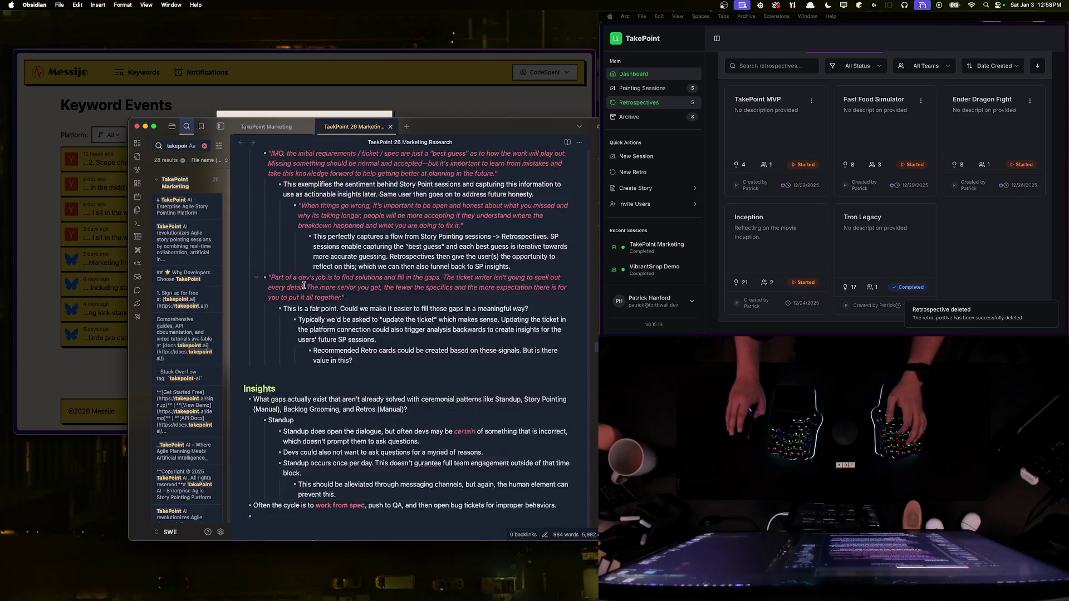
scroll(303, 362, "down", 1)
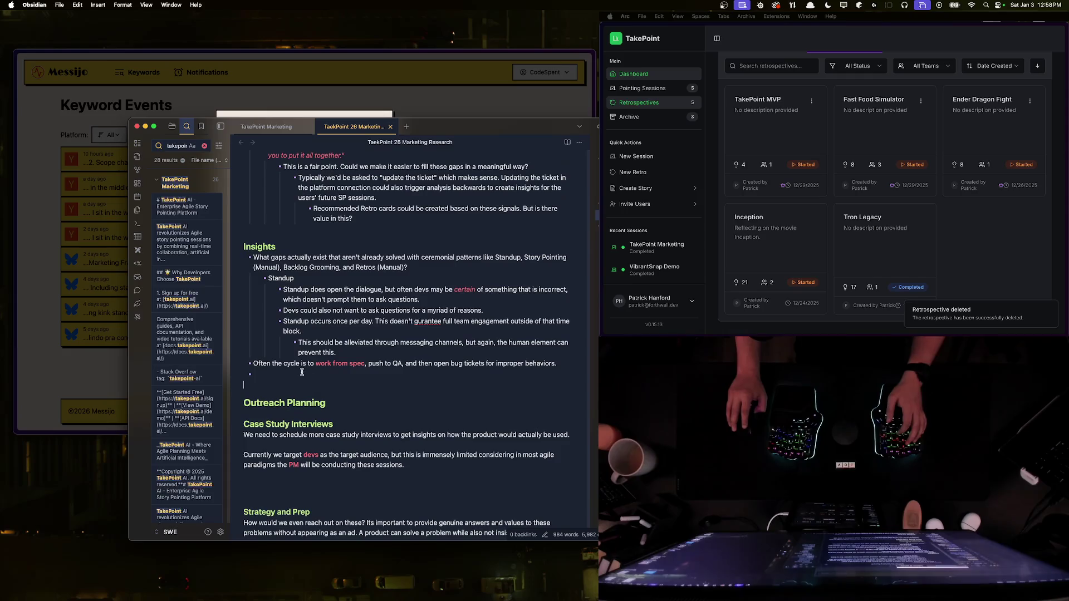
key("BackSpace")
key("Return")
key("Return")
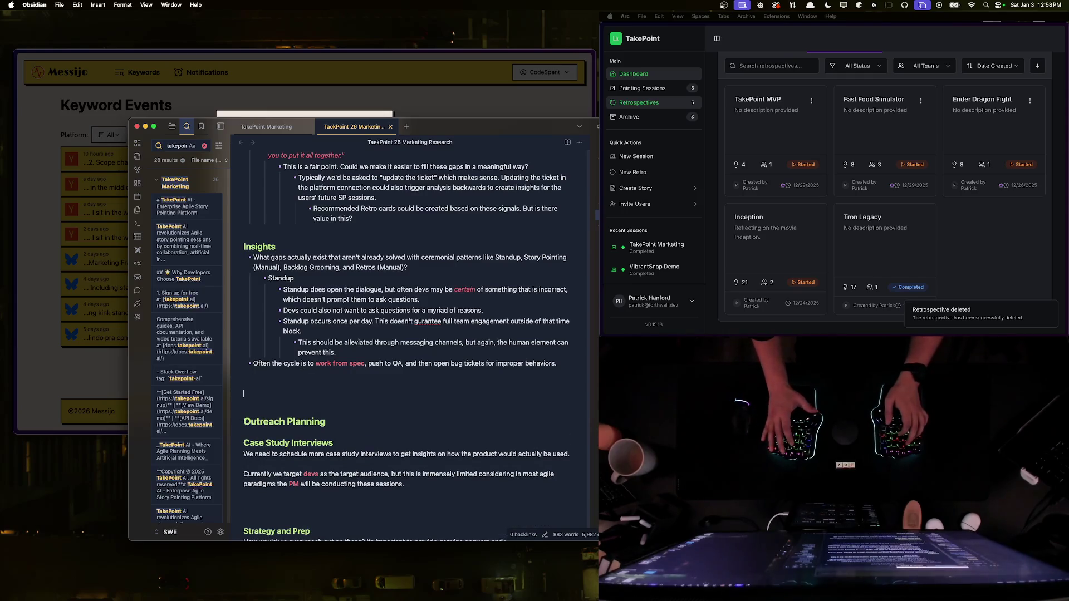
type("###")
type(" Mart")
type("ket Proble")
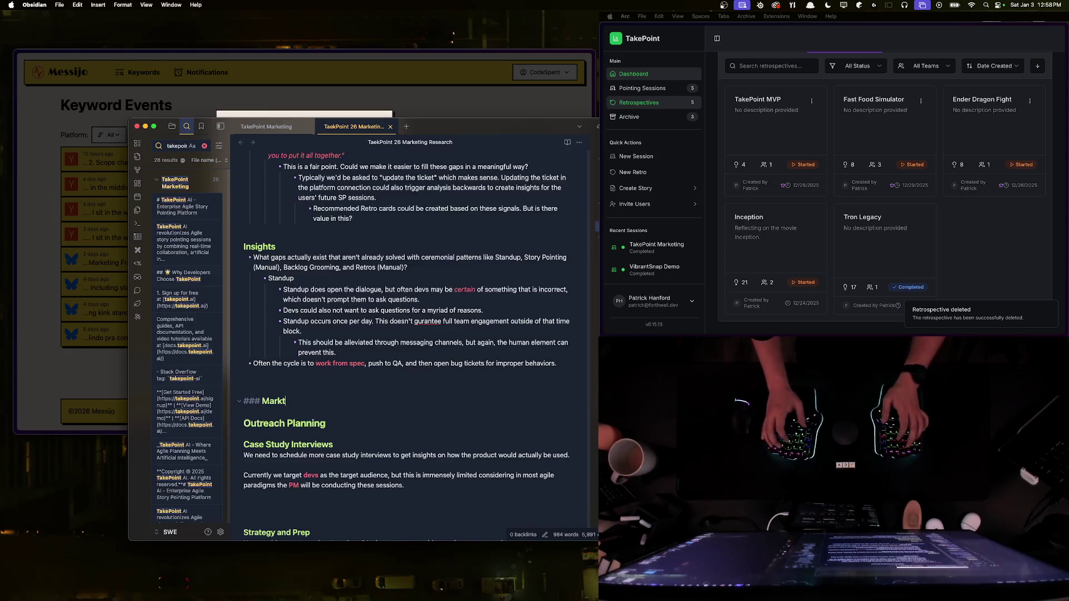
type("ms")
key("Return")
Step: Add the bullet 'Oversights in Sprint Planning' under Market Problems
type("- IDent")
key("BackSpace")
key("BackSpace")
key("BackSpace")
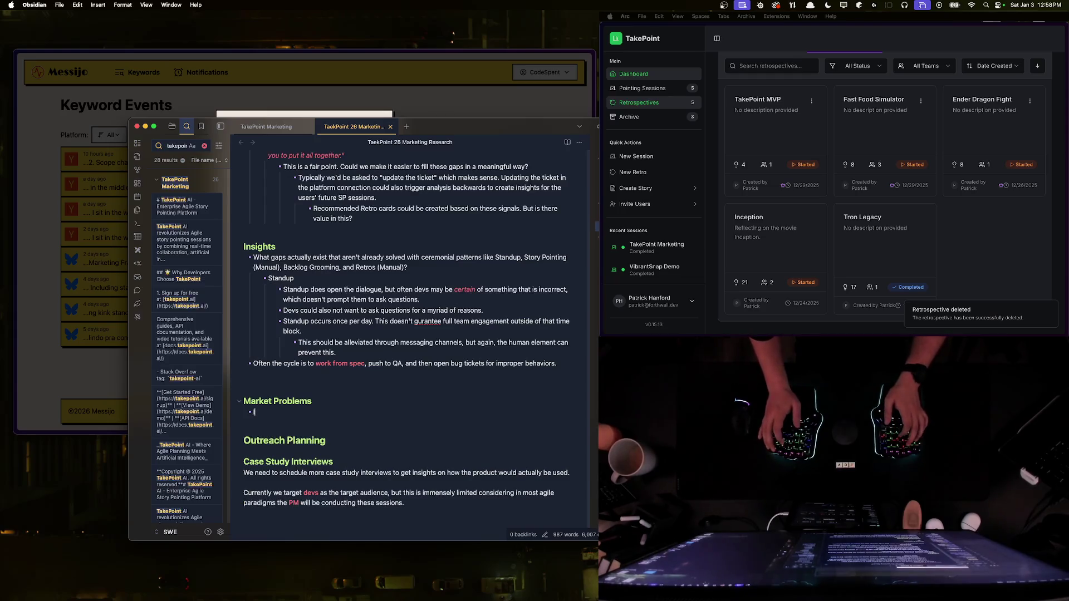
type("ersig")
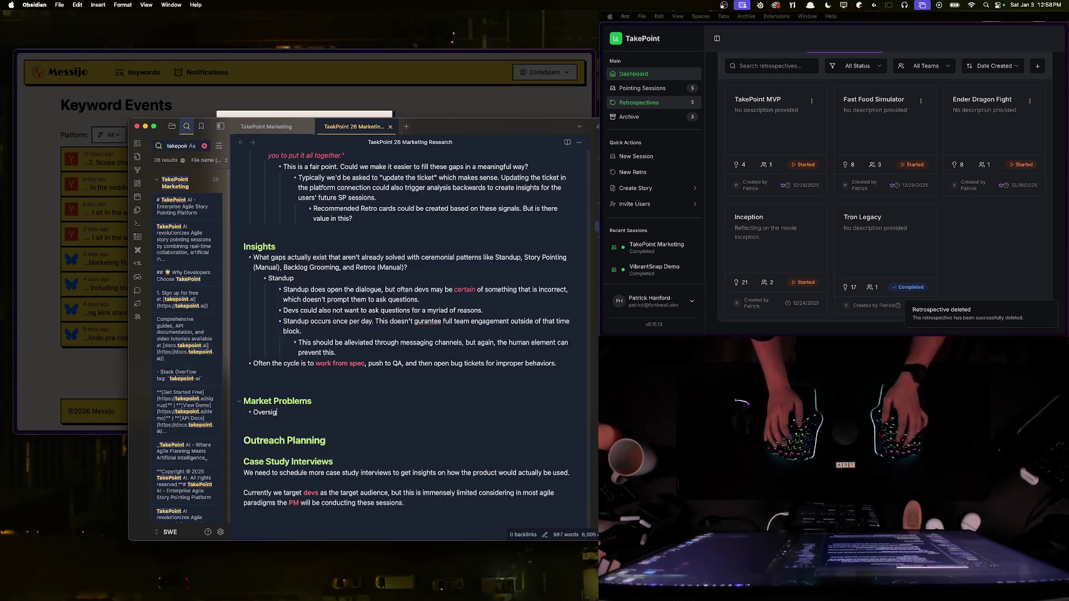
type("hts in Sprint Planning")
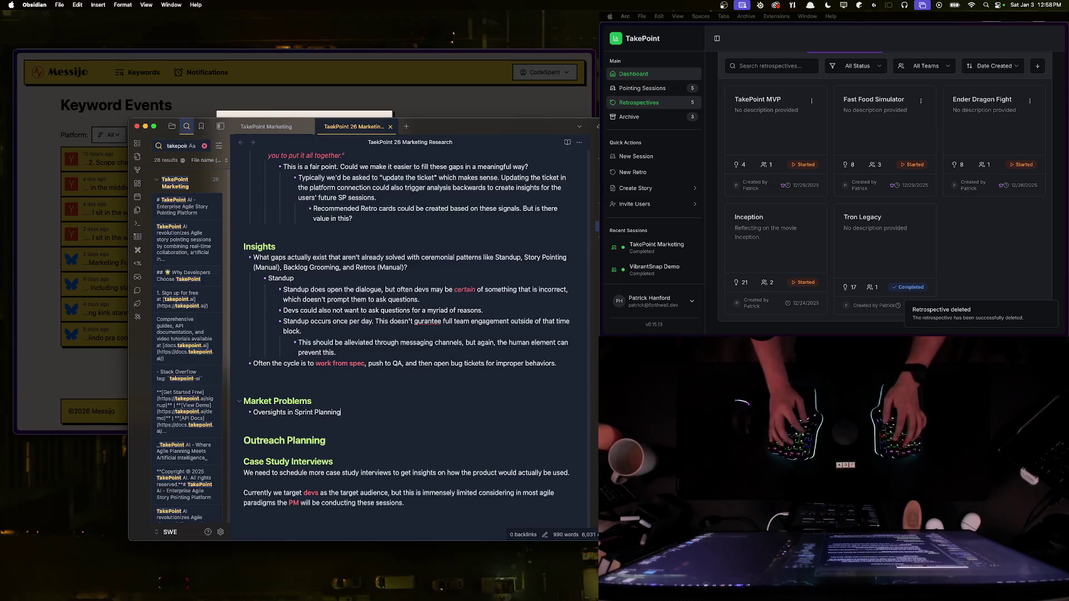
key("Return")
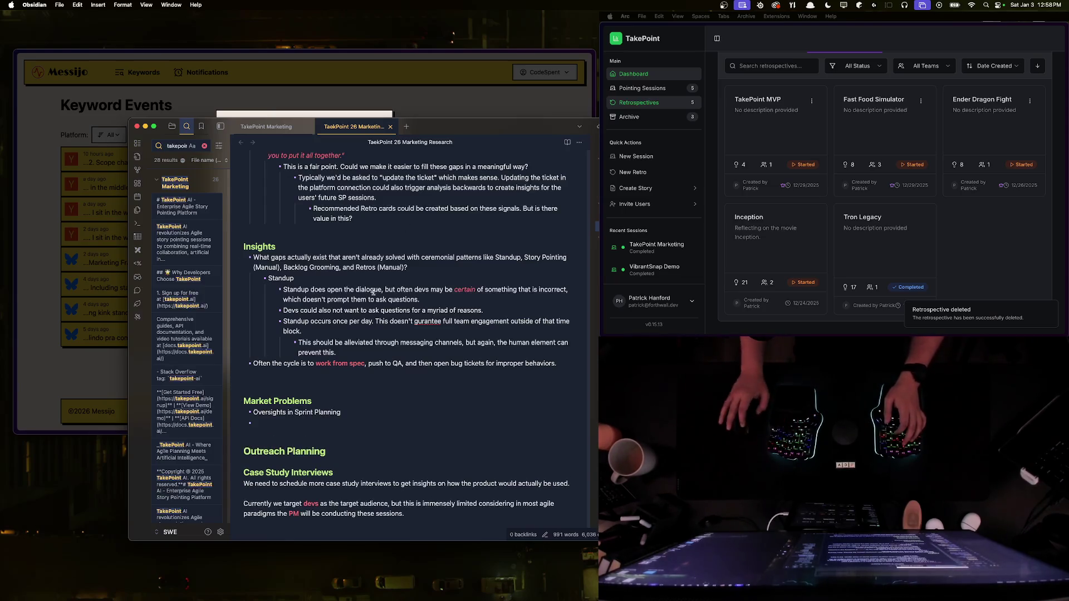
left_click_drag(490, 126, 688, 77)
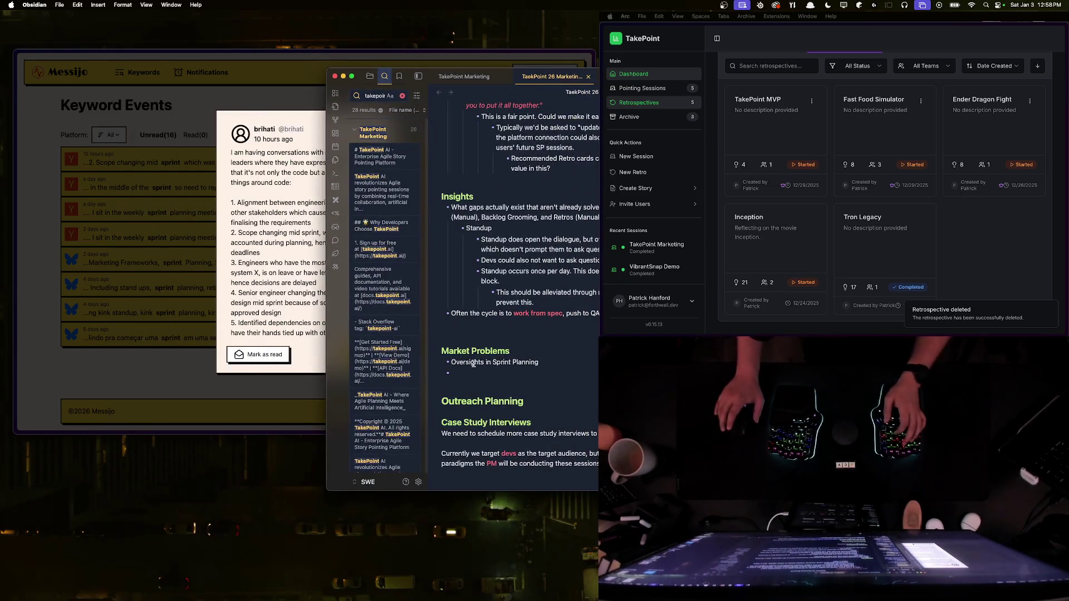
Step: Enlarge Obsidian and add indented sub-bullets on upstream changes under Mid-Sprint Scope Changes
mouse_move(499, 84)
left_mouse_down()
mouse_move(494, 129)
mouse_move(364, 268)
mouse_move(657, 209)
mouse_move(728, 167)
mouse_move(776, 160)
left_mouse_up()
key("ctrl+alt+BackSpace")
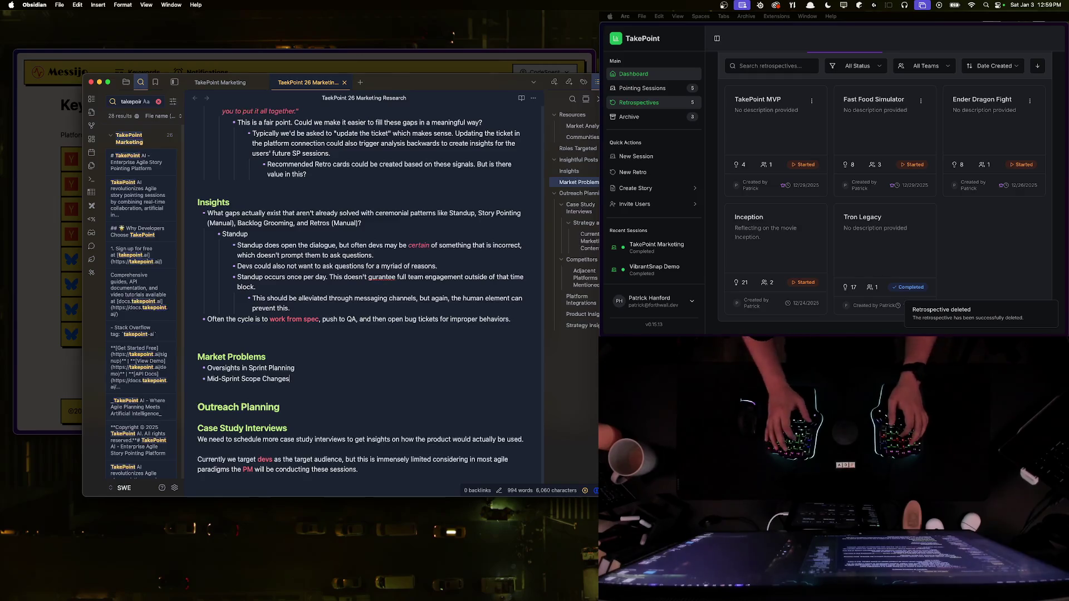
key("Return")
key("Tab")
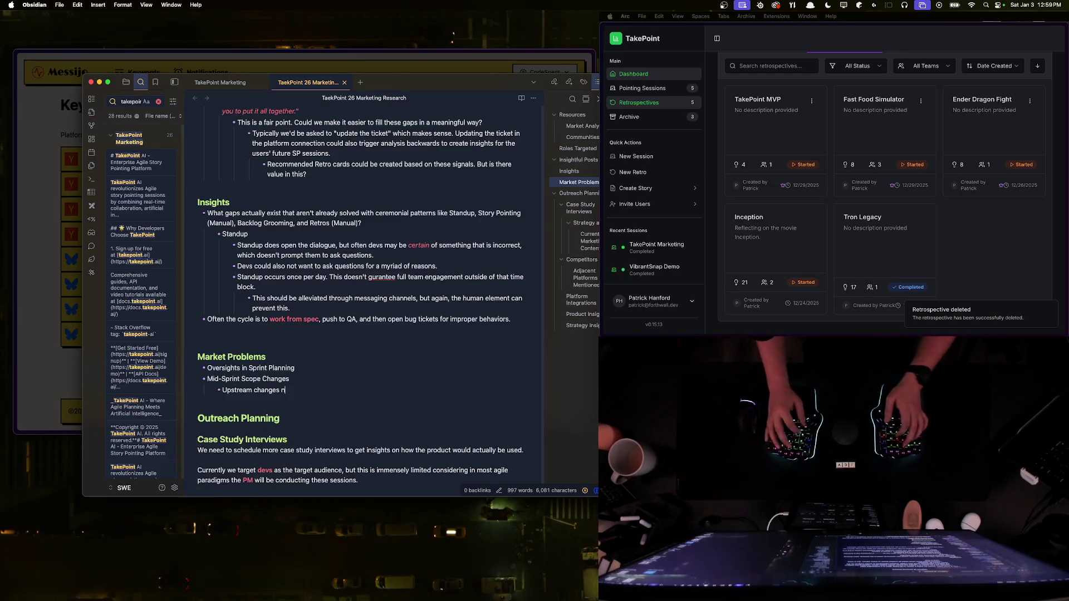
type("ad")
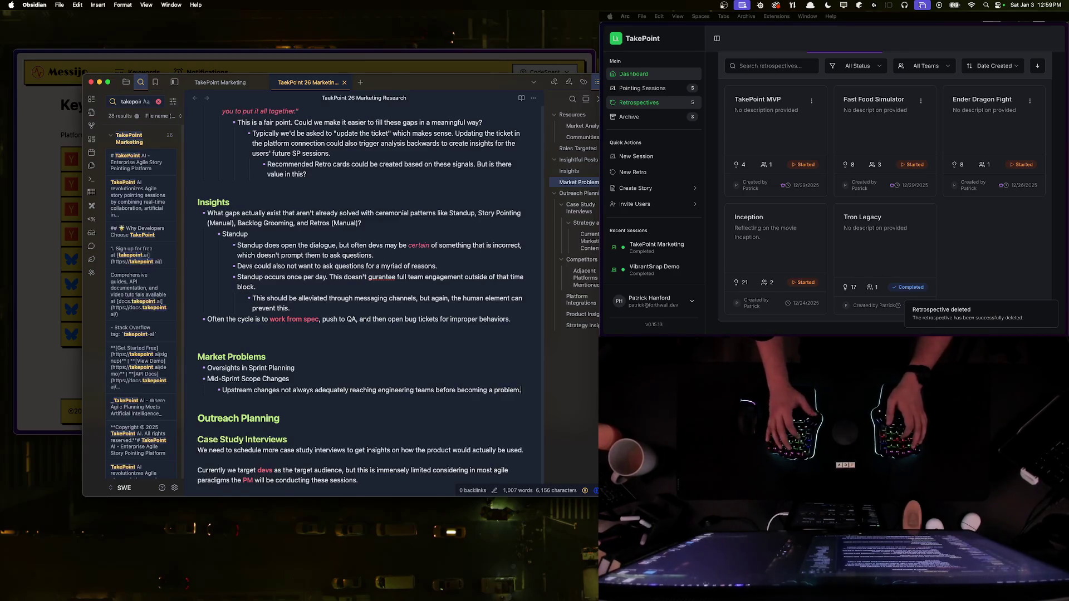
key("Return")
key("Tab")
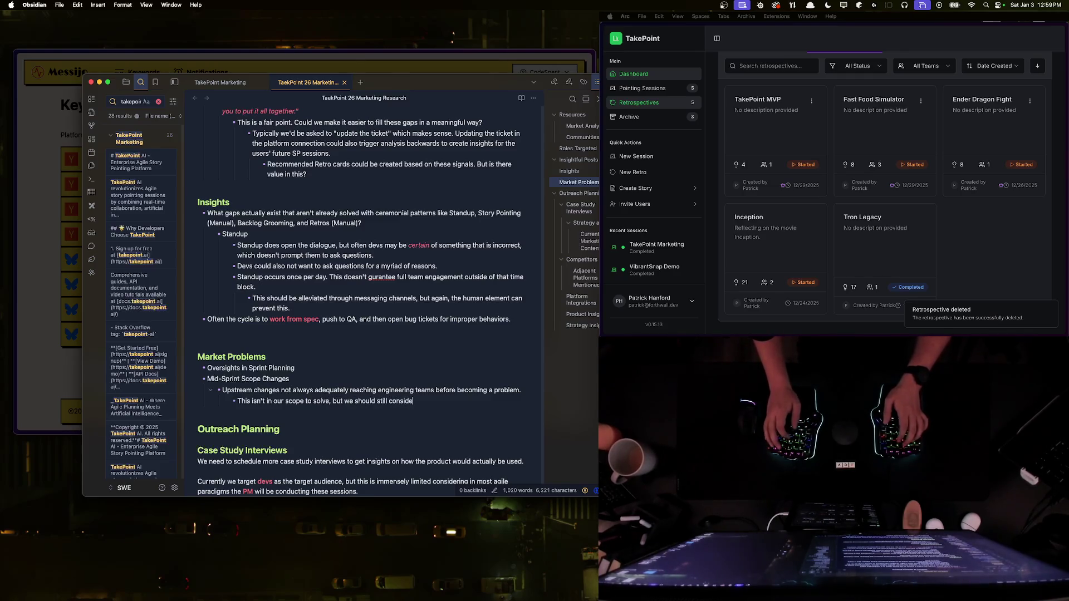
left_click(38, 246)
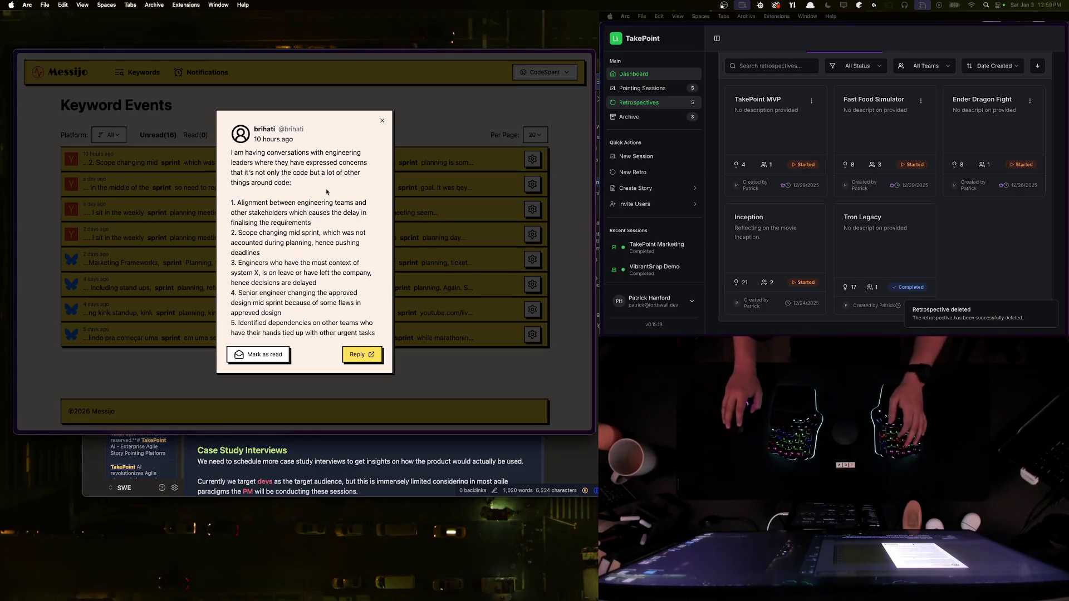
Step: Scroll through the full sprint-planning keyword-event message in Messijo
scroll(303, 220, "down", 5)
scroll(301, 240, "up", 5)
scroll(297, 256, "down", 1)
scroll(297, 255, "down", 2)
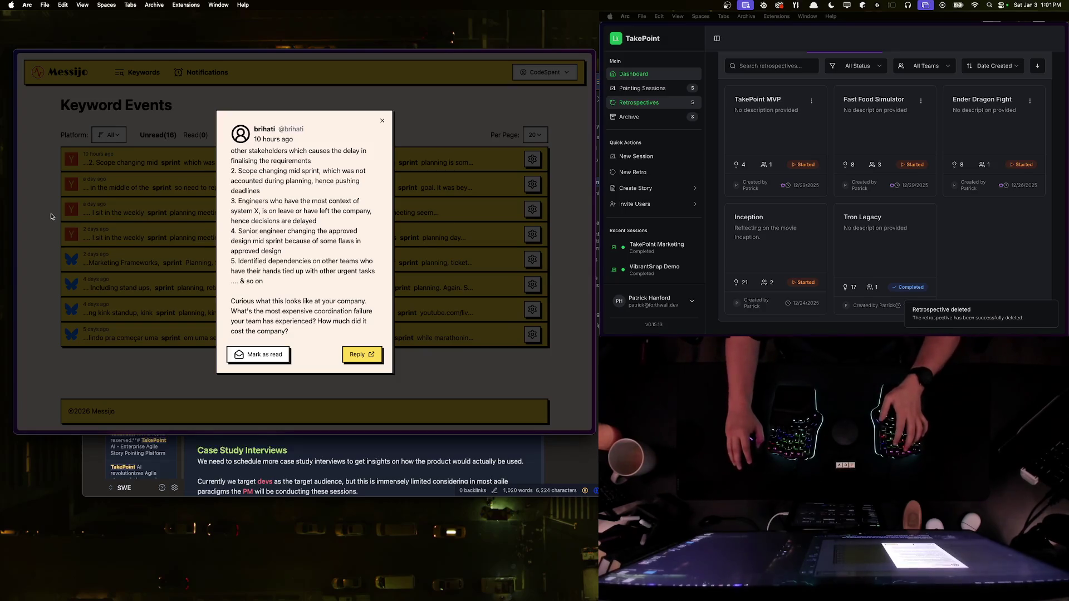
Step: Load the personal portfolio homepage from the address search using the autocompleted 'pha'
key("super+t")
type("pha")
key("Return")
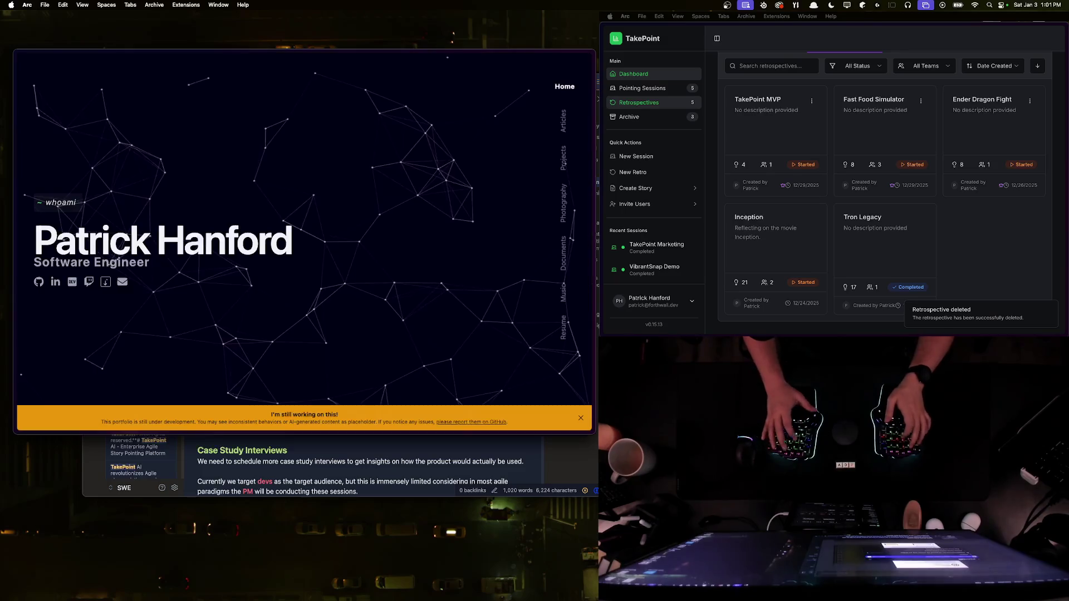
Step: Open the portfolio's Resume page and copy its URL
left_click(564, 324)
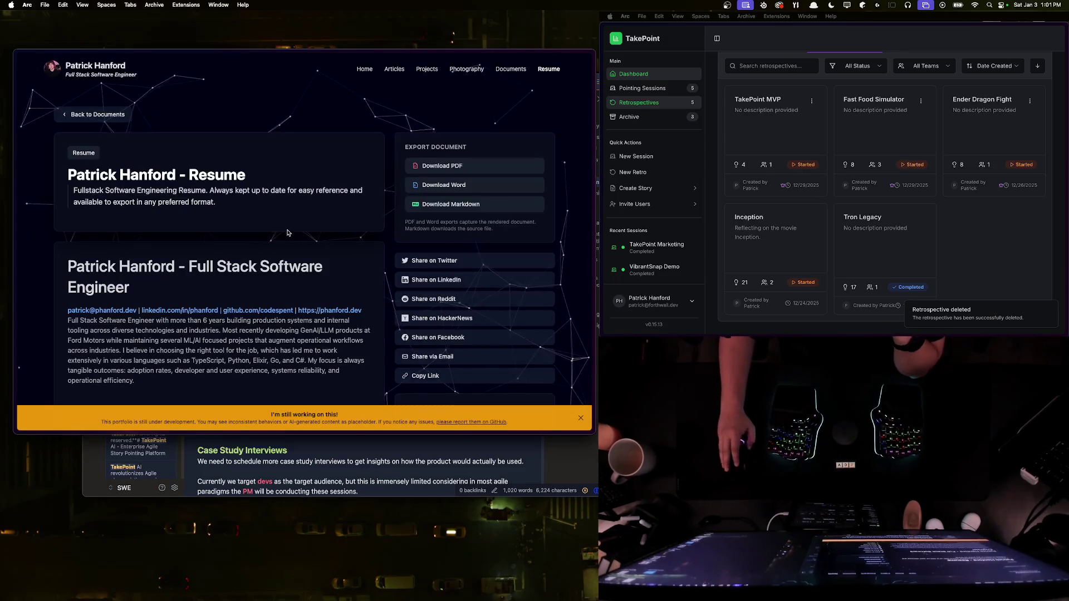
scroll(282, 274, "down", 15)
scroll(282, 274, "up", 15)
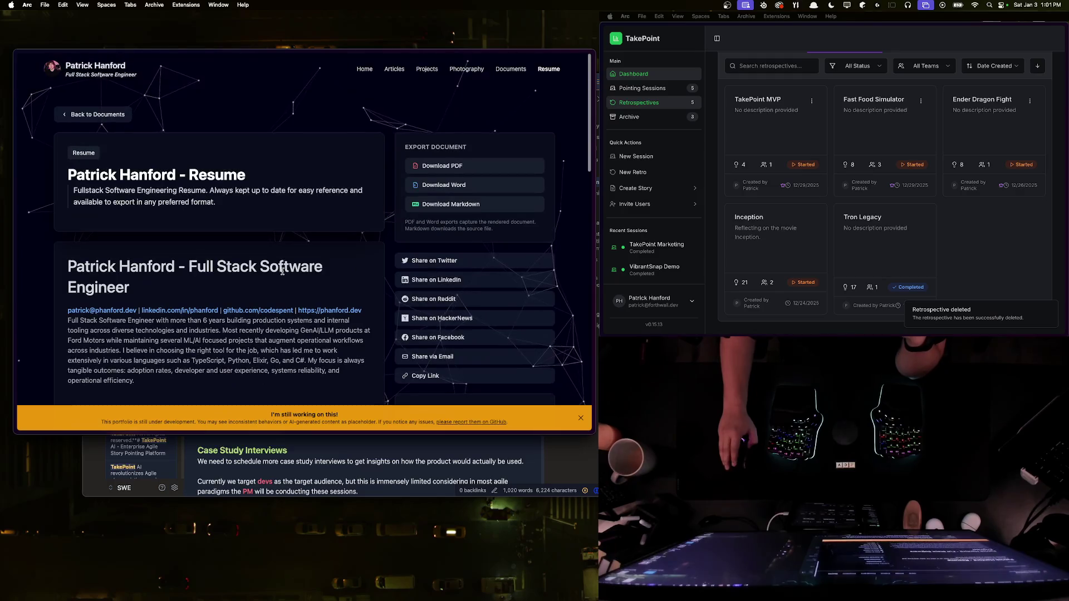
scroll(283, 271, "down", 5)
scroll(282, 272, "up", 5)
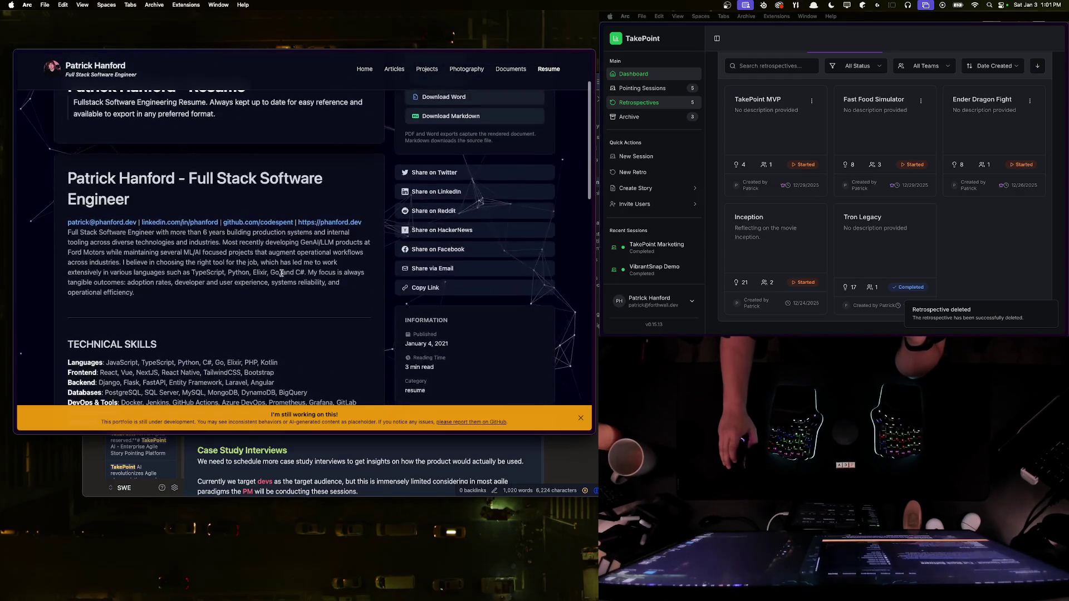
scroll(281, 271, "down", 10)
scroll(282, 271, "up", 10)
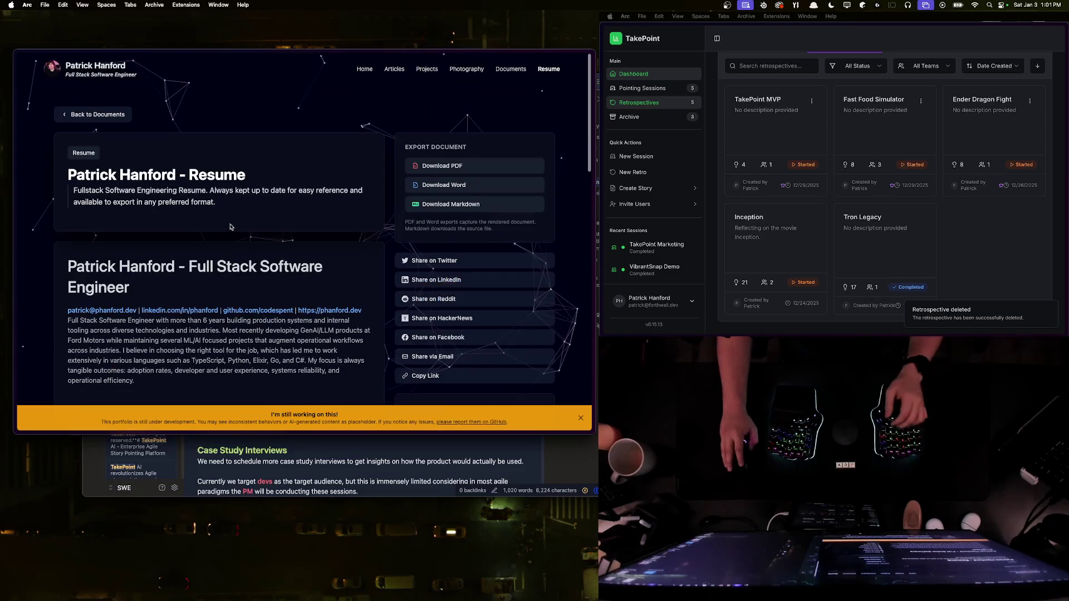
key("super+shift+c")
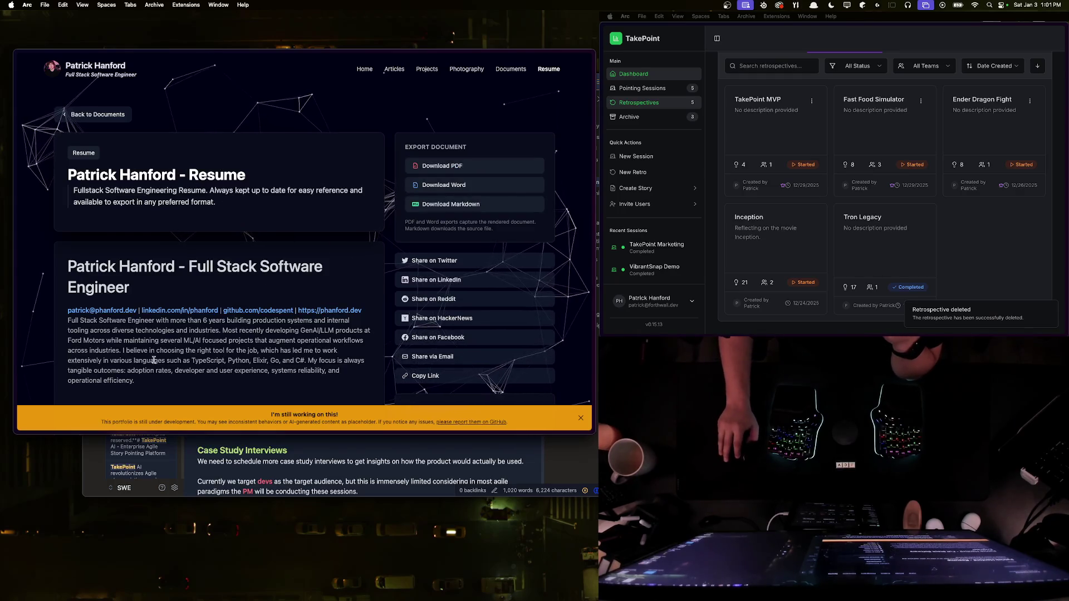
Step: Look through the resume's work-experience section, then go back to the homepage
scroll(213, 261, "down", 5)
scroll(214, 260, "down", 9)
scroll(236, 275, "up", 6)
scroll(237, 275, "up", 8)
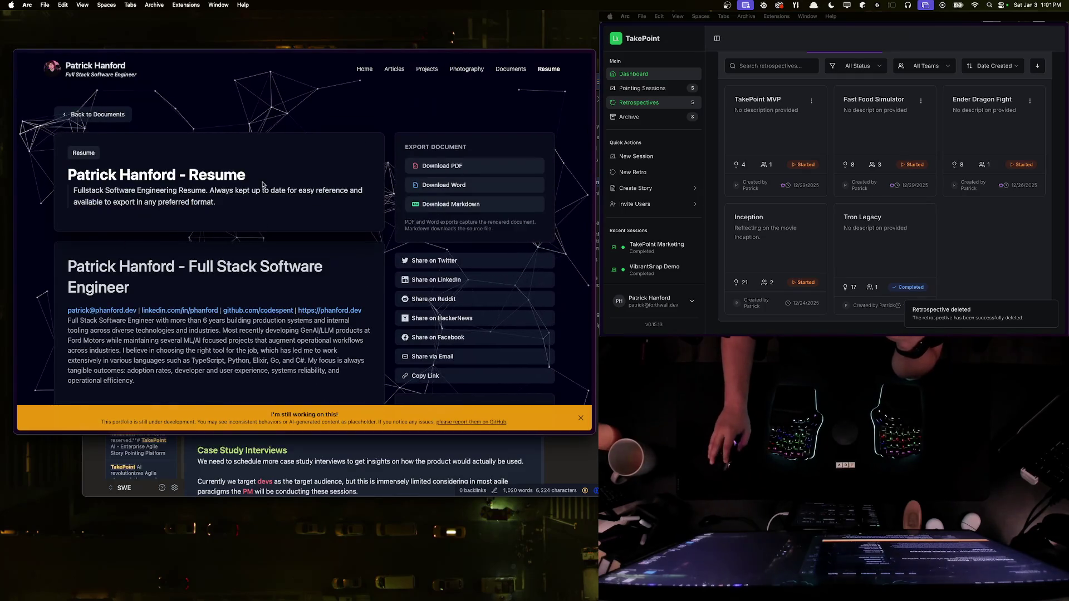
scroll(186, 275, "down", 9)
scroll(189, 271, "down", 4)
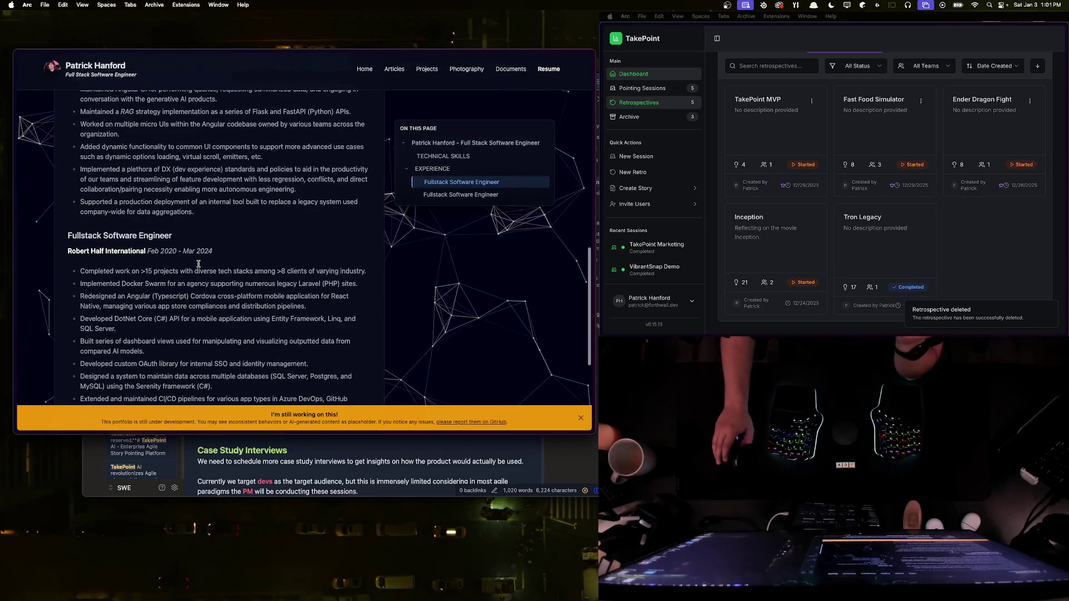
scroll(198, 266, "up", 5)
left_click_drag(68, 225, 134, 251)
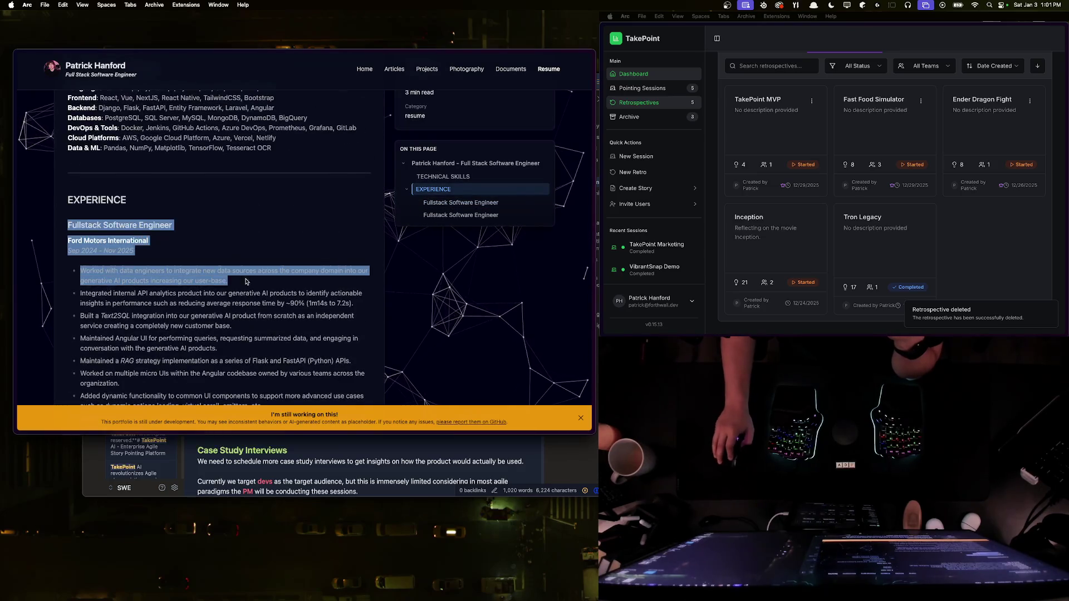
left_click_drag(234, 271, 229, 282)
scroll(189, 284, "down", 5)
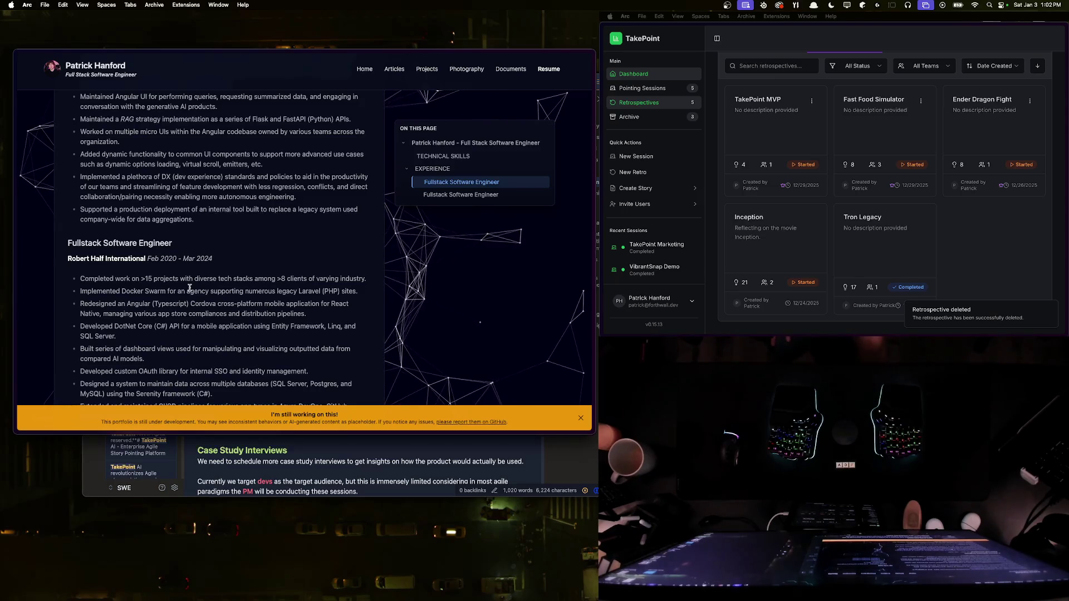
scroll(266, 271, "up", 1)
key("super+bracketleft")
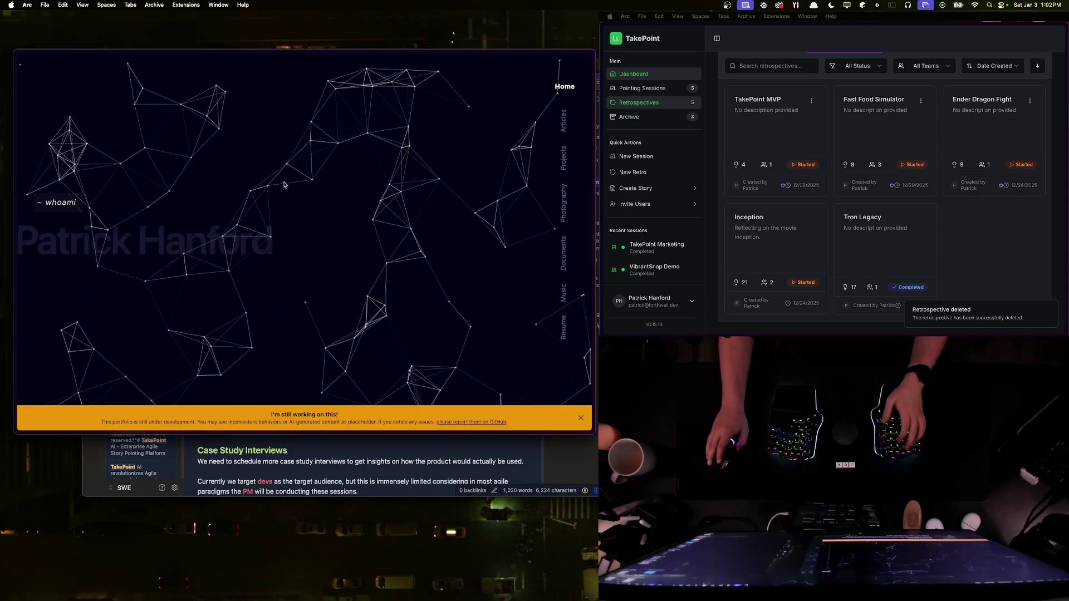
Step: Switch back to the Messijo keyword events page
key("super+bracketleft")
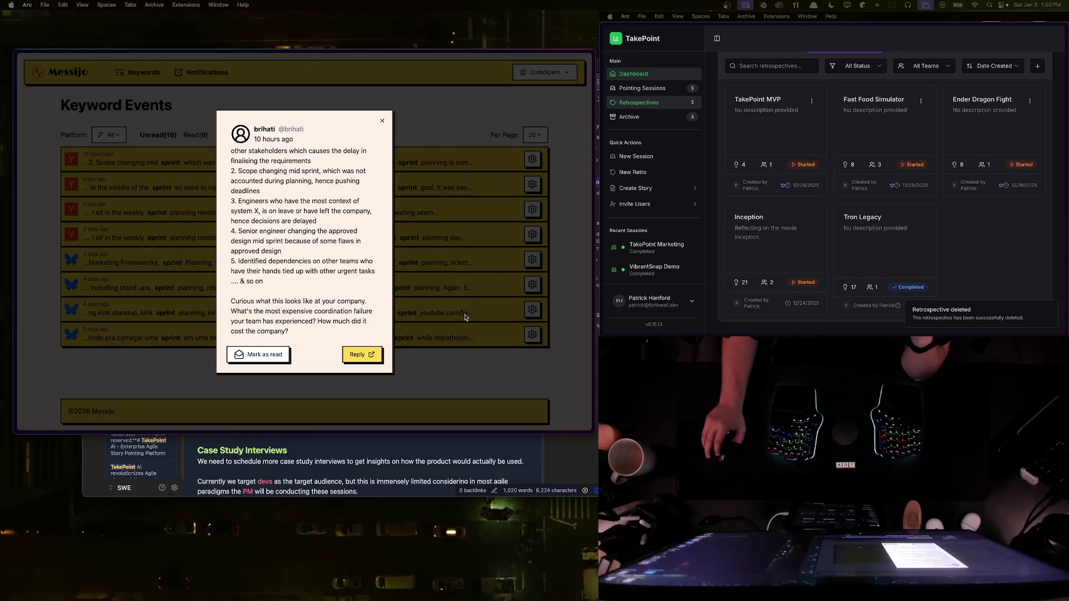
key("super+Tab")
key("super+Tab")
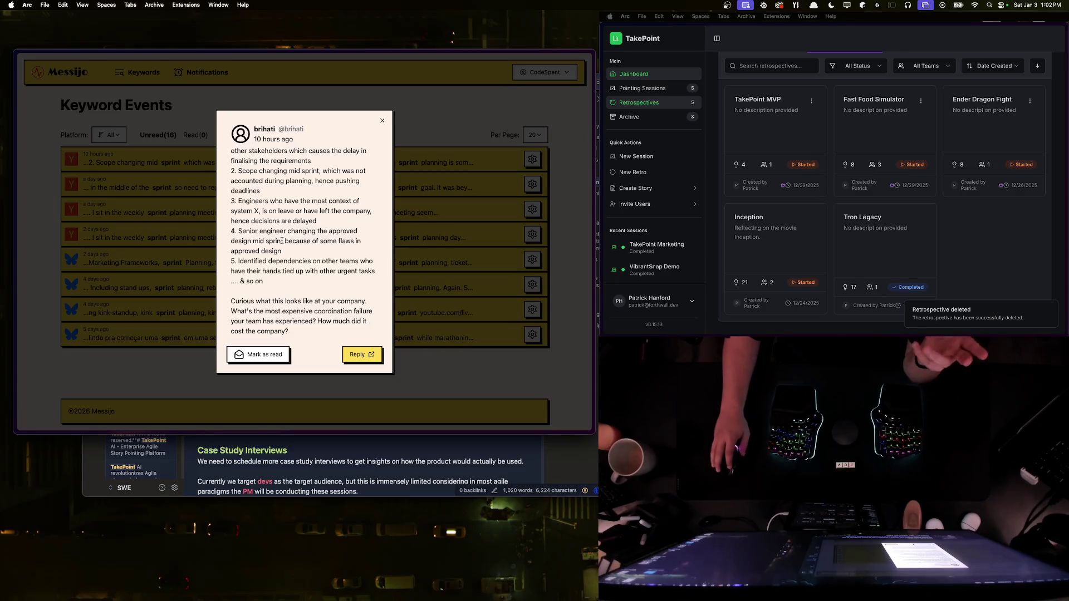
scroll(248, 156, "up", 3)
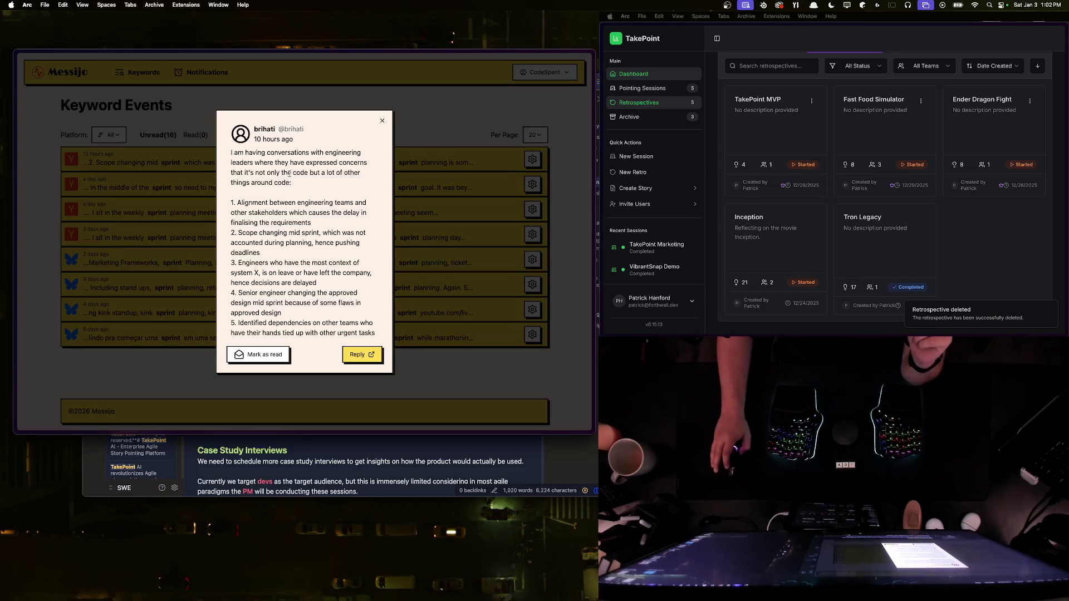
scroll(280, 269, "down", 3)
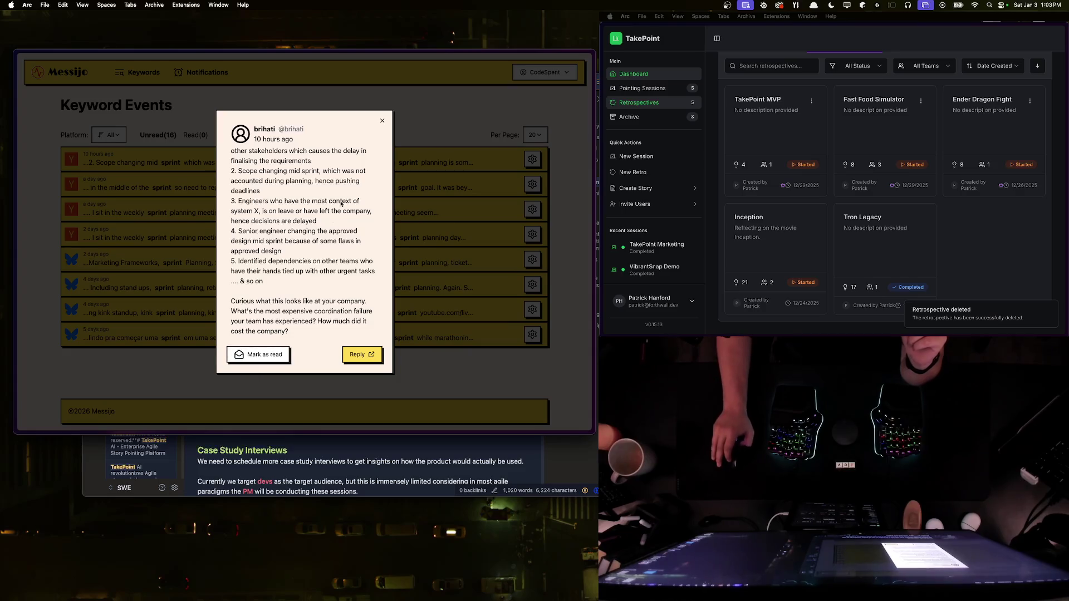
Step: Close and reopen the first keyword event's message and read down to its closing question
left_click(383, 120)
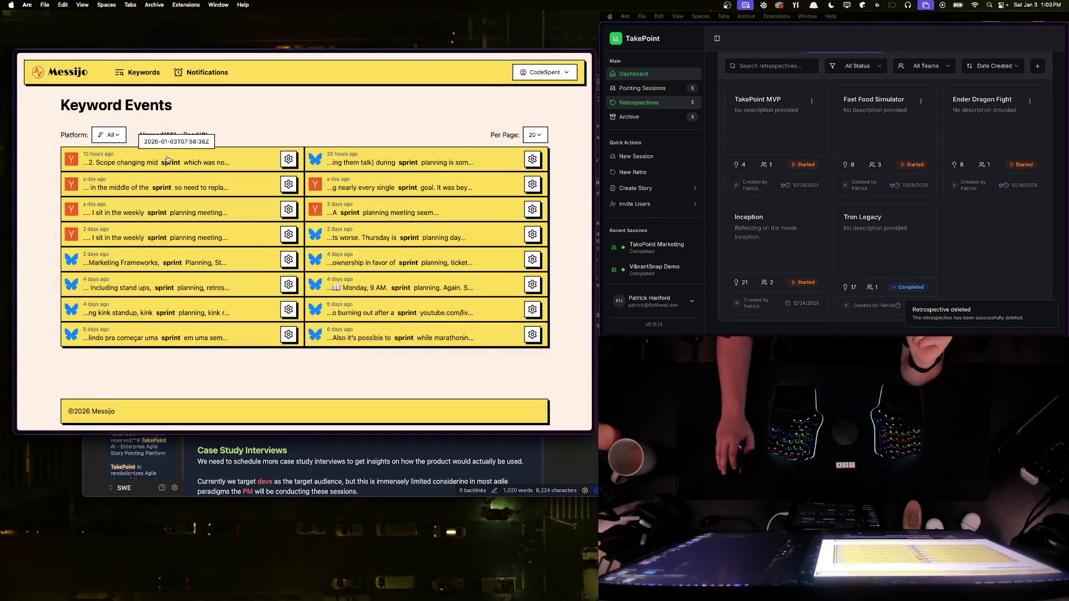
left_click(129, 164)
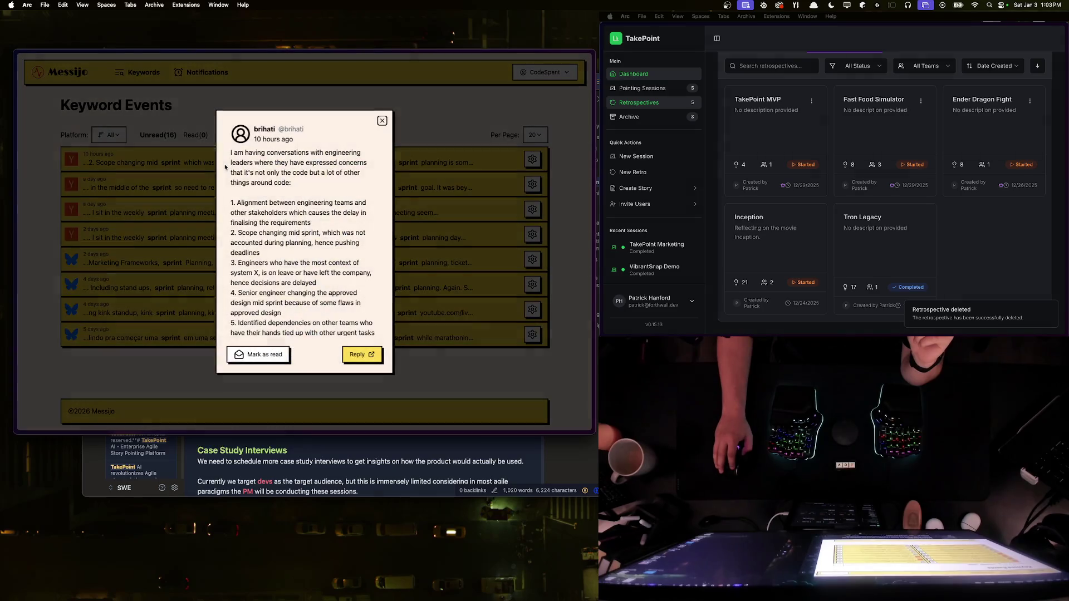
scroll(316, 201, "down", 3)
scroll(312, 195, "up", 3)
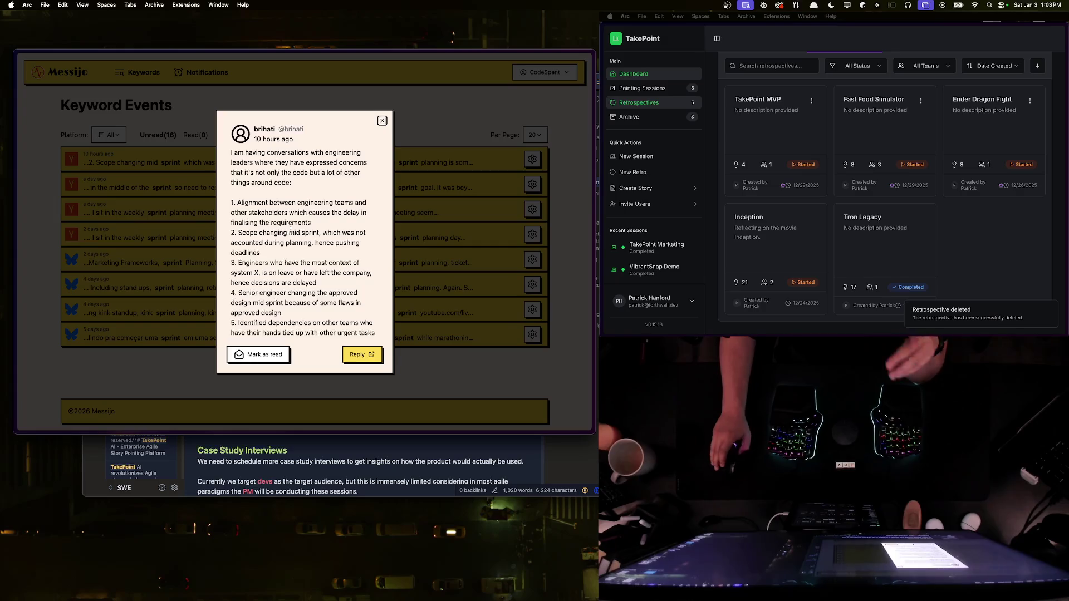
scroll(309, 198, "down", 2)
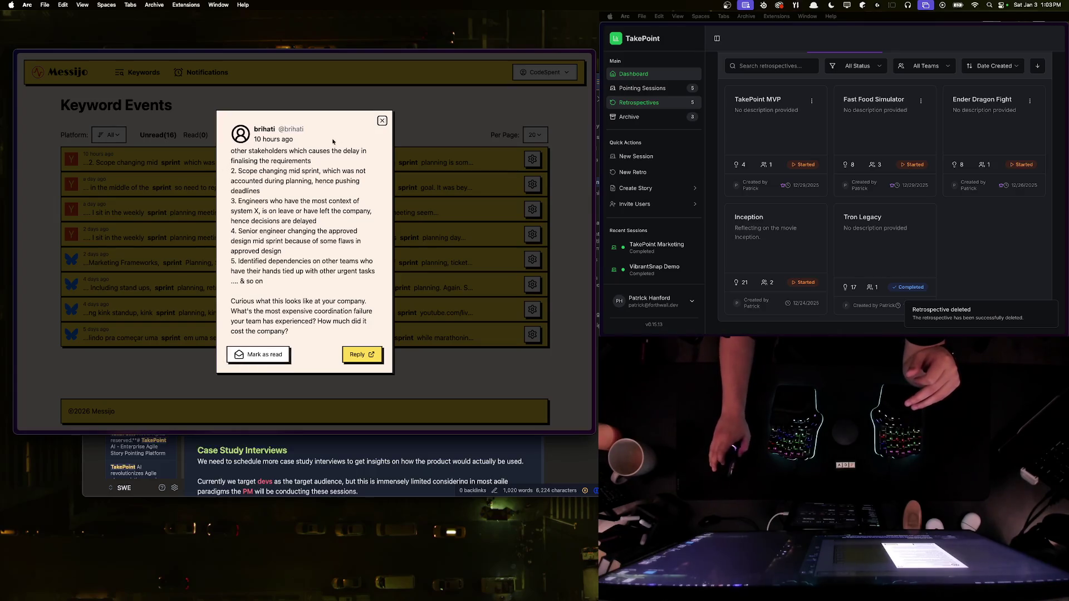
left_click_drag(301, 301, 304, 312)
left_click(315, 359)
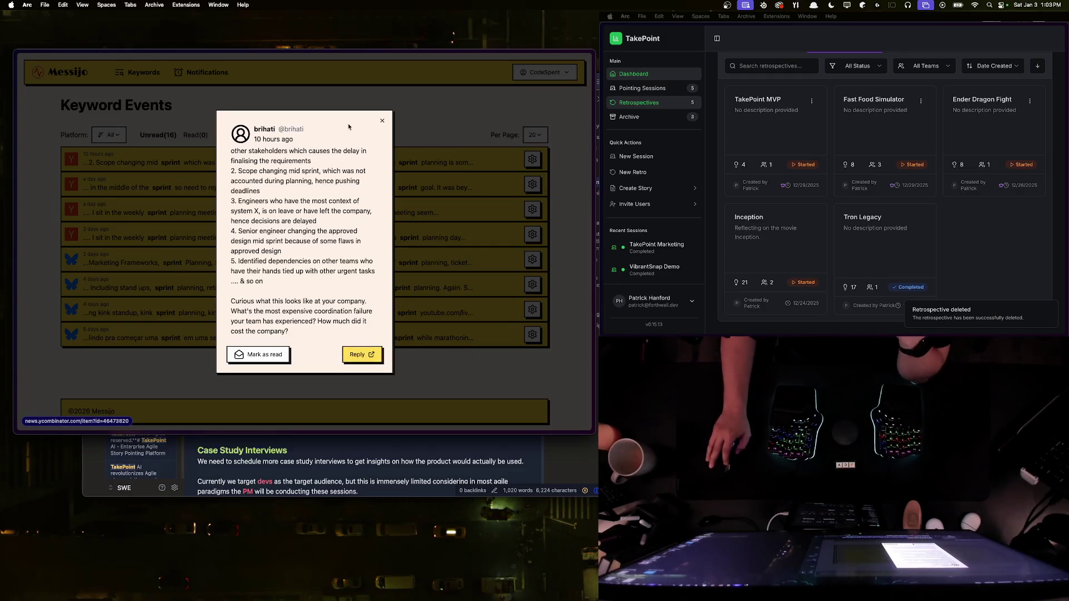
left_click(372, 358)
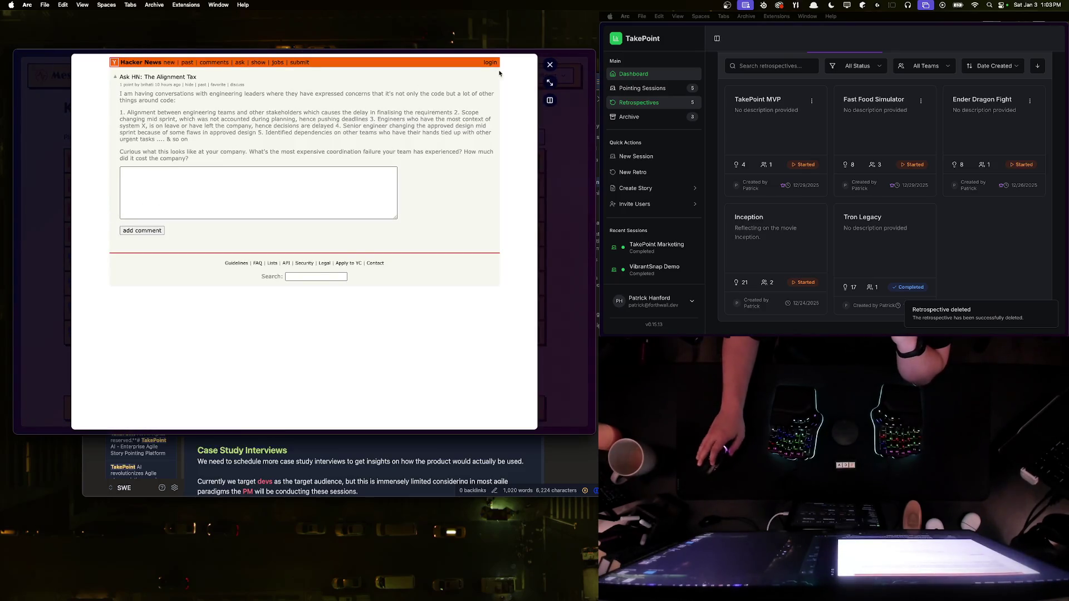
left_click(549, 65)
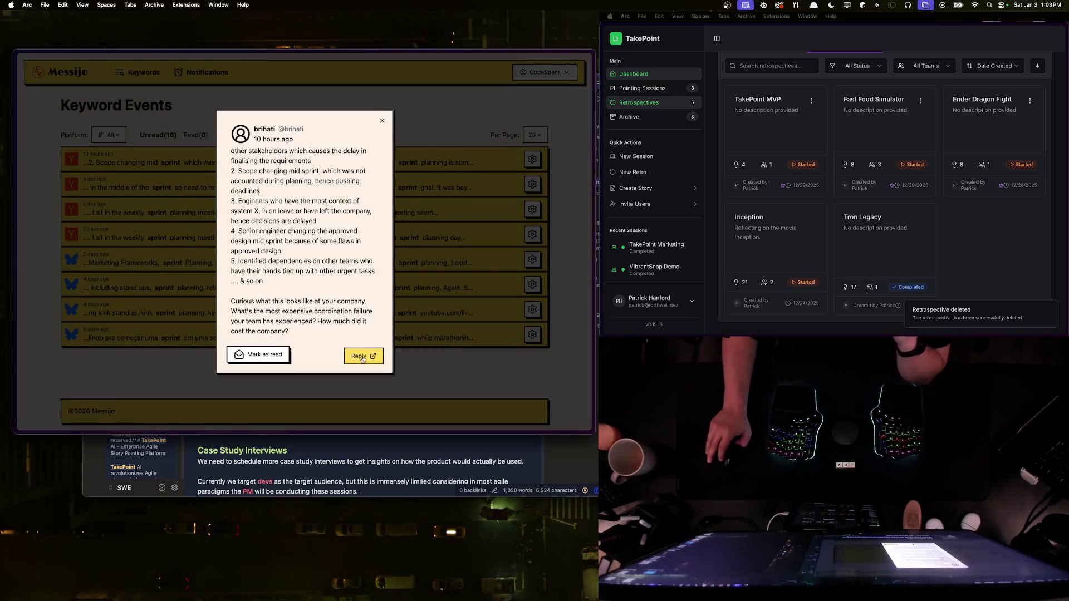
left_click(361, 355)
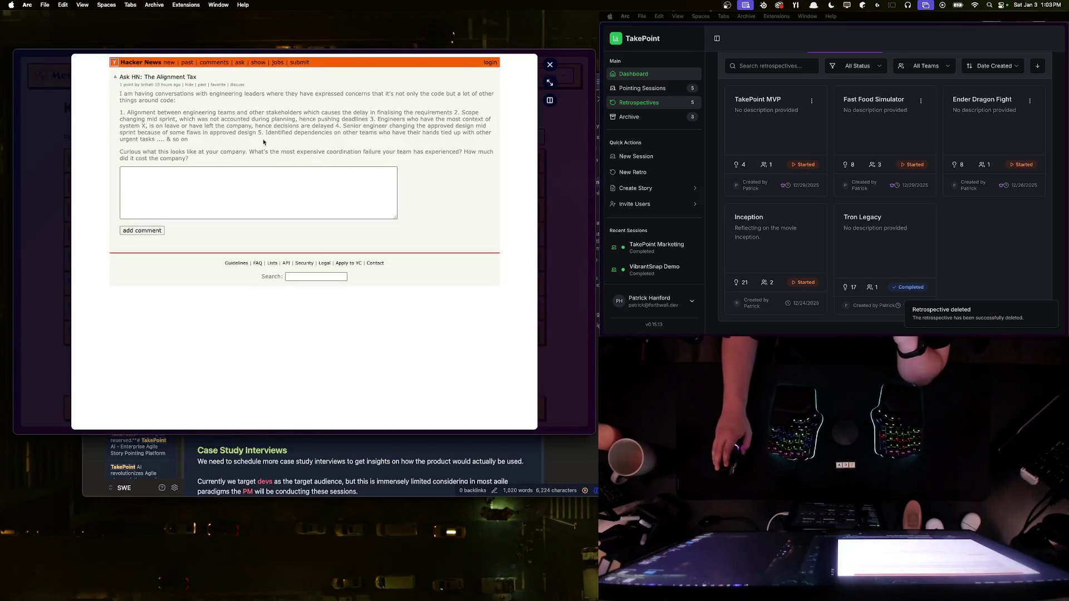
left_click(549, 64)
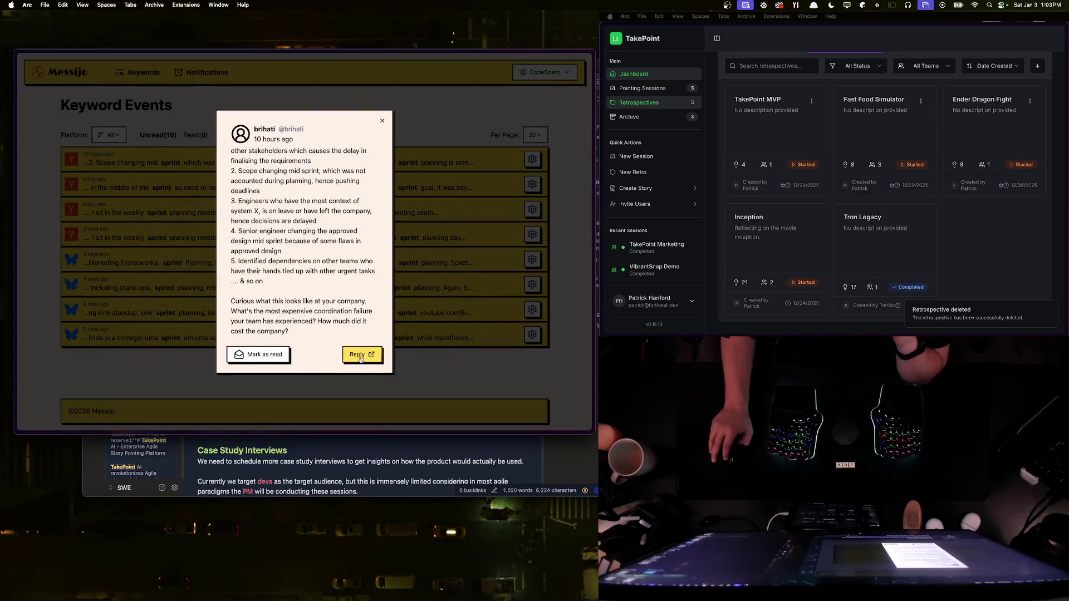
left_click(363, 356)
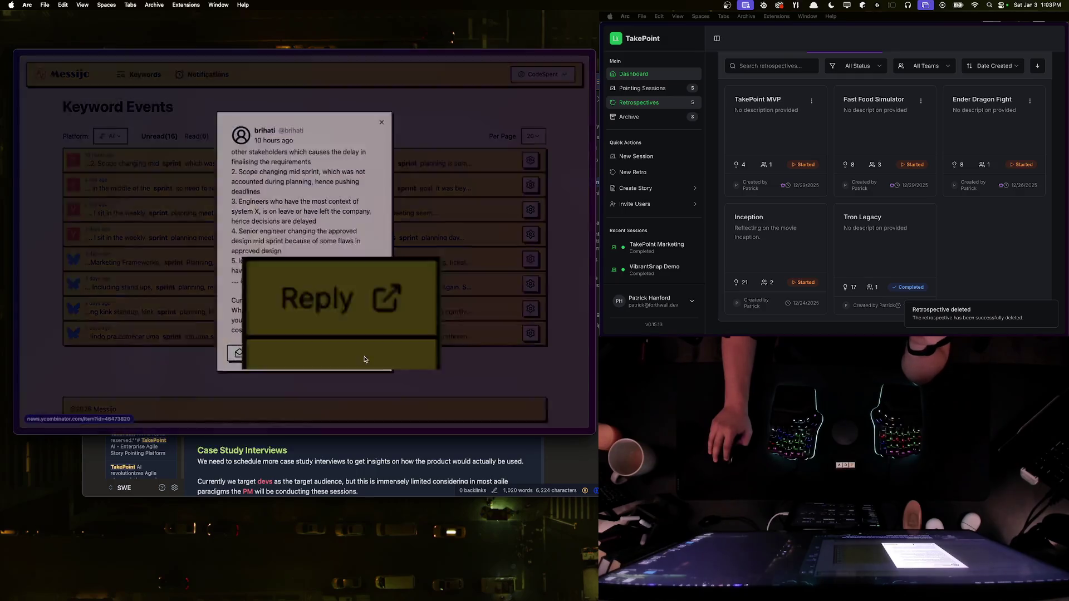
left_click(258, 178)
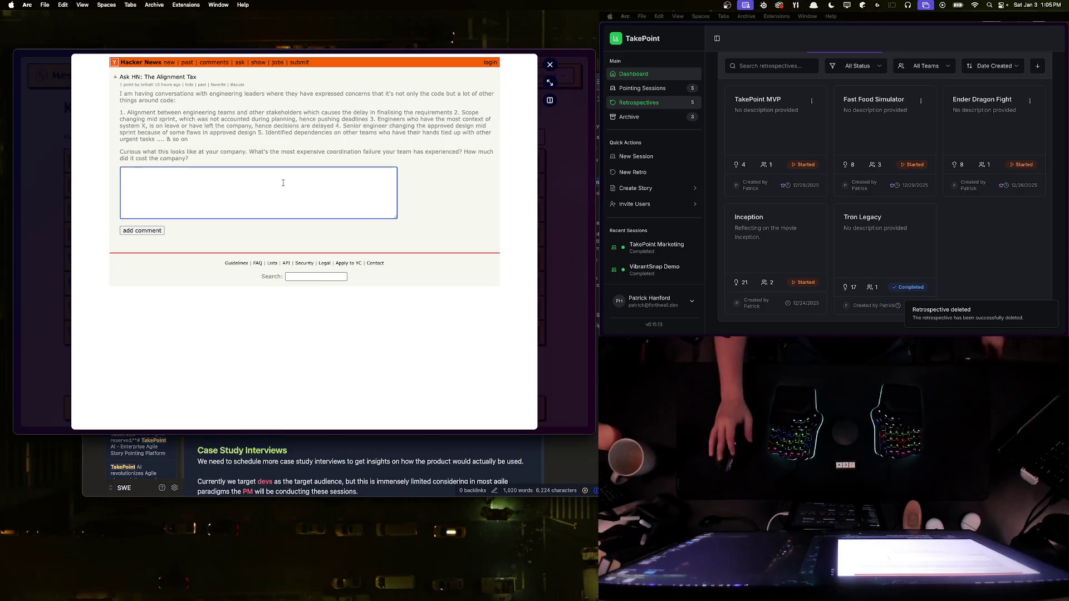
left_click(47, 162)
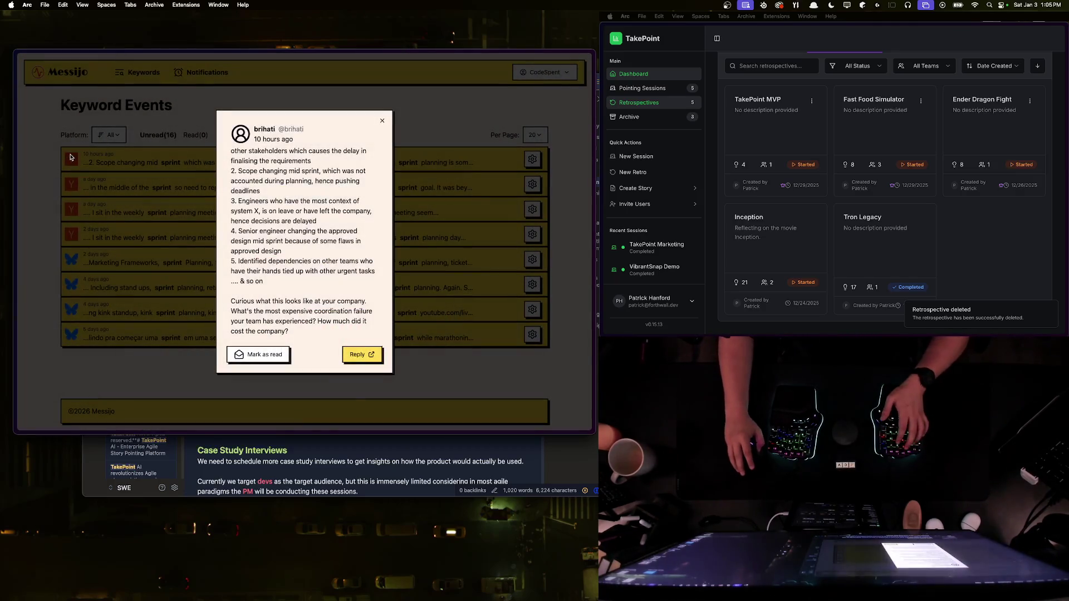
Step: Go to the GitHub dashboard via the address search
key("super+t")
type("ats")
key("BackSpace")
key("BackSpace")
key("BackSpace")
type("github")
key("Return")
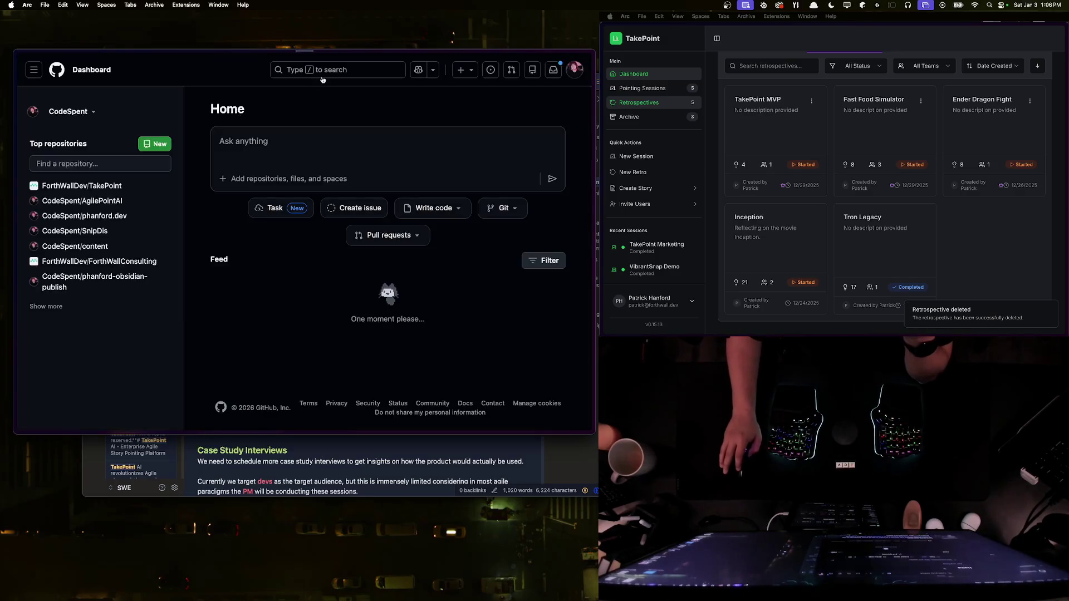
Step: Run an owner-scoped repository search for 'ats', which returns no results
key("slash")
type("ats")
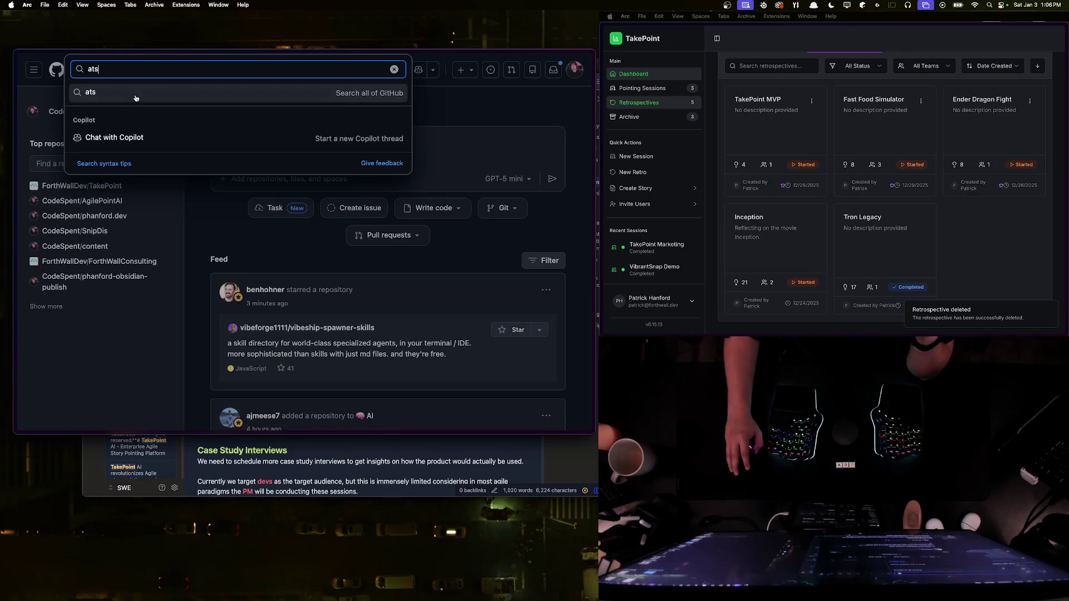
key("Escape")
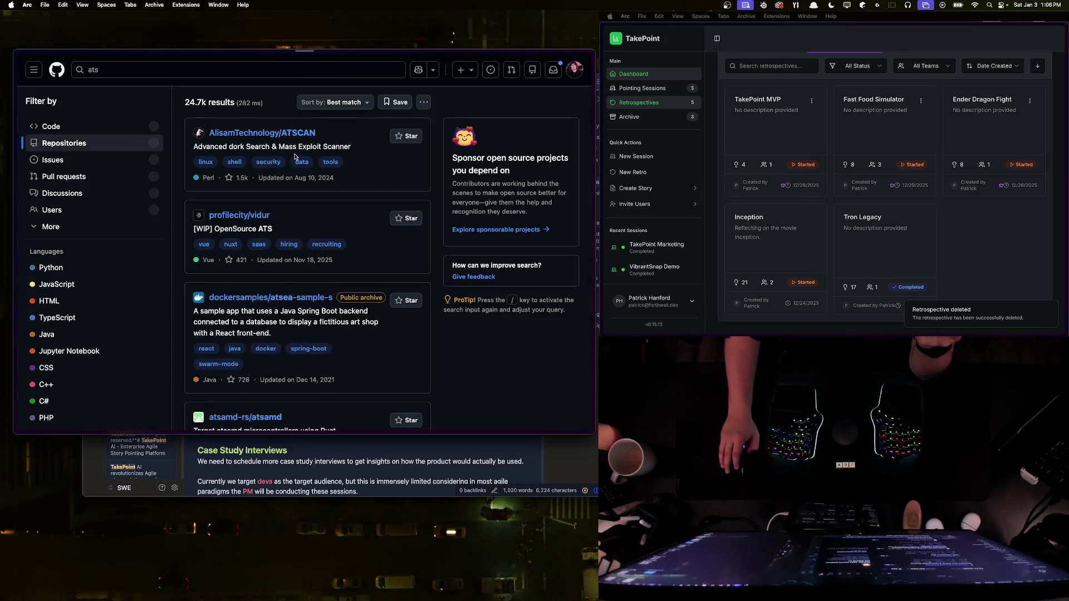
scroll(68, 198, "down", 2)
scroll(68, 198, "up", 2)
left_click(238, 68)
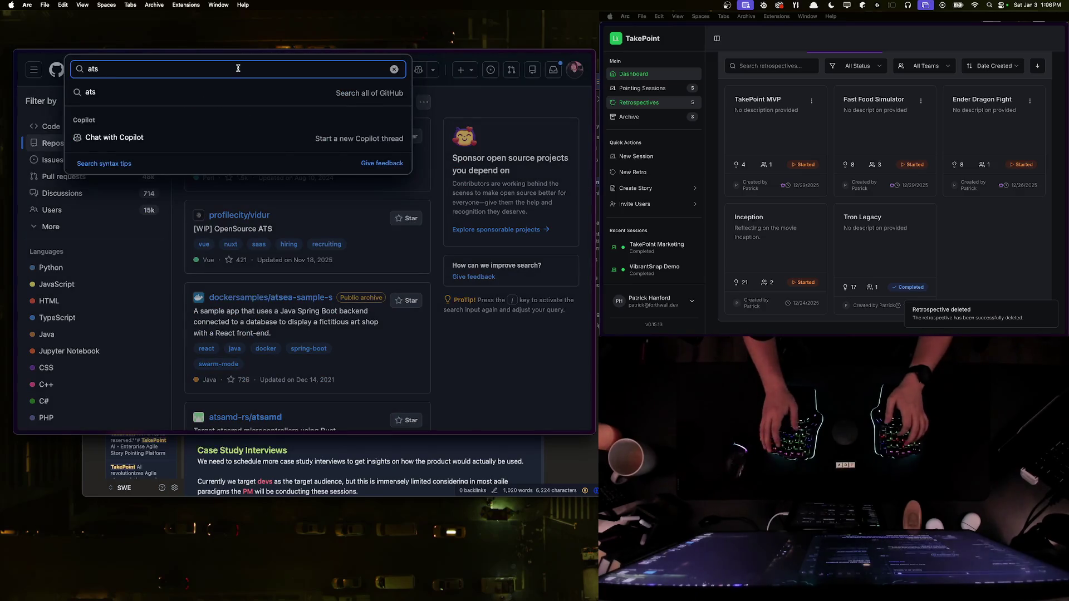
key("BackSpace")
key("BackSpace")
key("BackSpace")
type("codesp")
type("ent/ats")
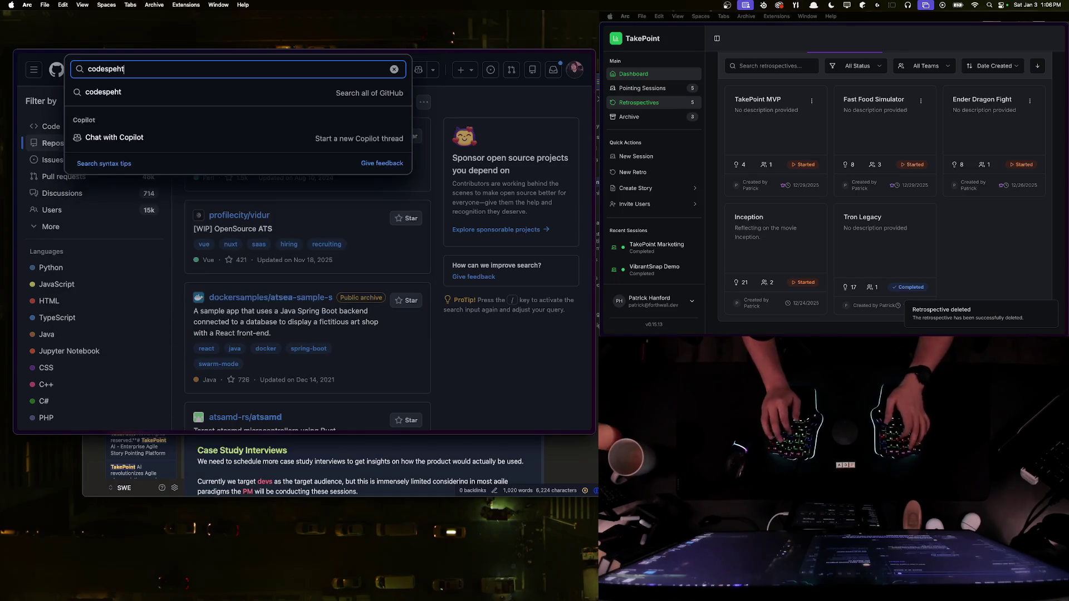
key("Return")
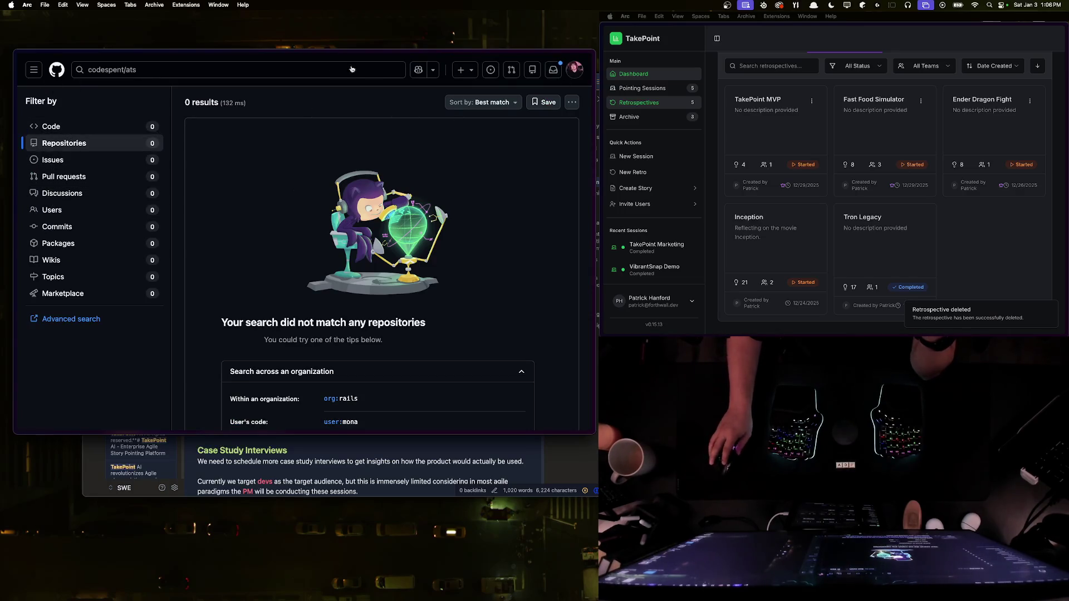
Step: Replace the query with 'atsdev' and run the repository search
left_click(372, 69)
key("super+a")
type("atsd")
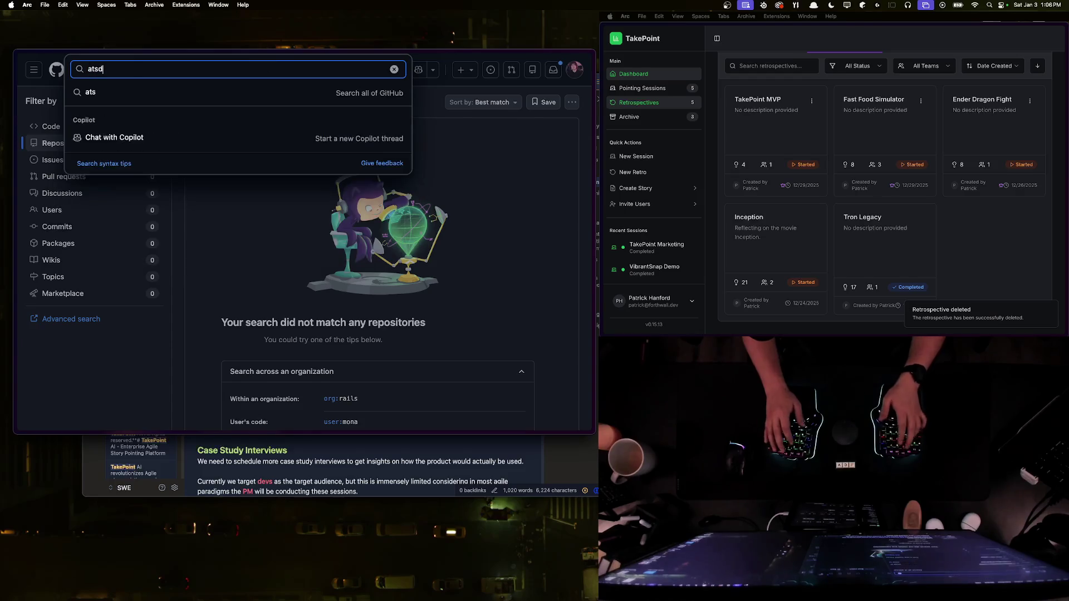
type("ev")
key("Return")
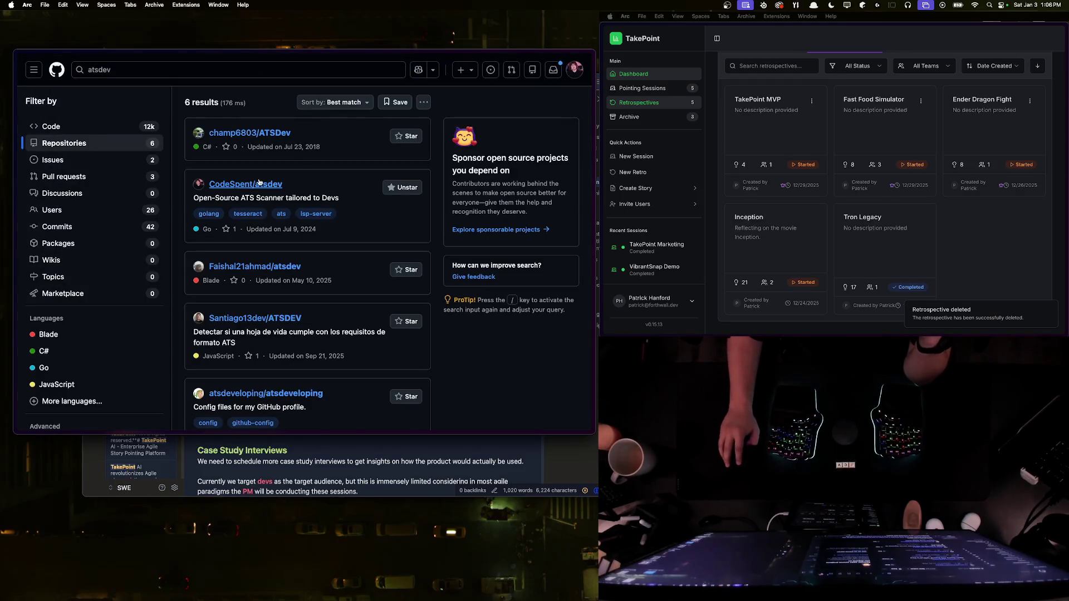
Step: Open the atsdev repository and read through its README
left_click(246, 184)
scroll(206, 290, "down", 10)
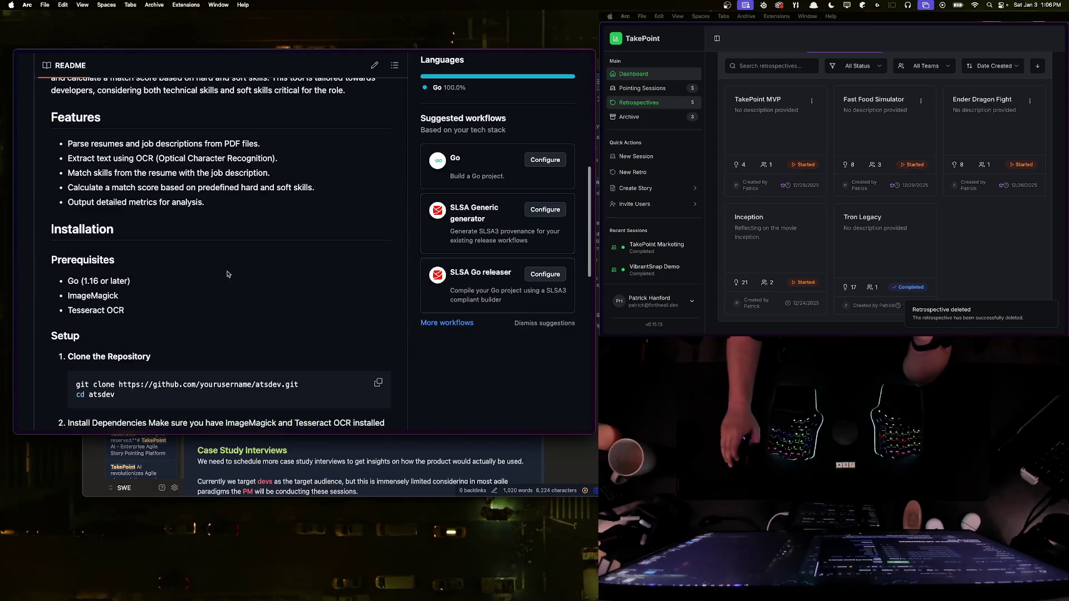
scroll(206, 291, "down", 10)
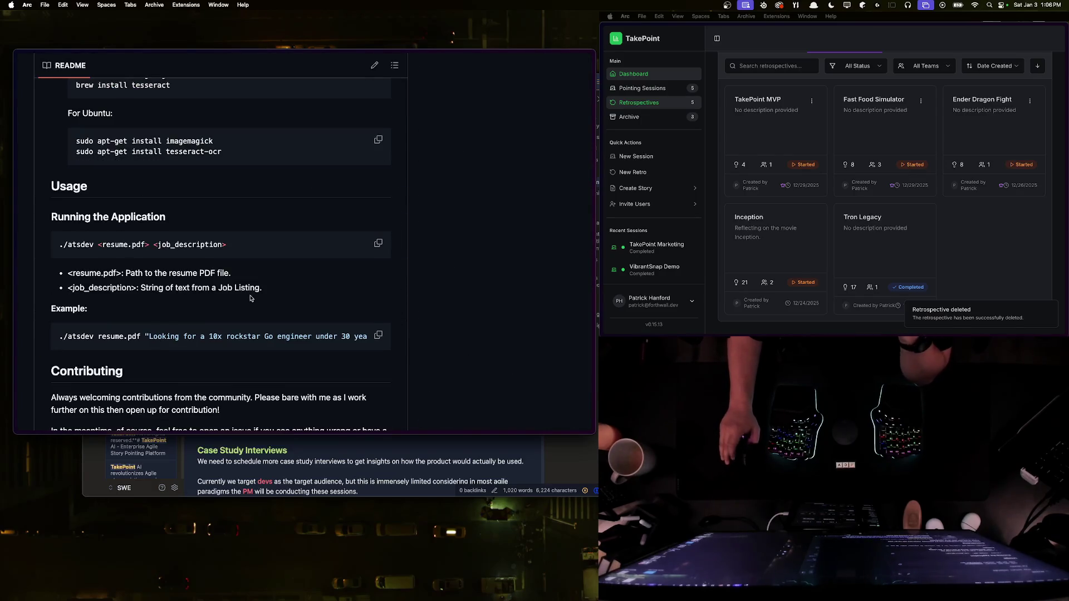
scroll(250, 299, "down", 4)
scroll(188, 276, "up", 20)
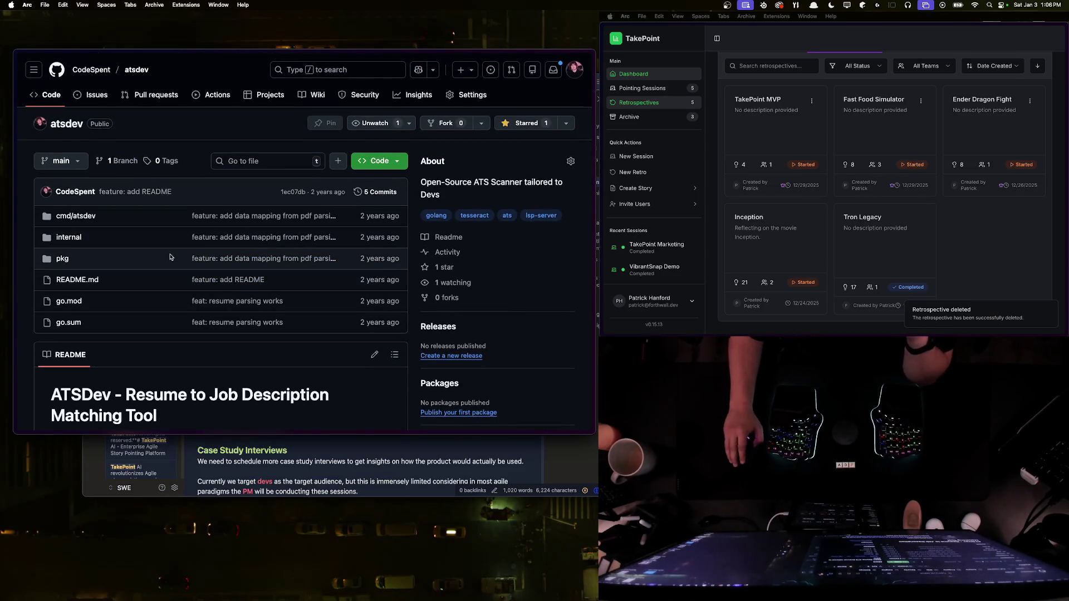
scroll(172, 254, "down", 7)
scroll(139, 248, "up", 7)
scroll(99, 241, "down", 4)
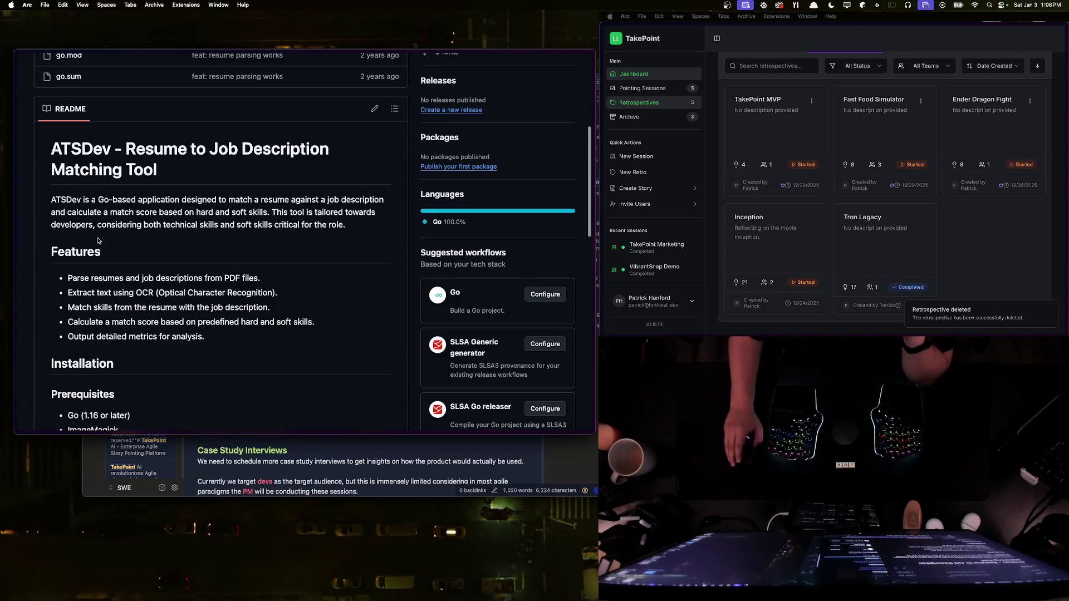
left_click_drag(52, 196, 102, 254)
left_click(323, 298)
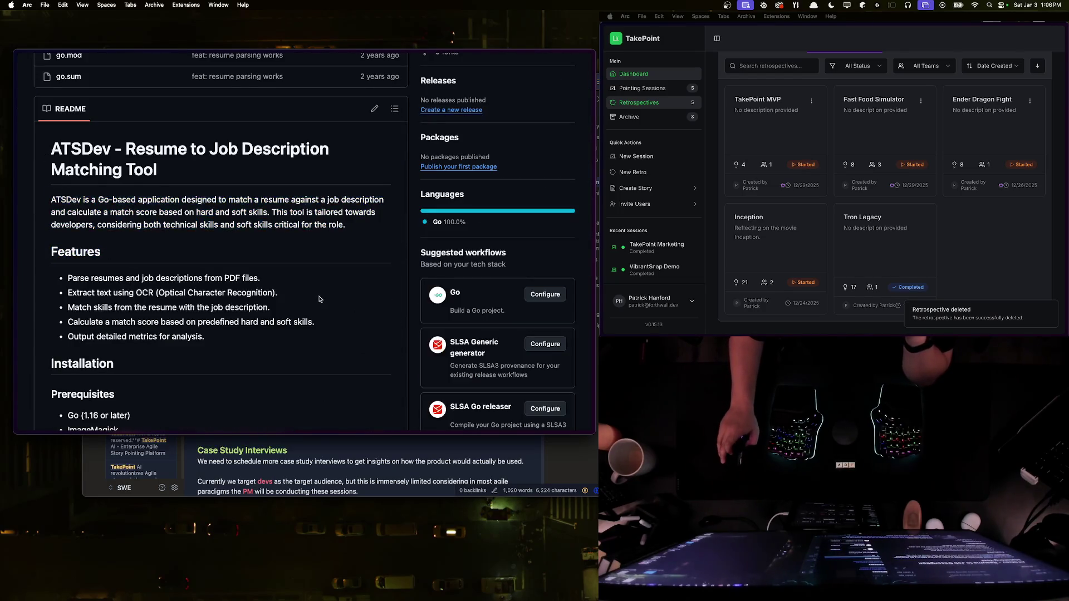
Step: Find the README's git clone line and select its clone URL
scroll(204, 273, "down", 8)
scroll(203, 273, "up", 12)
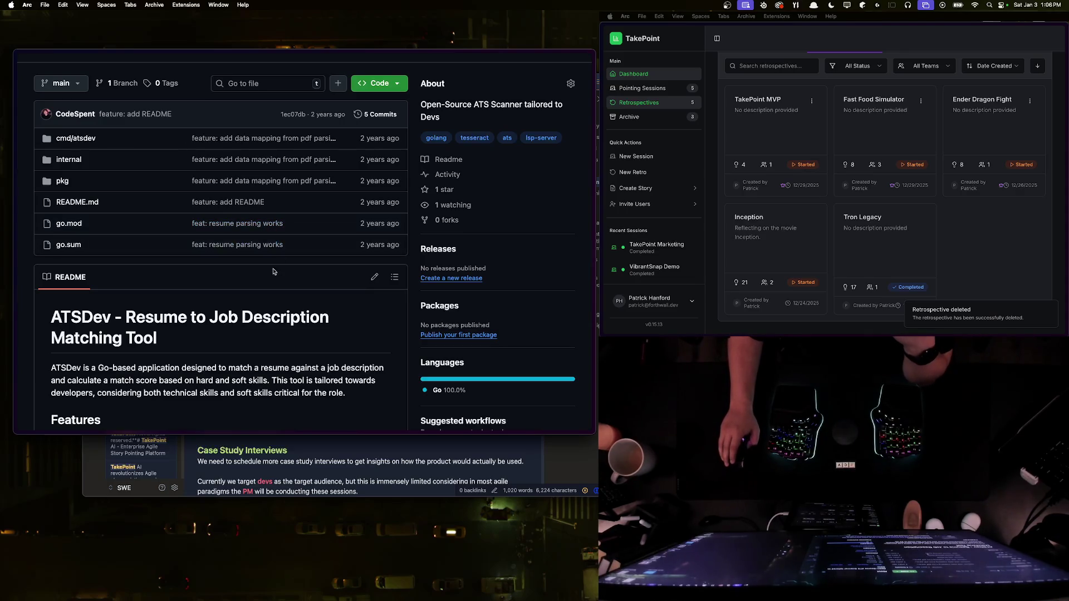
scroll(184, 161, "up", 3)
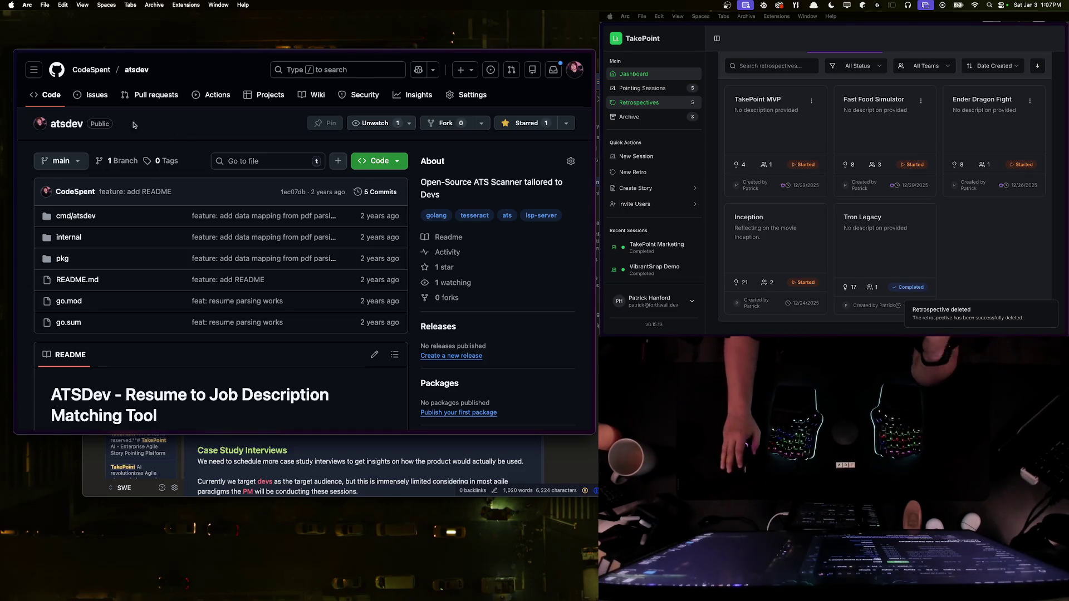
scroll(160, 140, "down", 5)
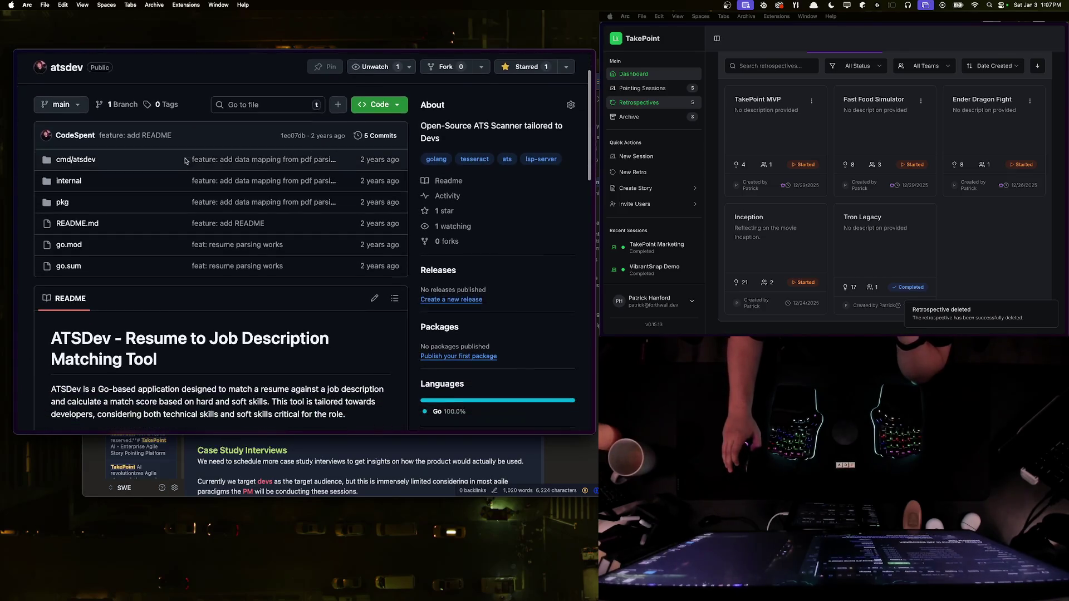
scroll(204, 196, "down", 7)
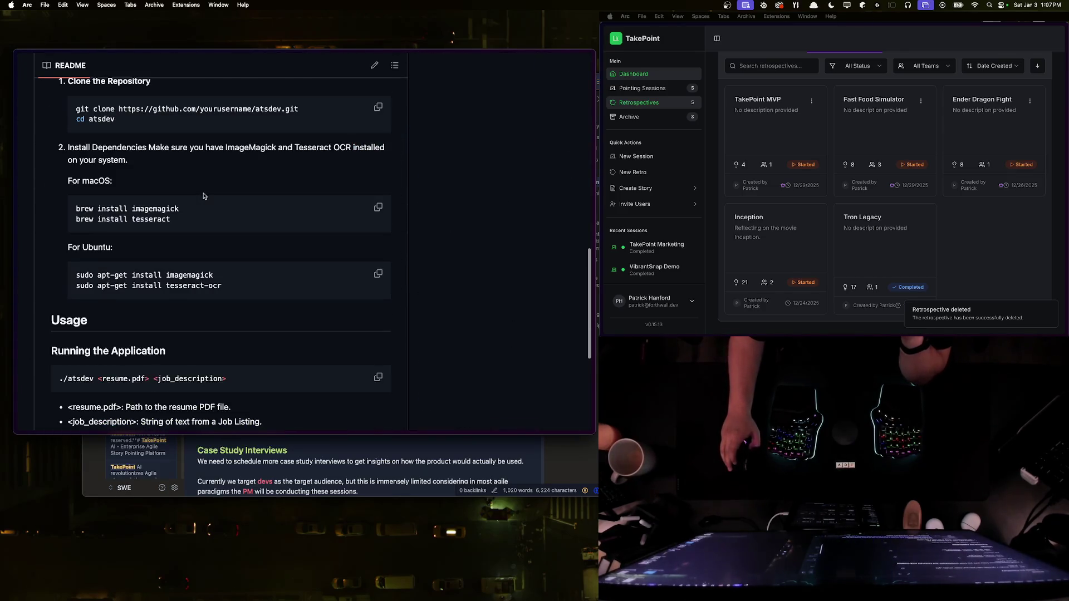
scroll(203, 196, "up", 3)
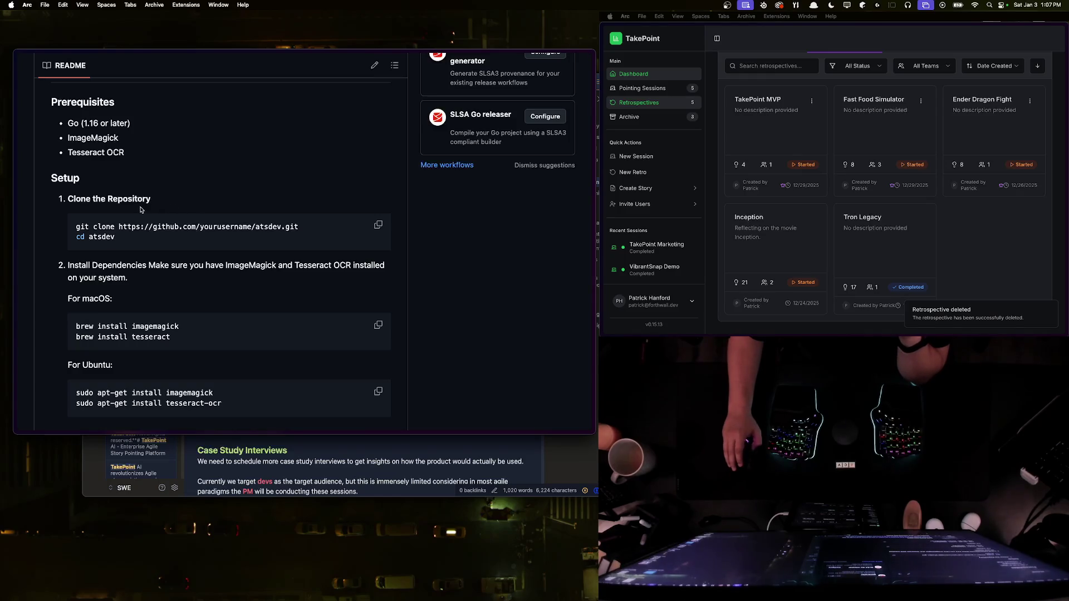
triple_click(221, 227)
left_click_drag(310, 232, 131, 229)
left_click(226, 234)
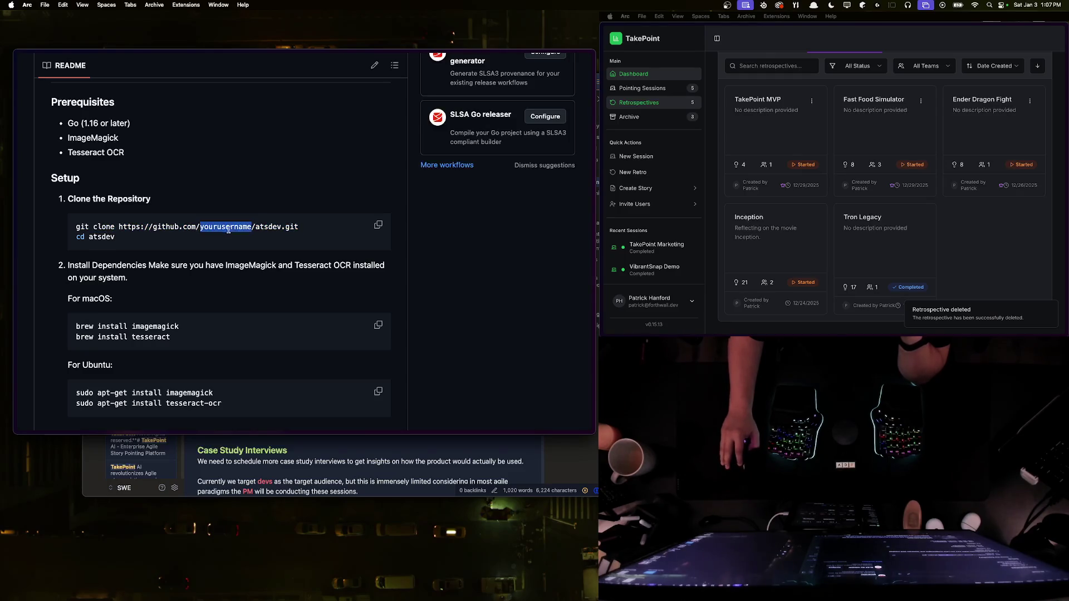
left_click_drag(288, 228, 78, 228)
left_click(210, 226)
Step: Pick out the yourusername placeholder in the URL, then open README.md
scroll(210, 222, "down", 1)
double_click(211, 219)
scroll(211, 219, "down", 2)
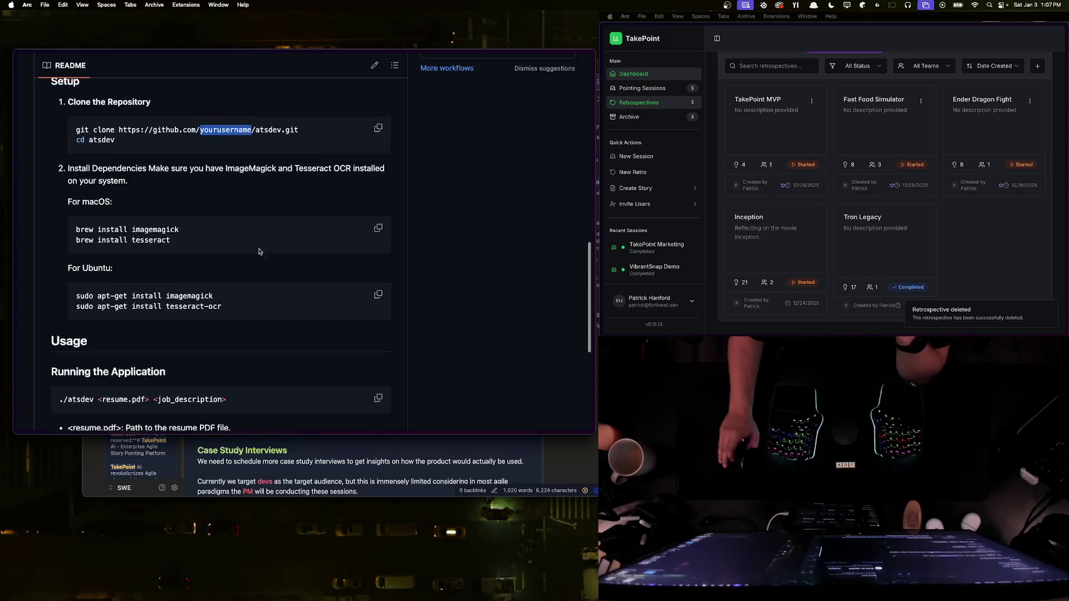
scroll(366, 233, "up", 10)
left_click(199, 303)
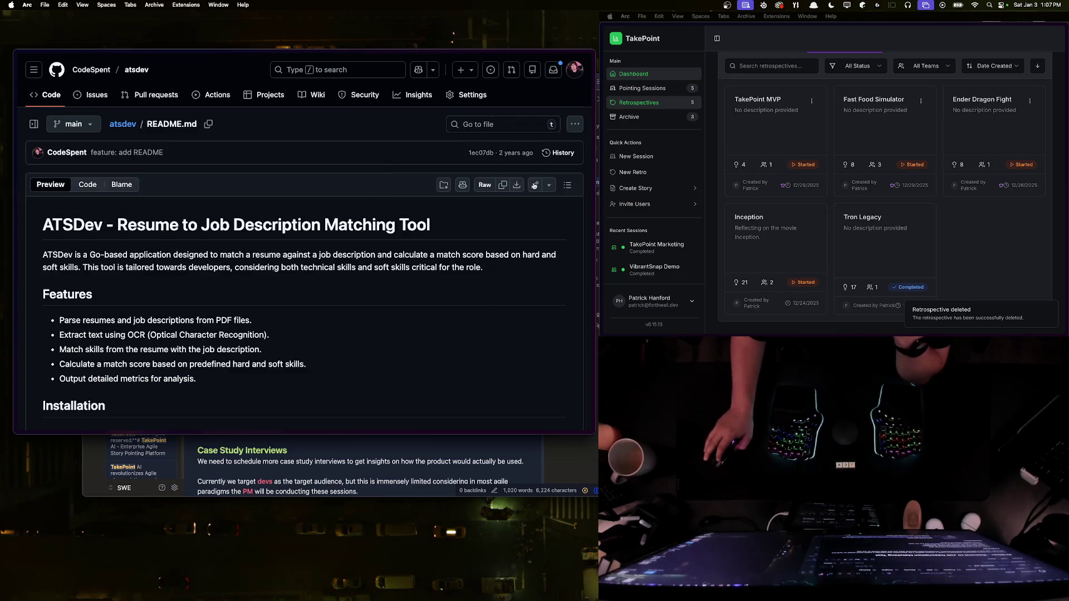
Step: Edit README.md, replacing yourusername on line 25 with the repository owner's username
left_click(533, 185)
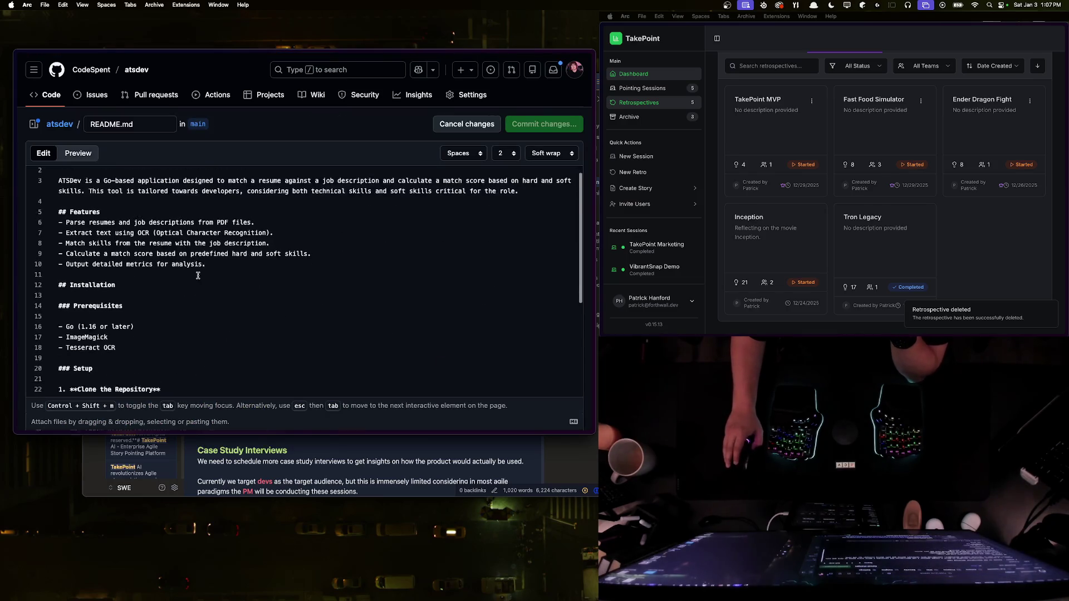
scroll(199, 275, "down", 5)
double_click(210, 327)
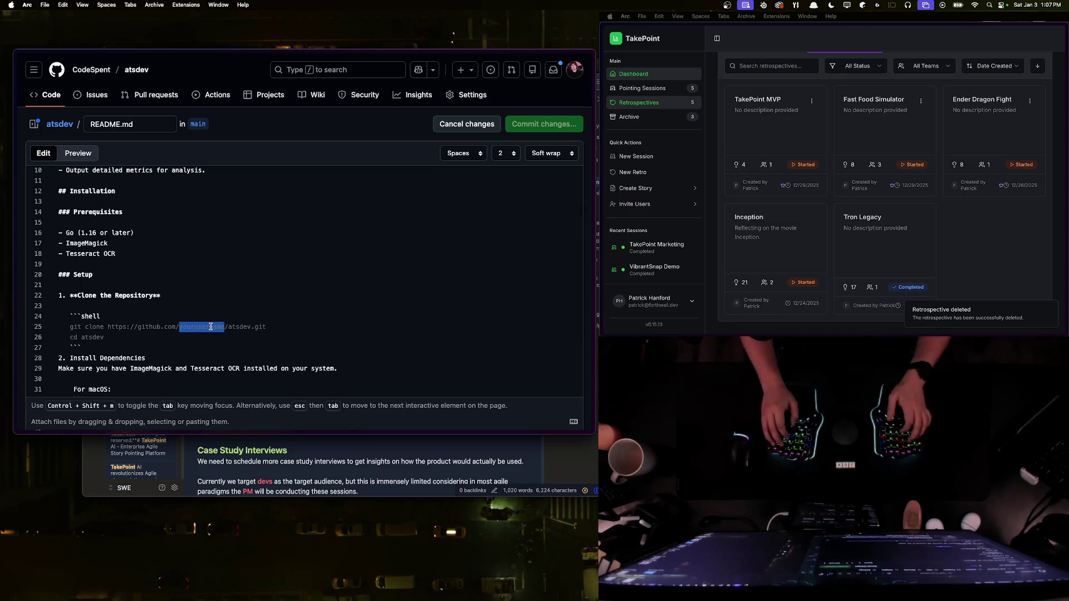
type("codespent")
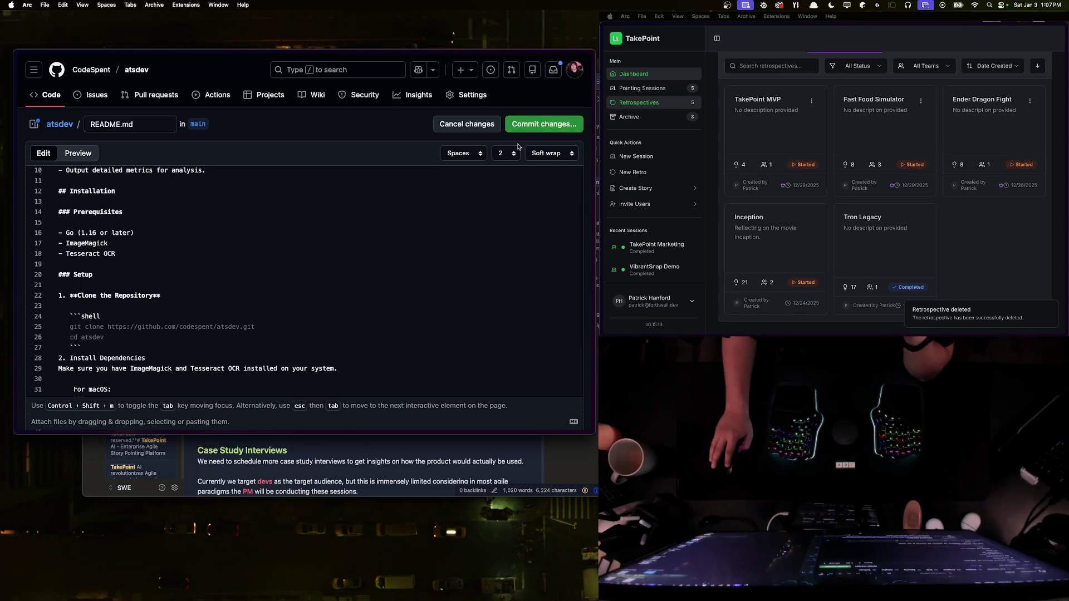
Step: Commit to main as 'Update repository URL in README' with an extended description
left_click(529, 125)
left_click(220, 198)
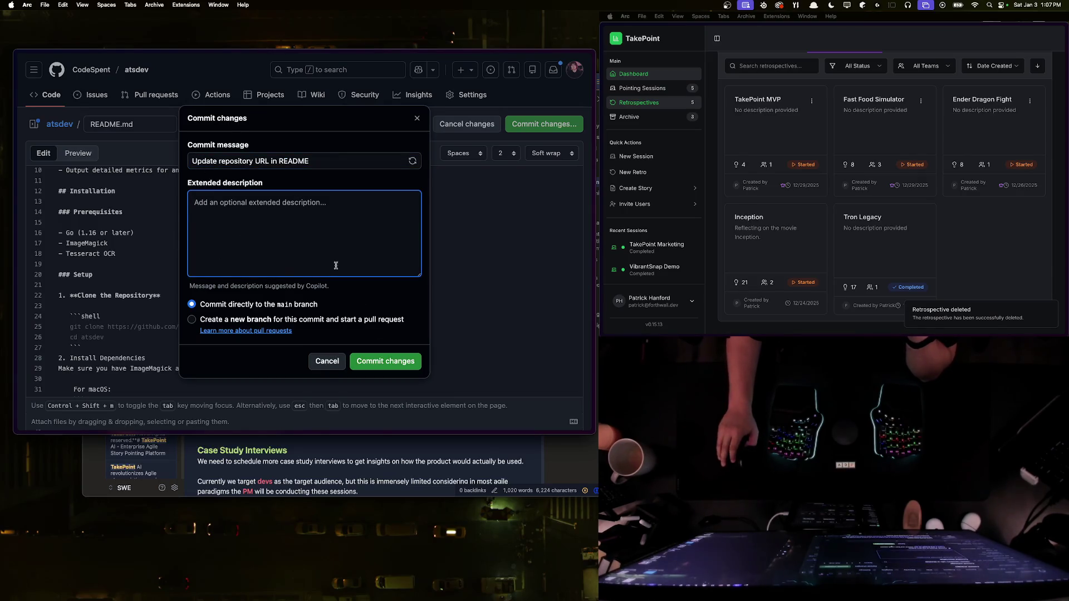
type("I")
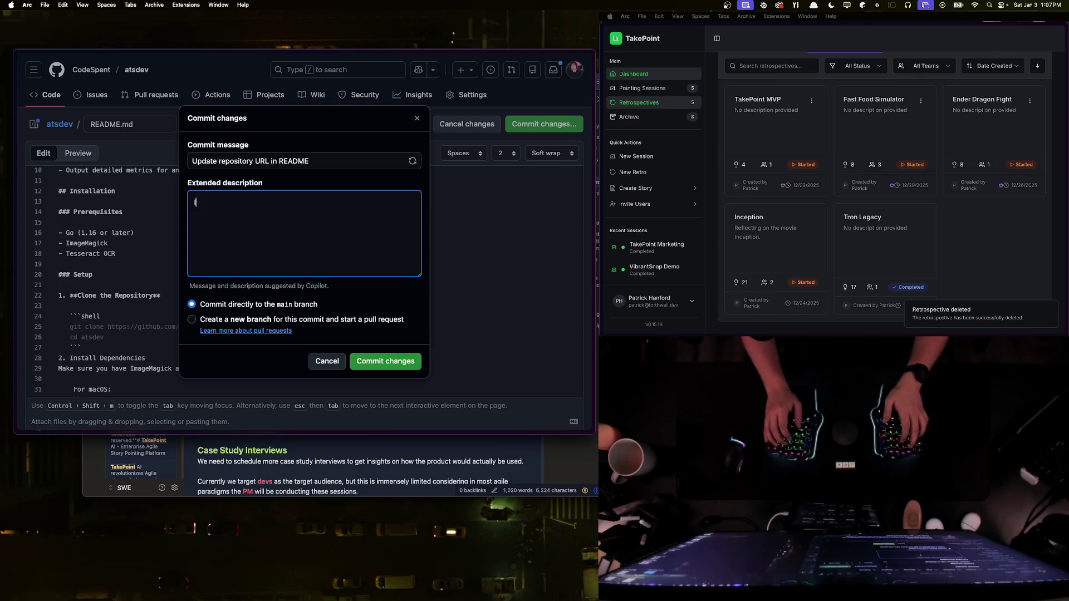
type(" forgot to add ")
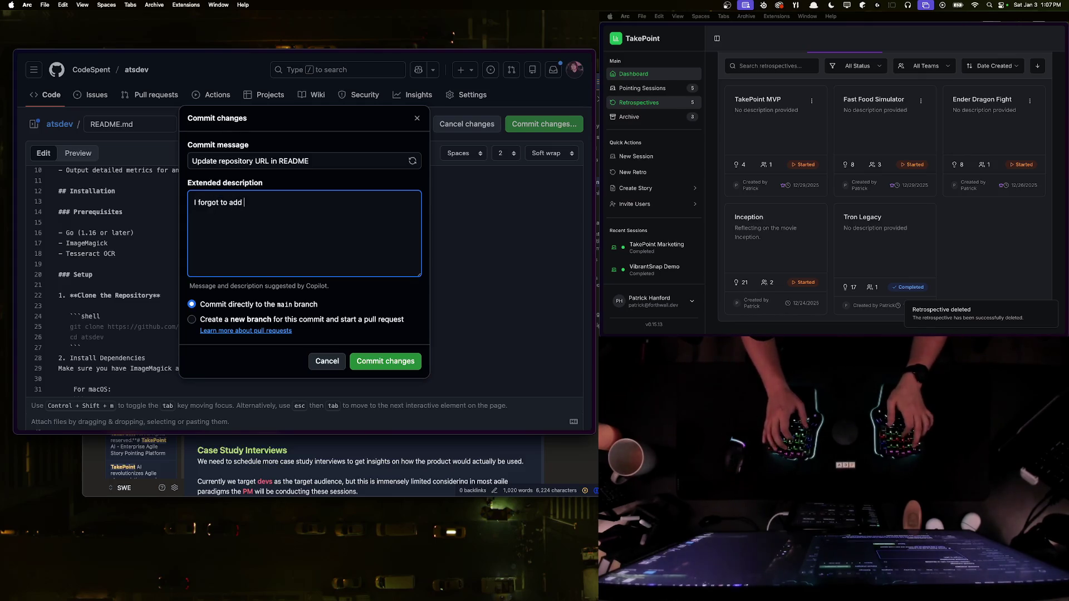
type("my name her")
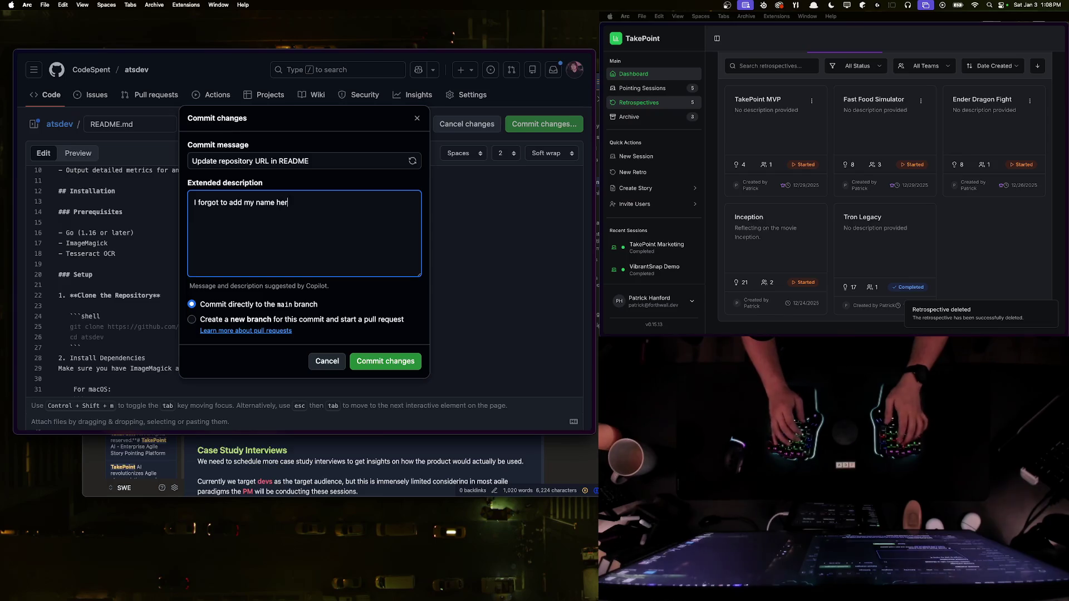
type("e, because I am")
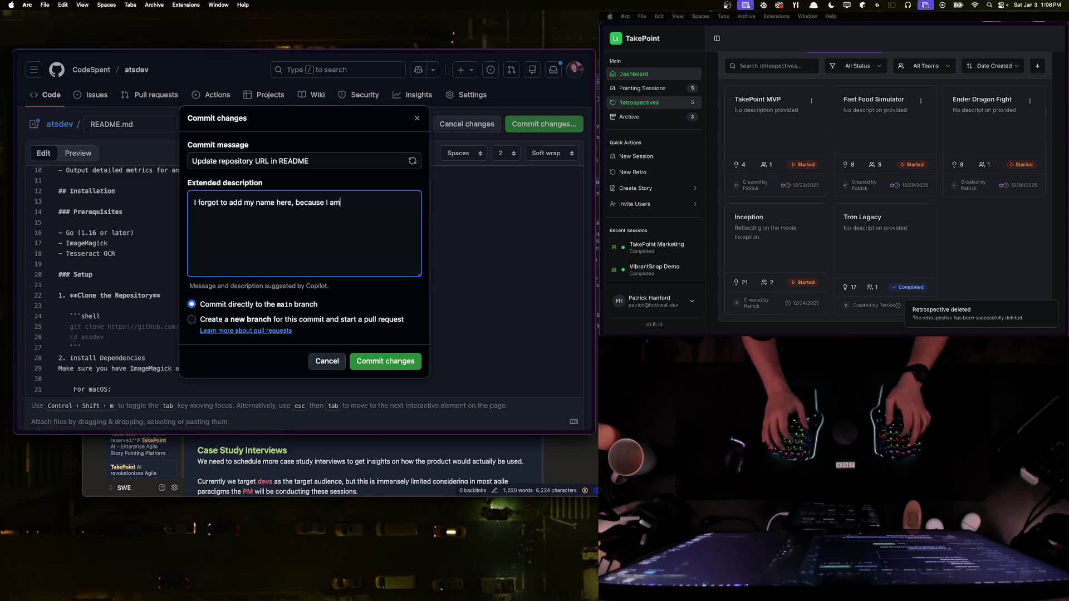
type(" a silly li")
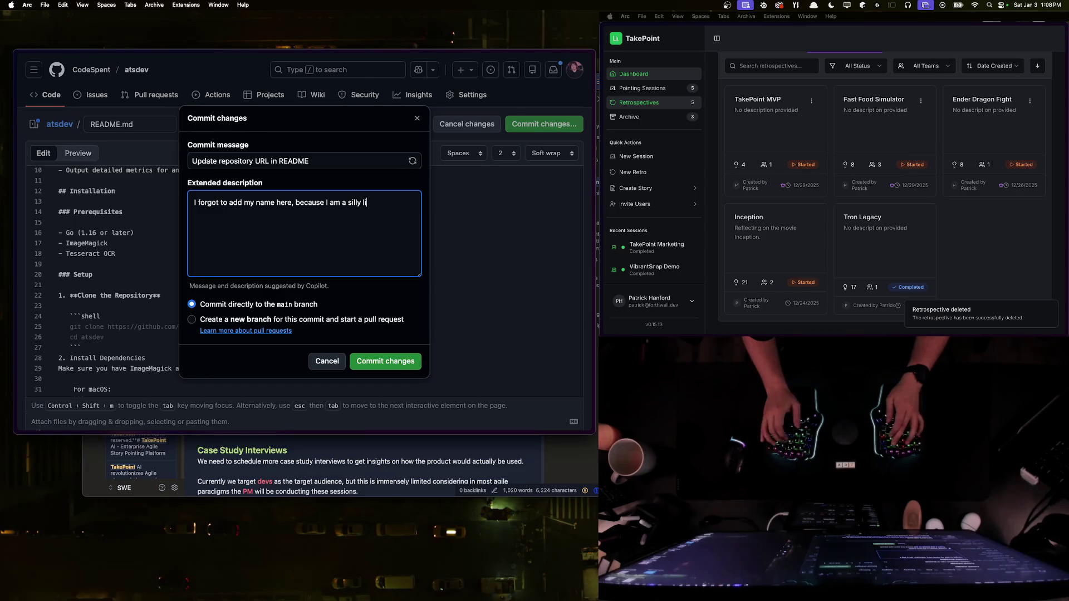
type("ttle goofball ")
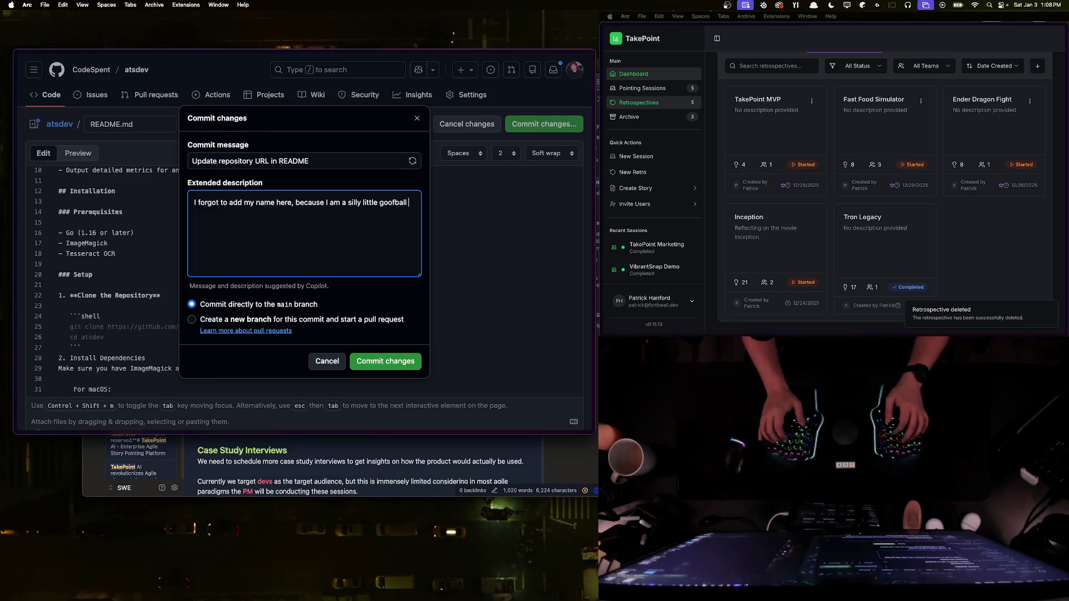
type("guy.")
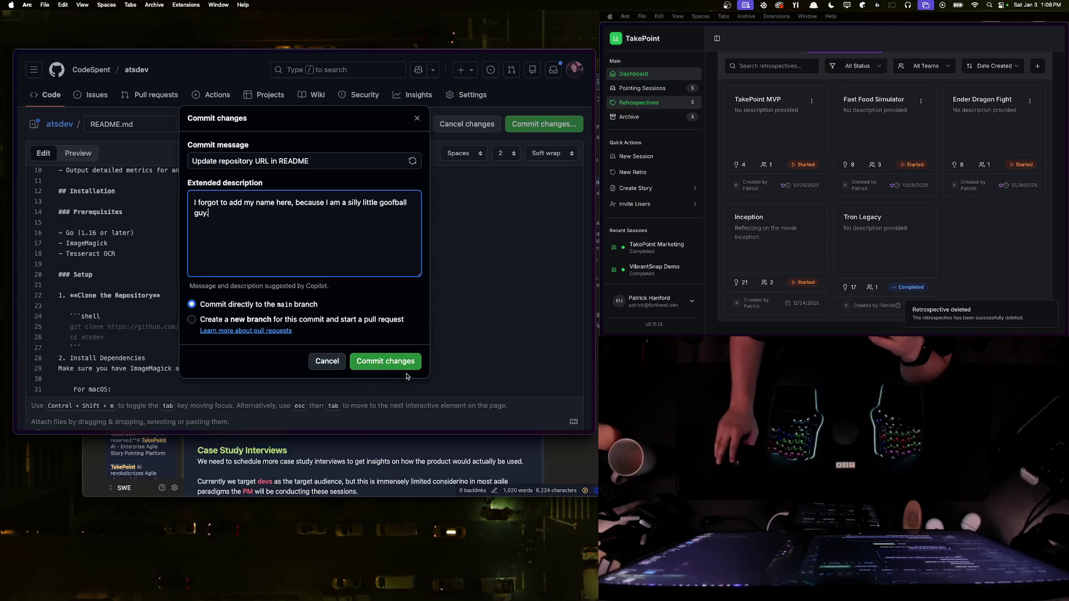
left_click(408, 366)
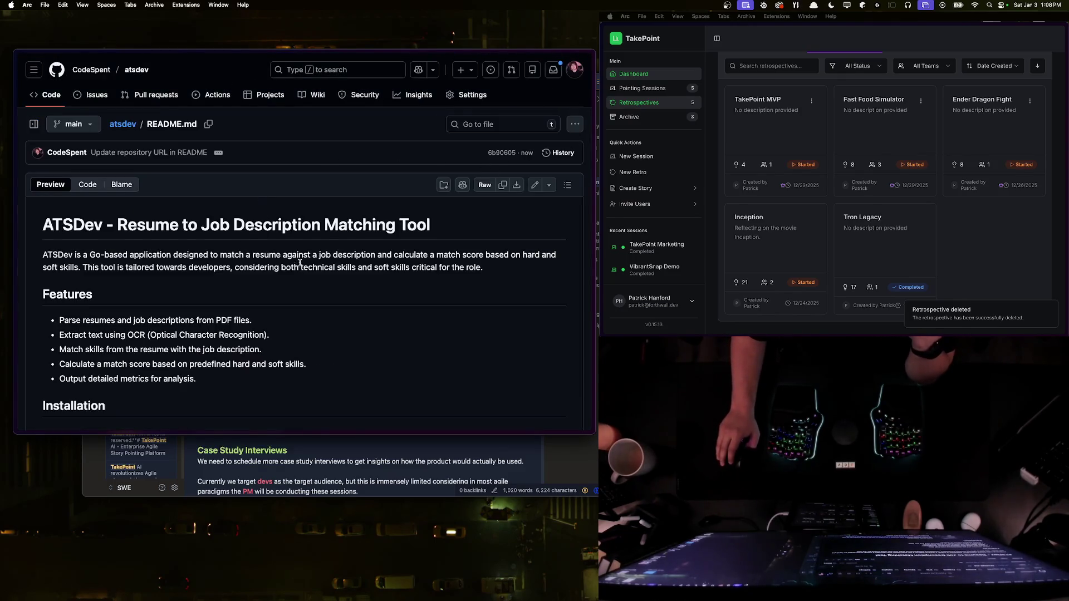
Step: Scroll the README and select the 'codespent' username in the clone URL
scroll(301, 264, "down", 10)
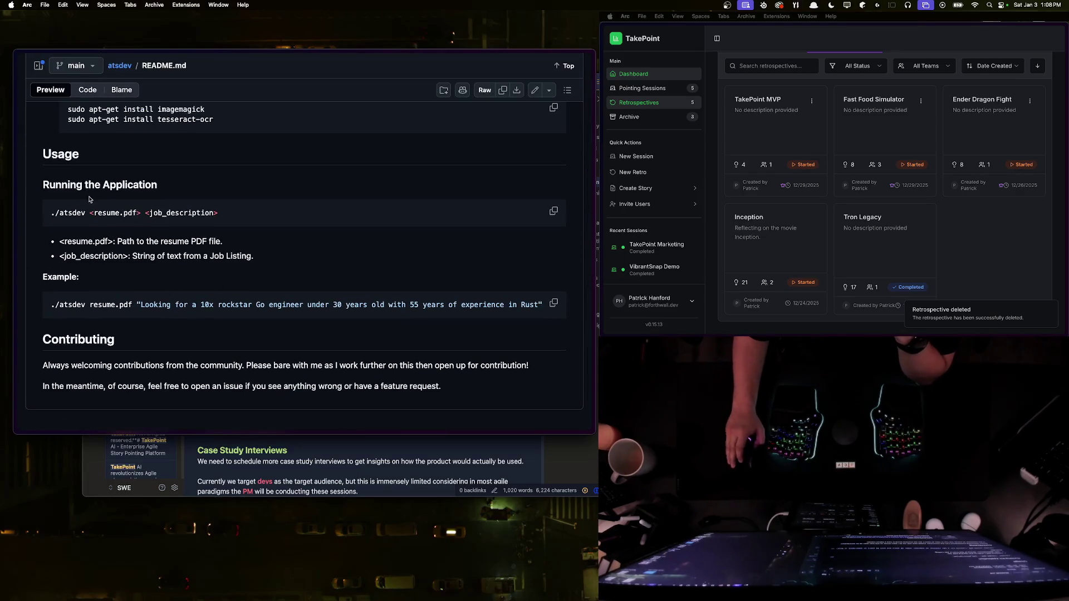
scroll(227, 292, "up", 10)
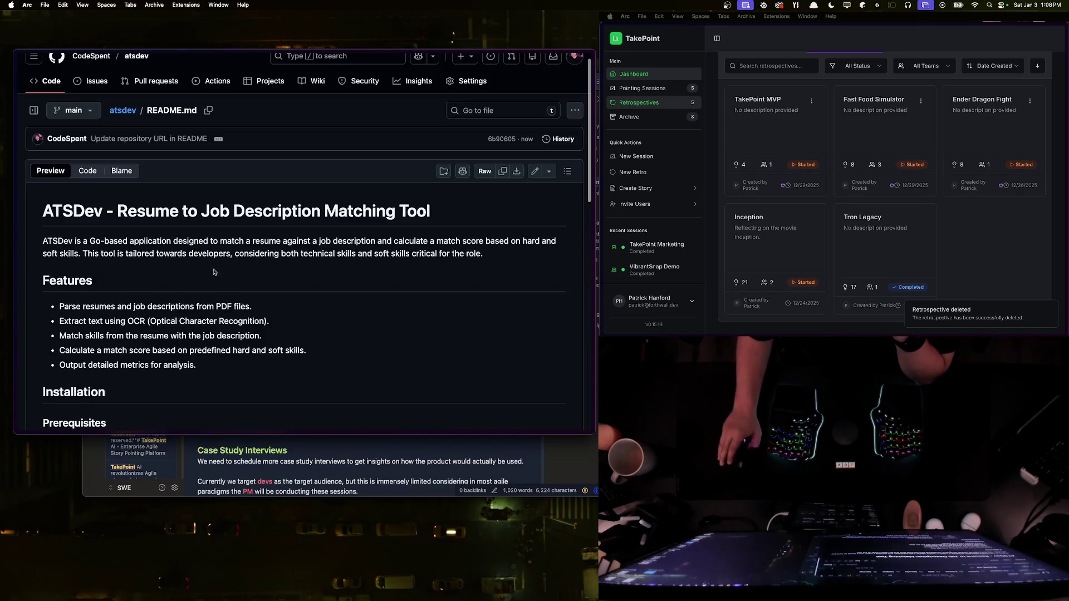
scroll(327, 292, "down", 4)
scroll(141, 109, "up", 5)
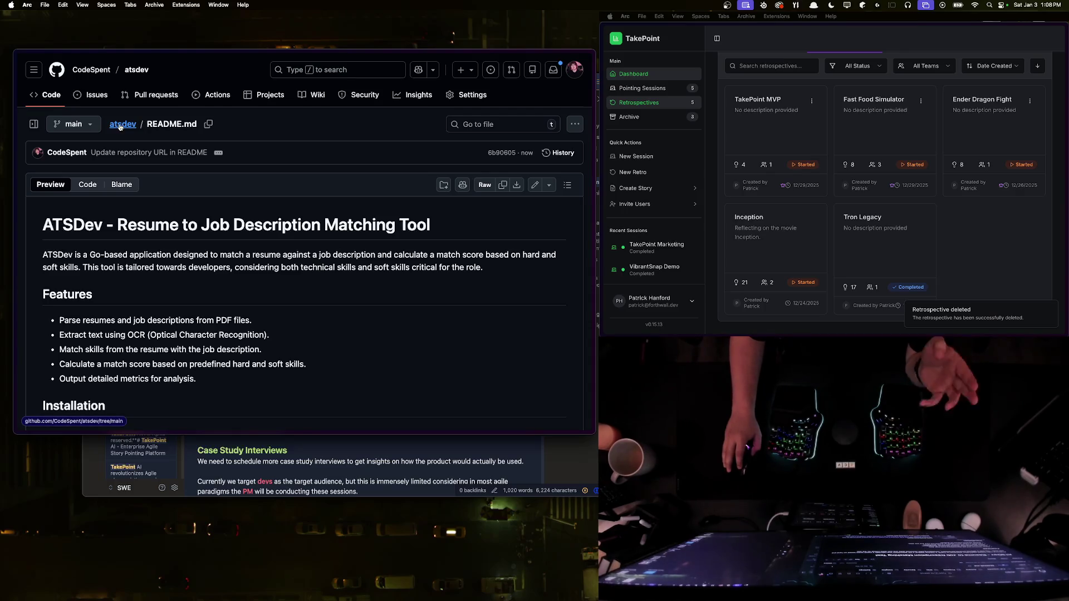
scroll(174, 308, "down", 5)
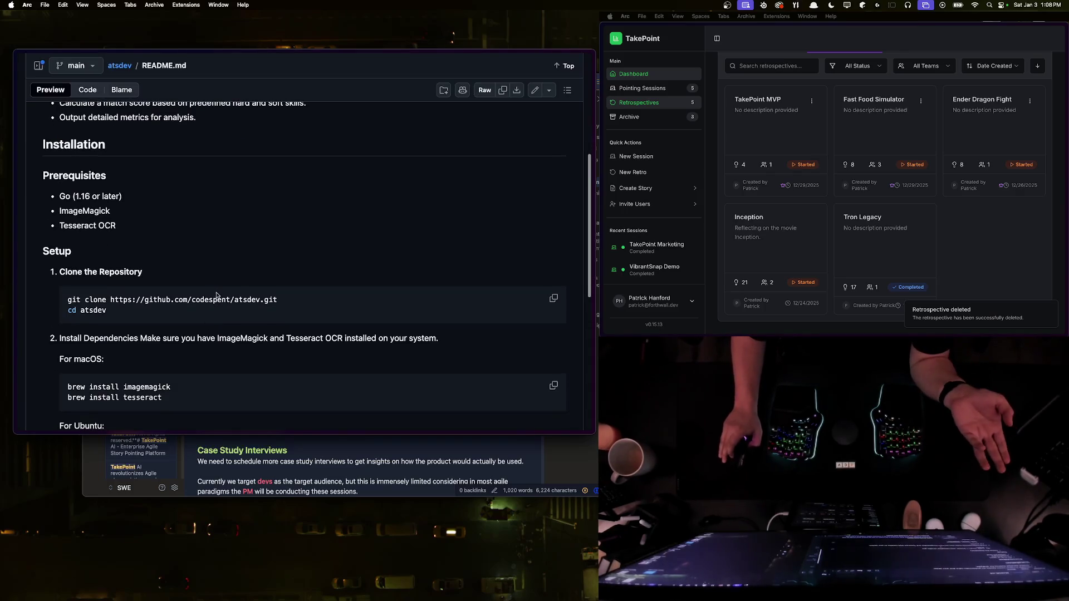
double_click(210, 300)
scroll(289, 264, "up", 6)
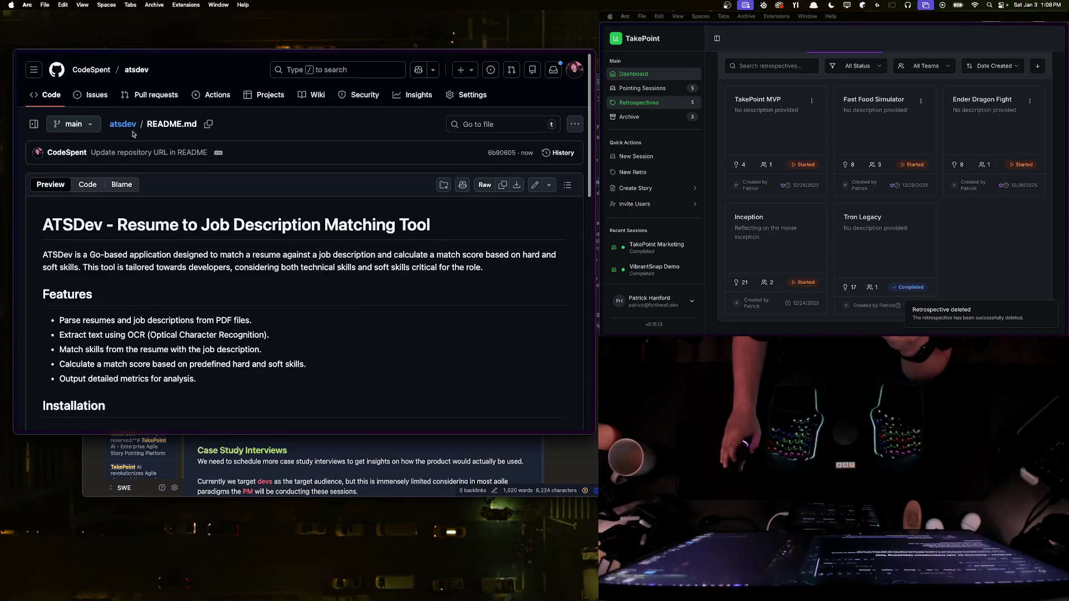
Step: Return to the atsdev repository root and select the full git clone command line in Setup
key("super+bracketleft")
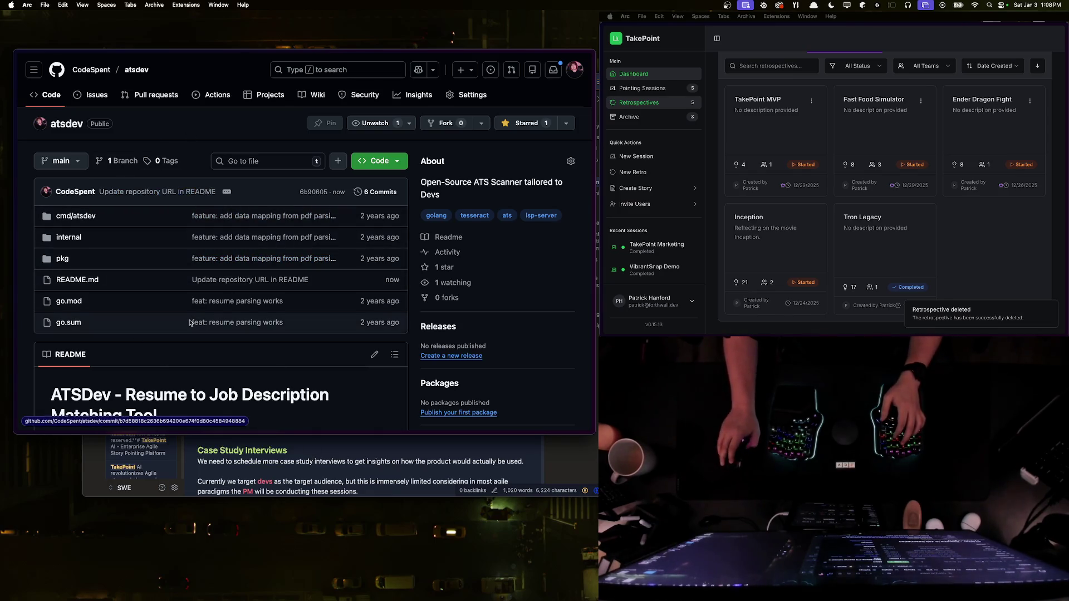
scroll(189, 317, "down", 10)
triple_click(104, 272)
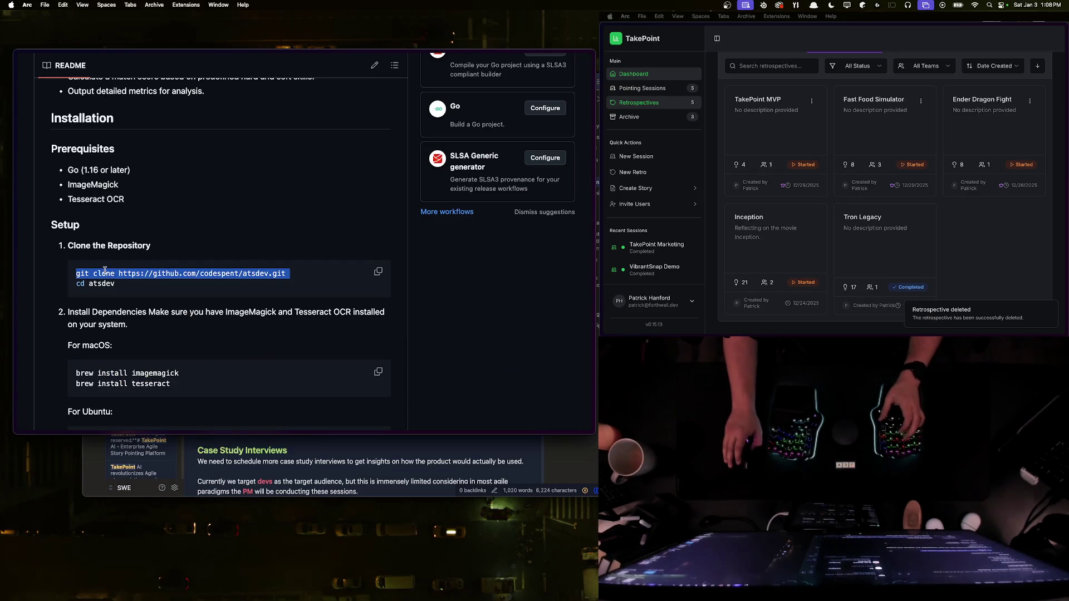
key("super+space")
Step: Launch iTerm2 by searching 'iterm' in Spotlight
type("iterm")
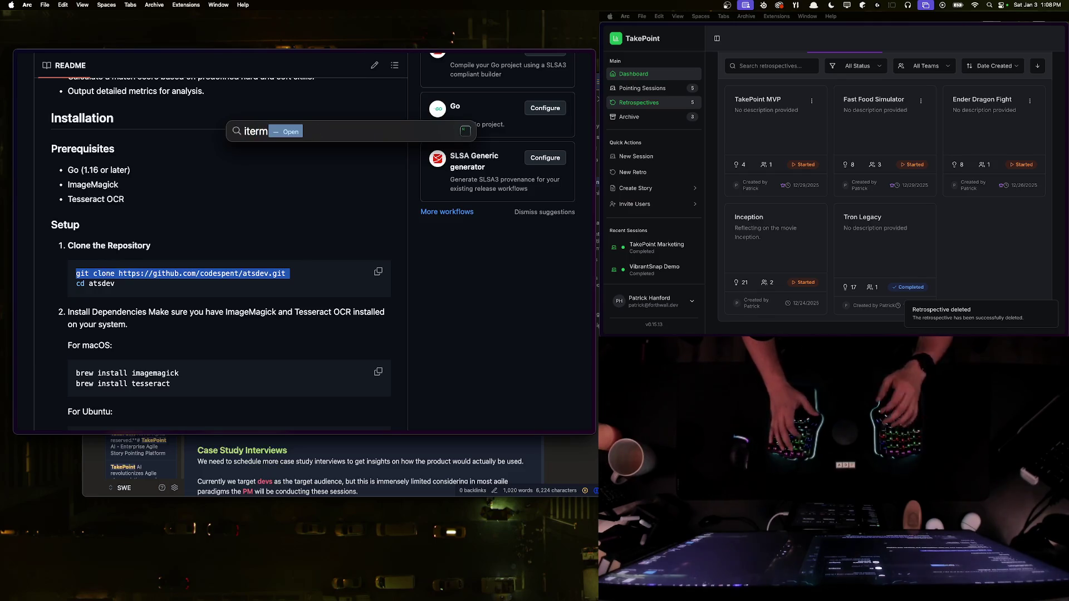
key("Return")
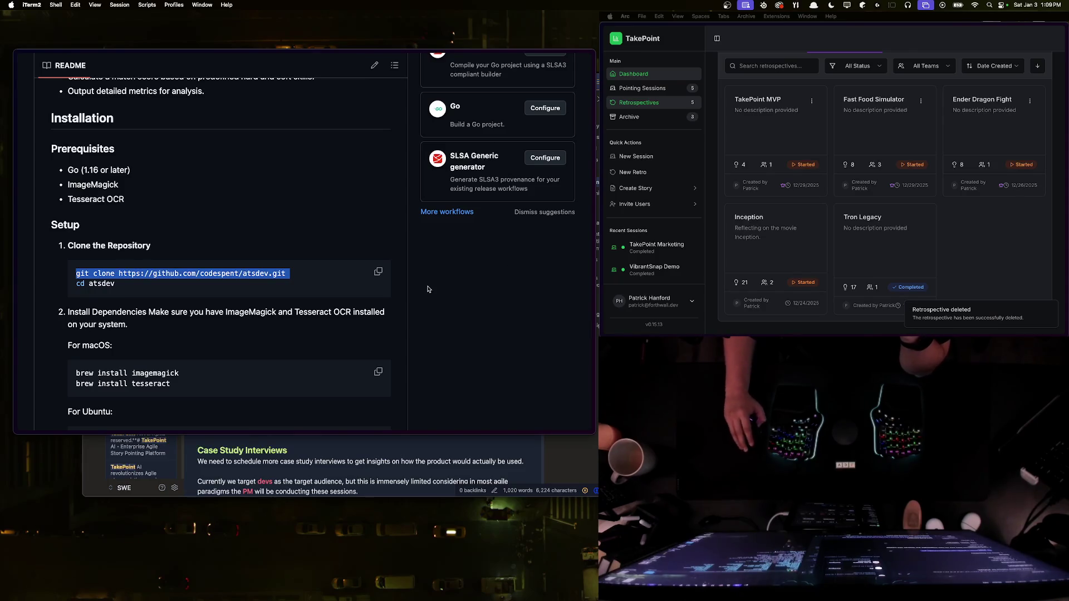
left_click(175, 374)
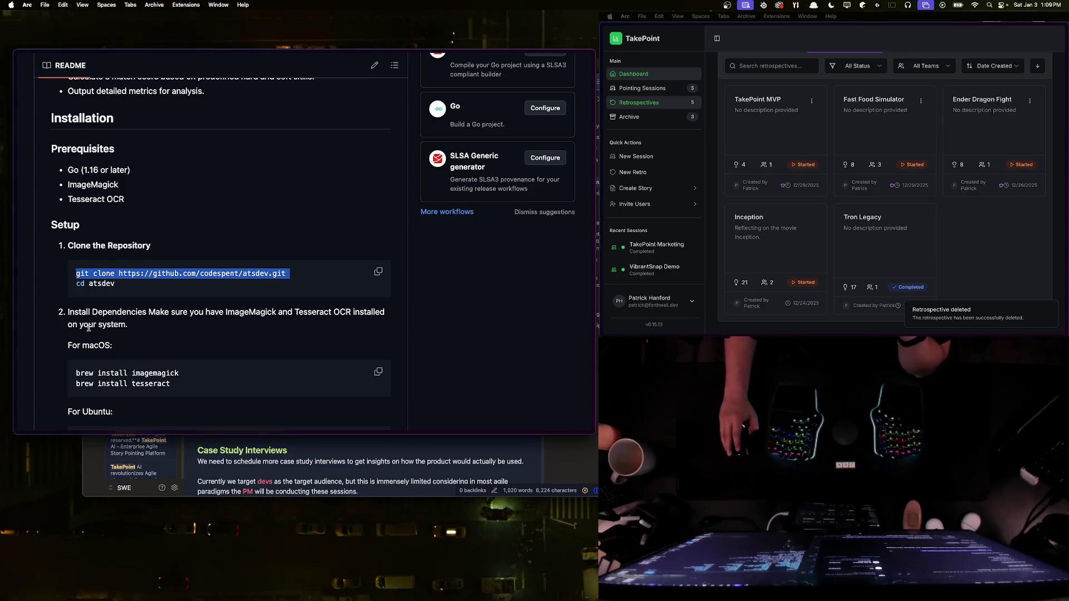
scroll(145, 334, "down", 5)
scroll(133, 315, "up", 2)
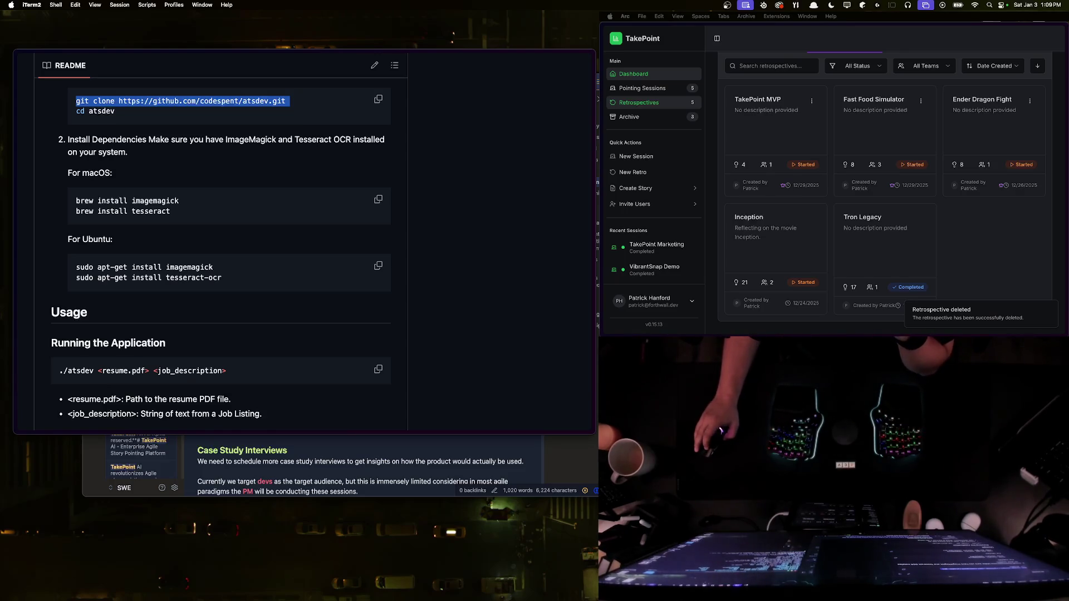
scroll(180, 292, "down", 3)
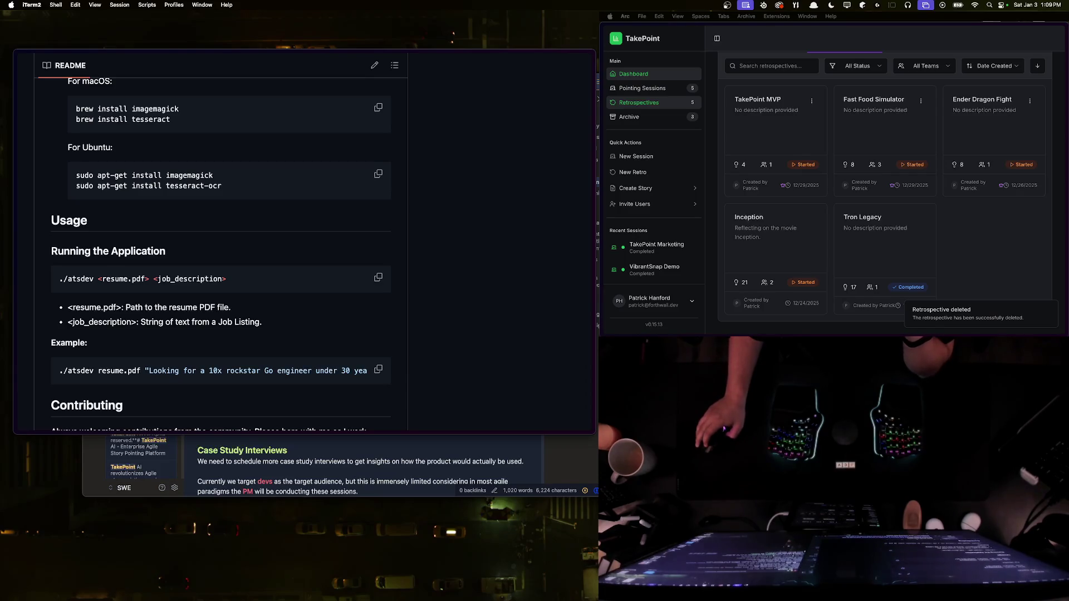
left_click(244, 282)
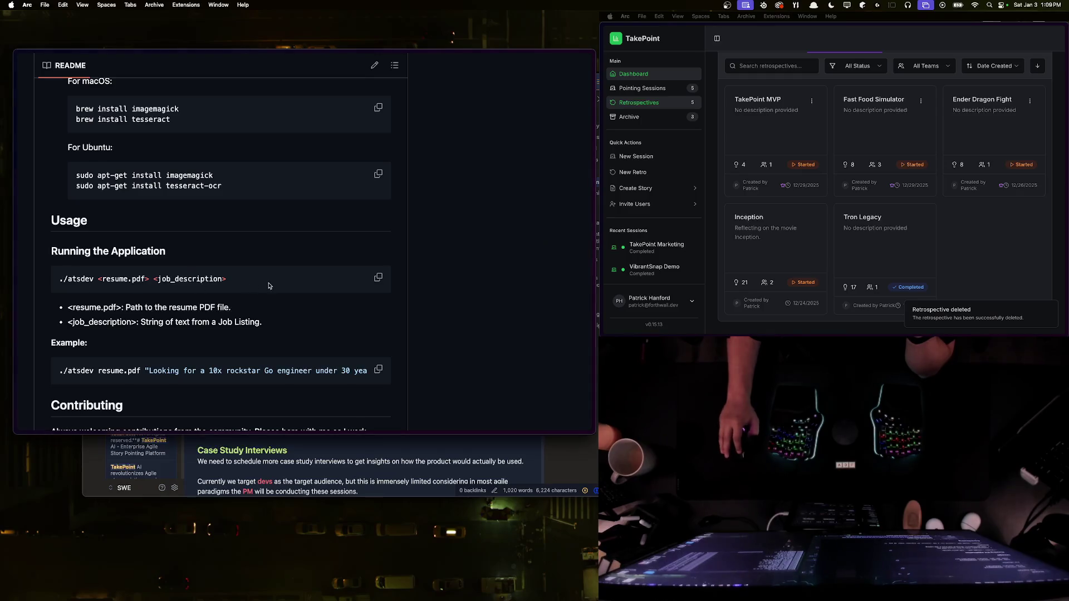
scroll(244, 282, "down", 5)
scroll(295, 275, "up", 15)
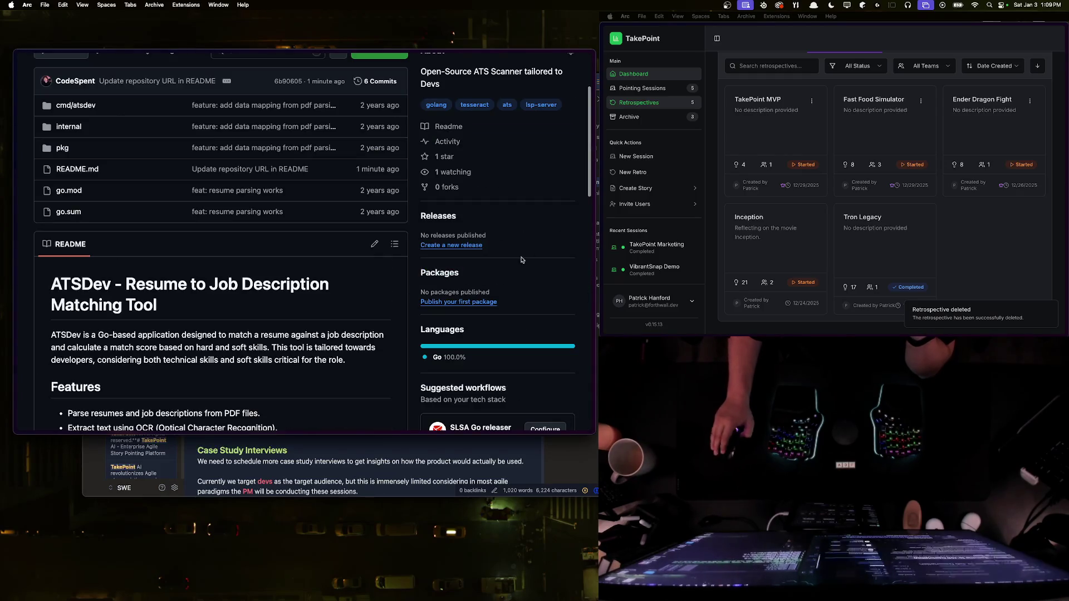
scroll(289, 281, "down", 10)
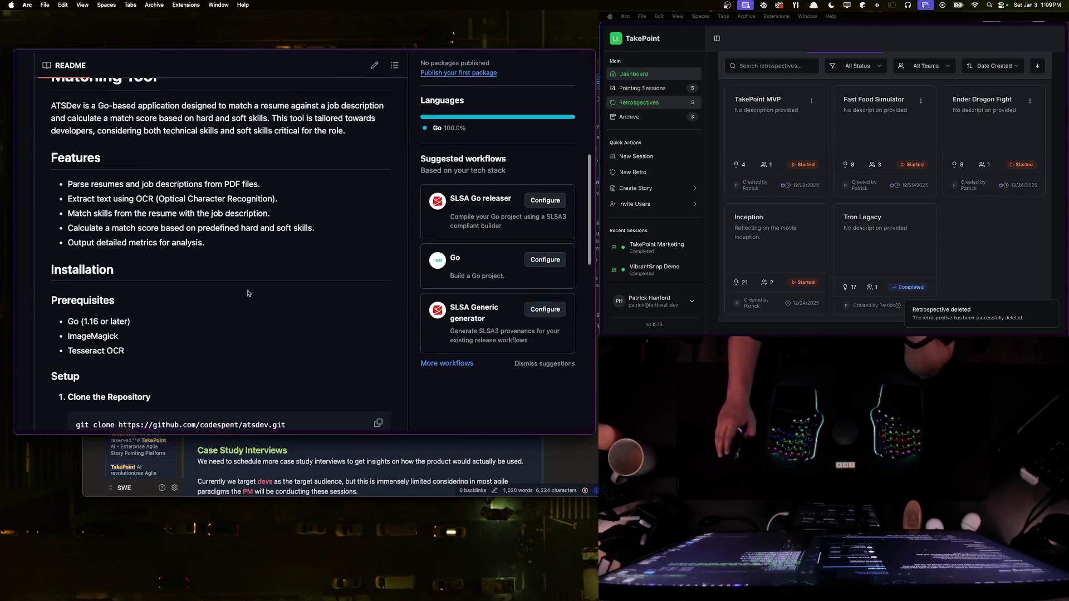
scroll(285, 286, "down", 6)
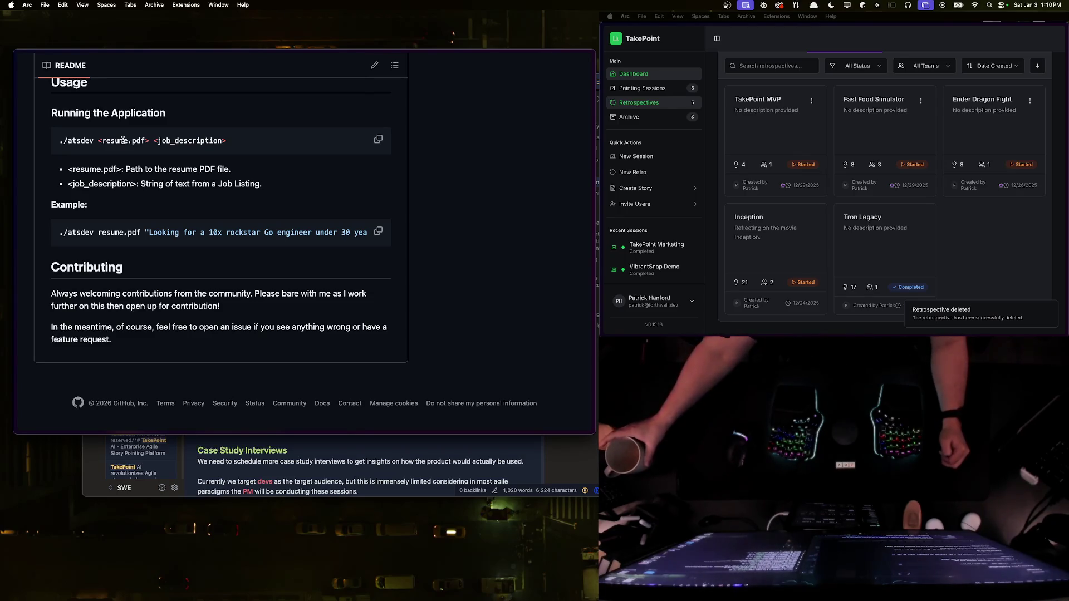
Step: Drop down the terminal running the brew install, then reposition and enlarge it beside the README
key("alt+space")
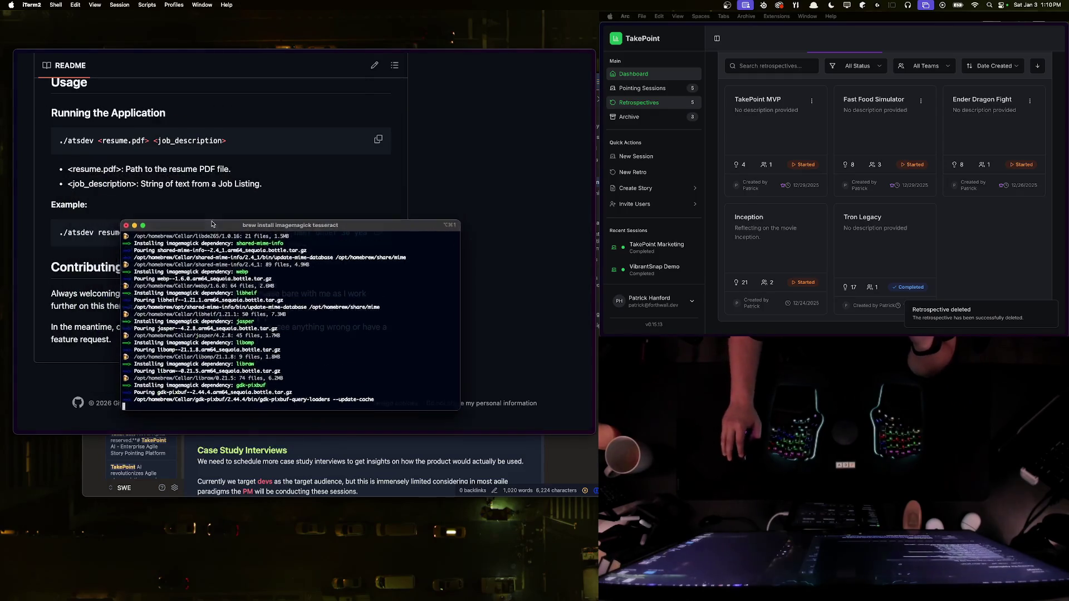
left_click_drag(325, 180, 428, 188)
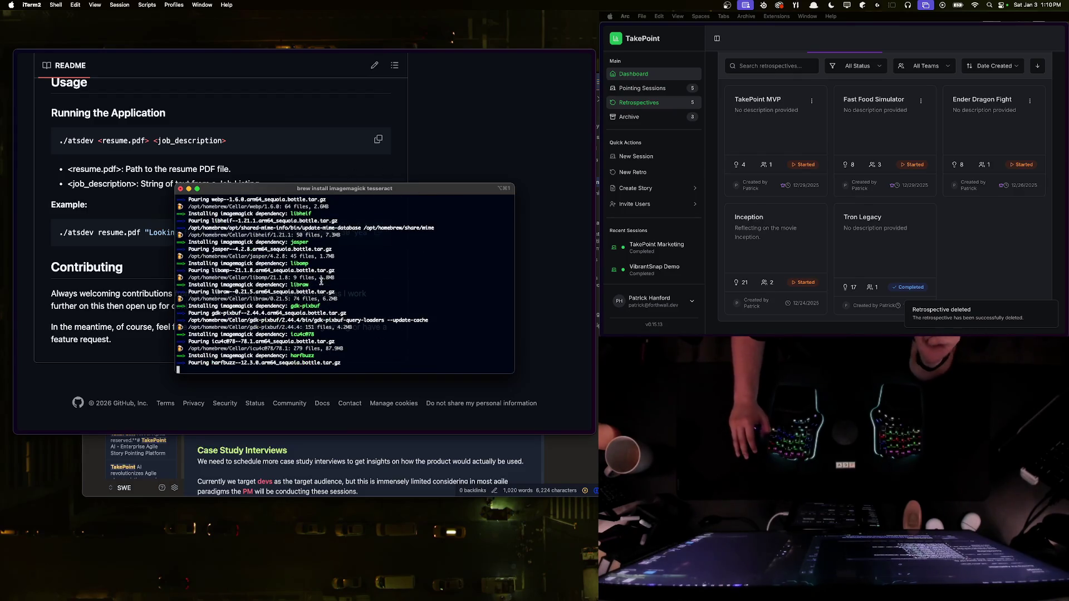
mouse_move(289, 192)
left_mouse_down()
mouse_move(310, 230)
mouse_move(338, 211)
left_mouse_up()
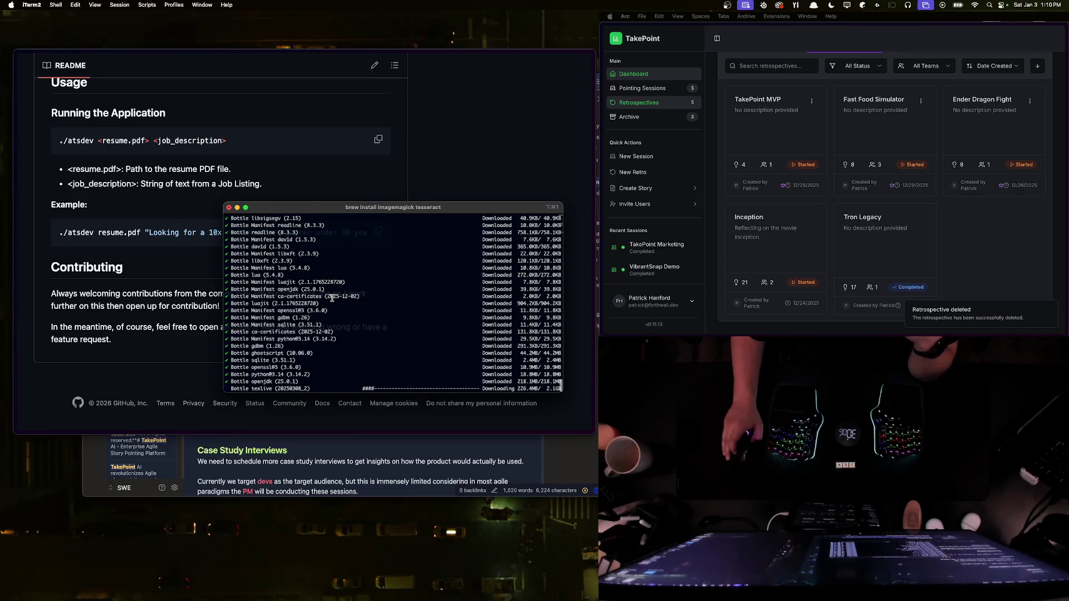
left_click_drag(335, 208, 288, 122)
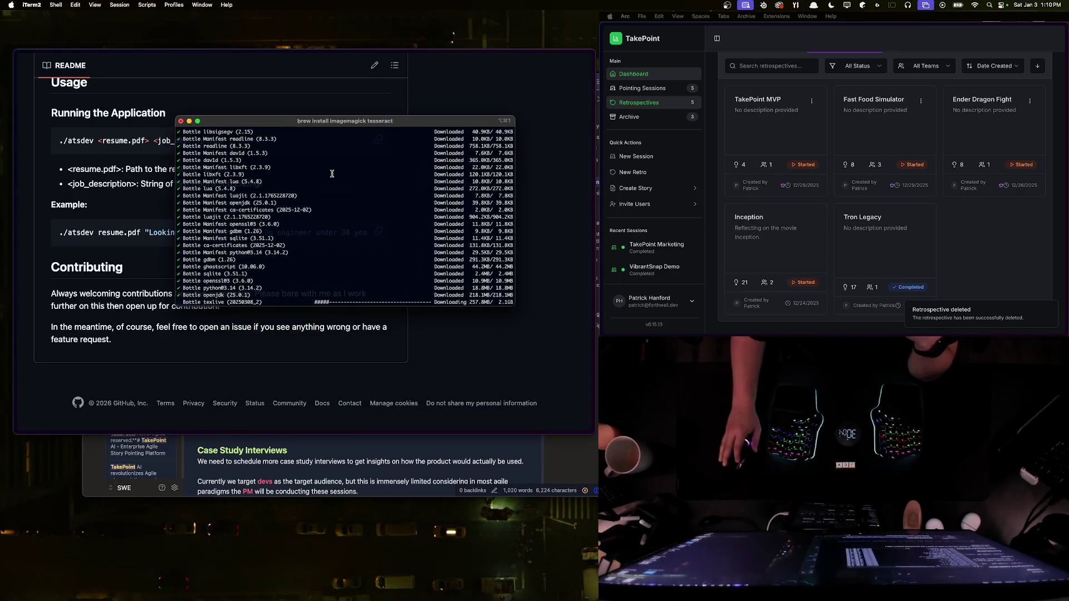
left_click_drag(511, 306, 568, 345)
mouse_move(357, 123)
left_mouse_down()
mouse_move(568, 118)
mouse_move(408, 122)
mouse_move(511, 80)
mouse_move(449, 115)
left_mouse_up()
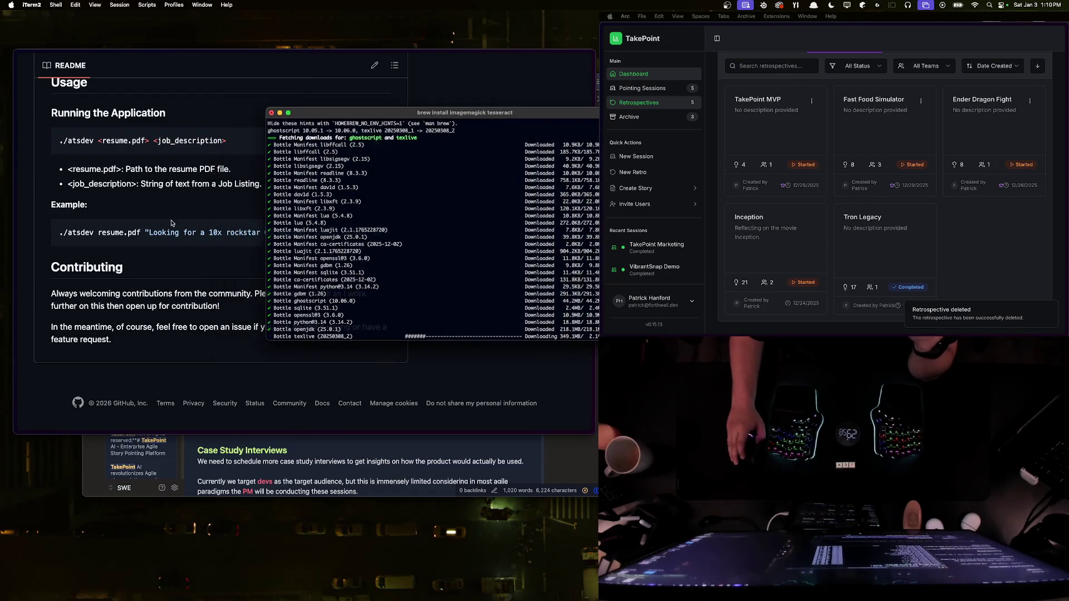
Step: Shift the iTerm2 window slightly left while brew downloads ghostscript and texlive
scroll(108, 222, "up", 5)
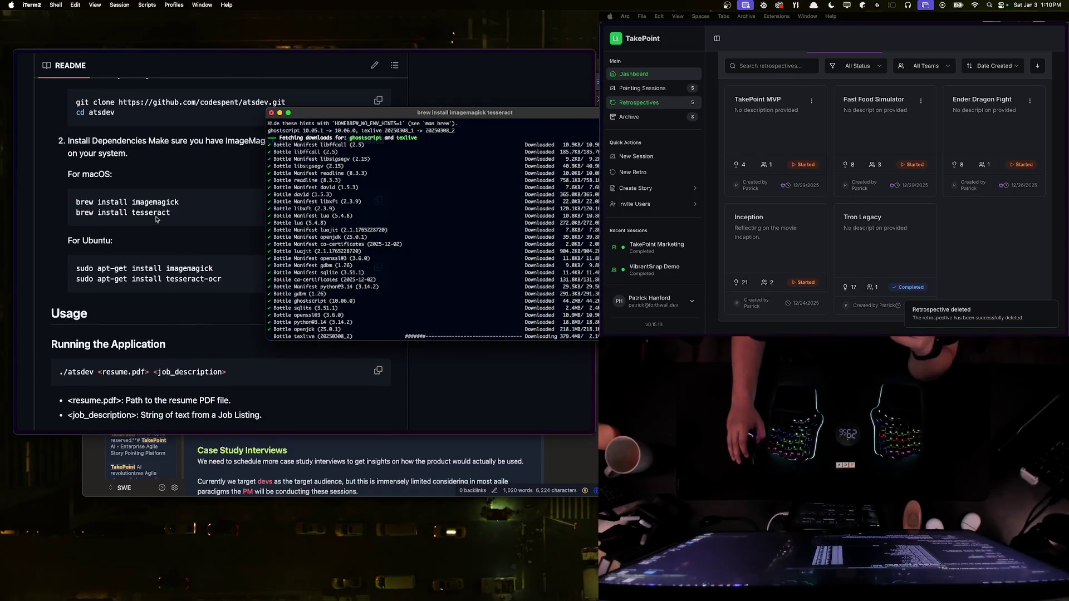
left_click_drag(446, 113, 420, 122)
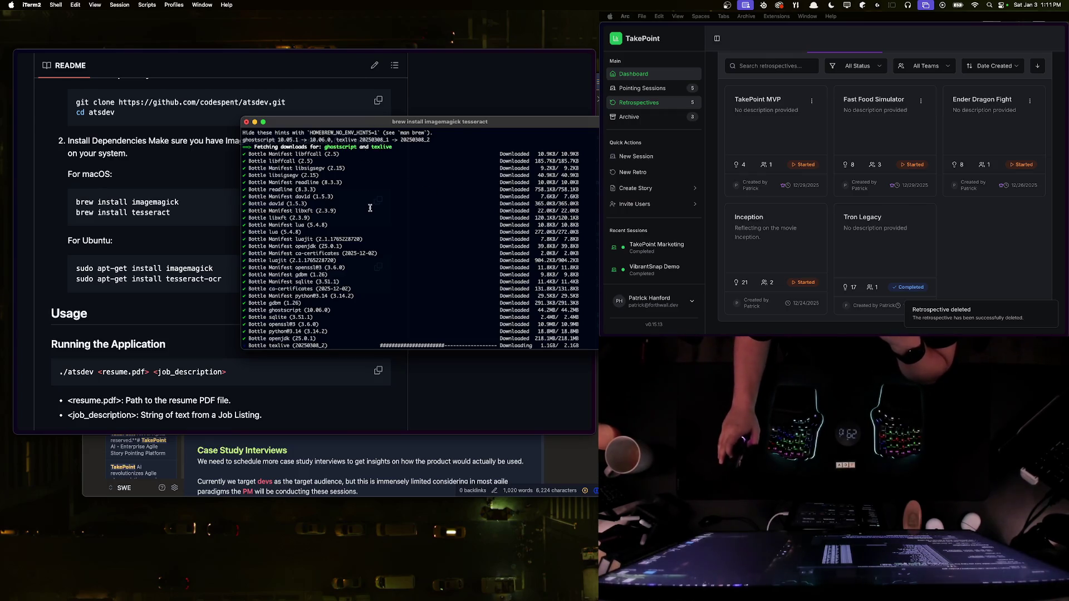
Step: Nudge the iTerm2 window into place while the 2.1 GB texlive bottle finishes downloading
mouse_move(359, 123)
left_mouse_down()
mouse_move(376, 133)
mouse_move(368, 161)
mouse_move(346, 159)
left_mouse_up()
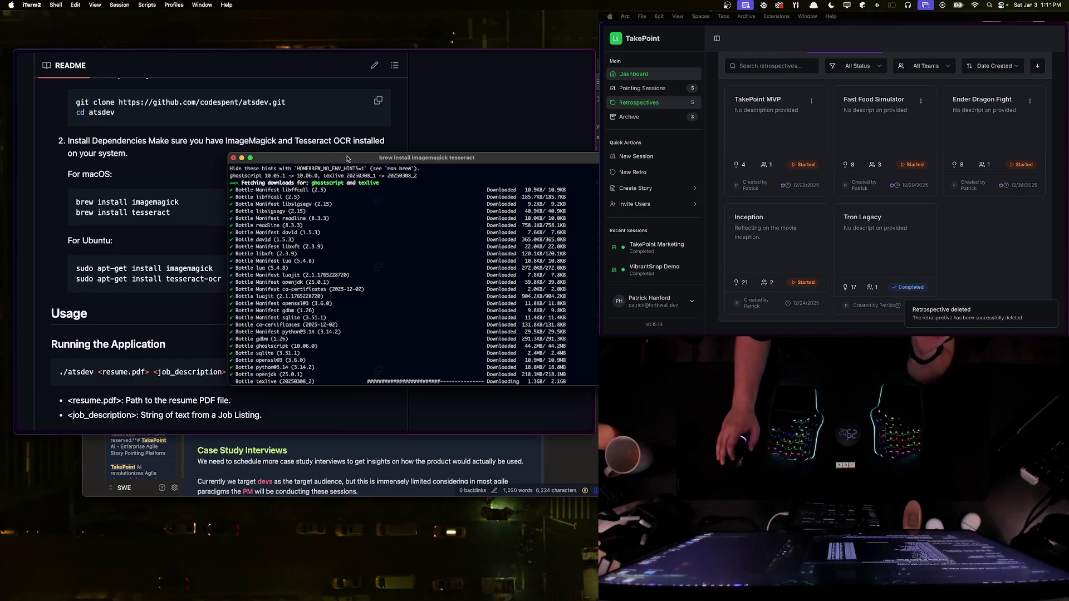
mouse_move(347, 160)
left_mouse_down()
mouse_move(322, 163)
mouse_move(344, 157)
left_mouse_up()
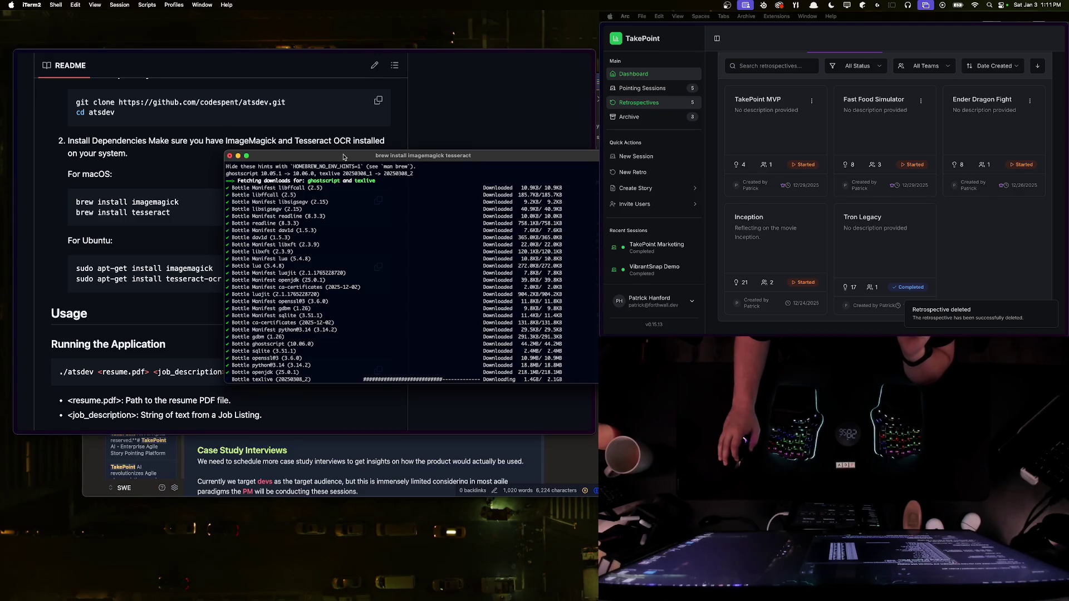
left_click_drag(343, 157, 355, 156)
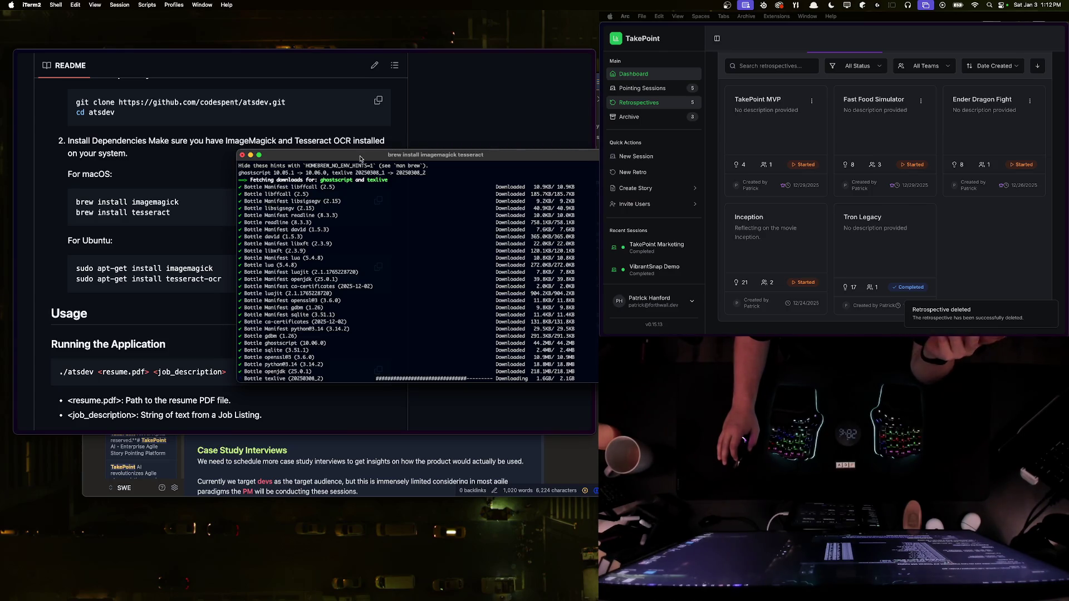
mouse_move(361, 158)
left_mouse_down()
mouse_move(387, 156)
mouse_move(355, 158)
left_mouse_up()
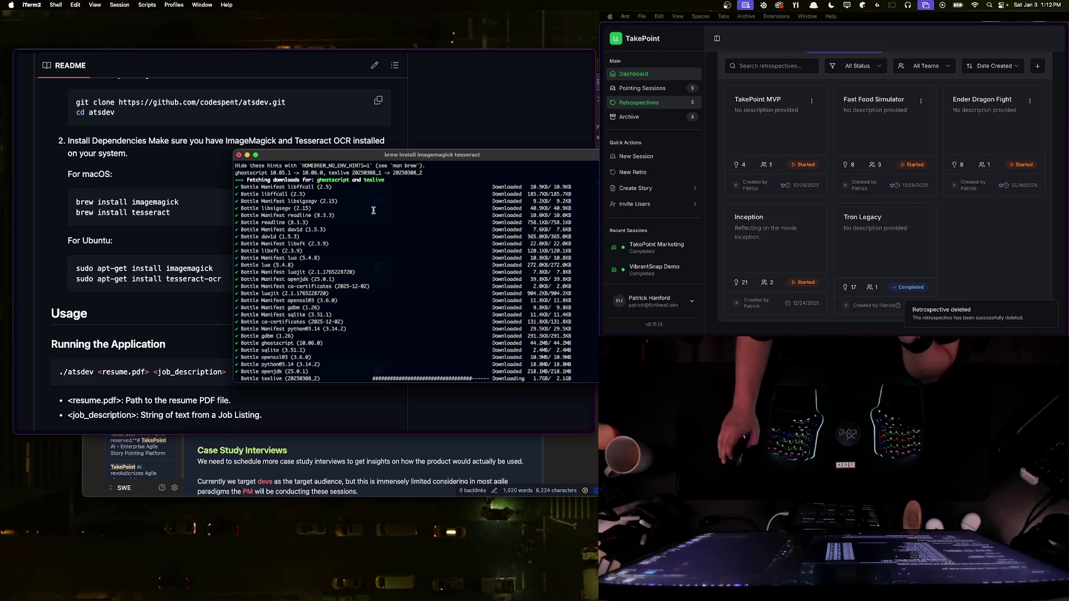
left_click_drag(373, 160, 372, 153)
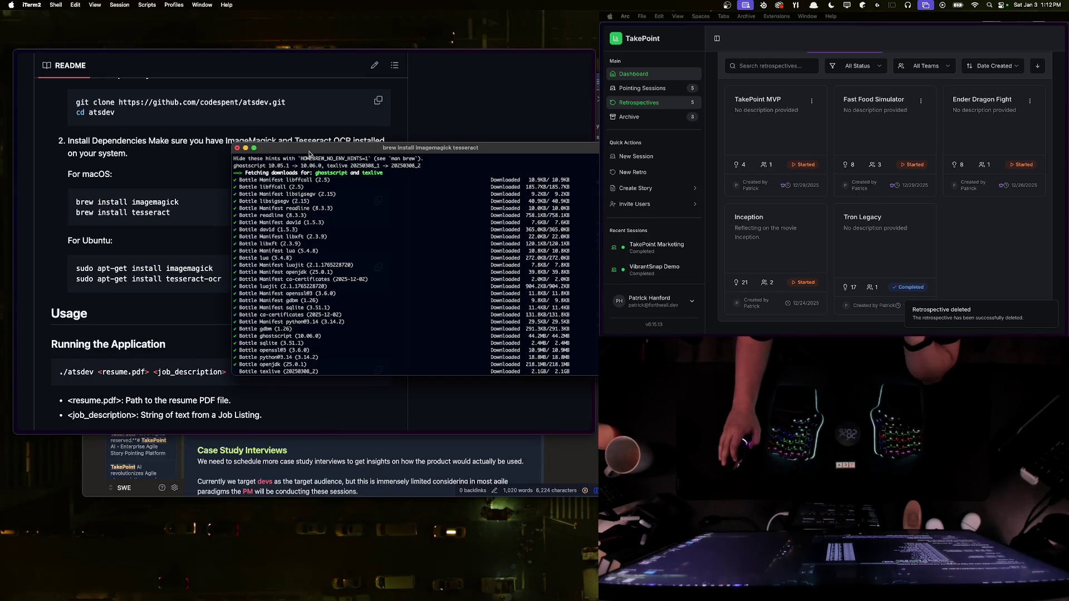
left_click_drag(310, 151, 315, 160)
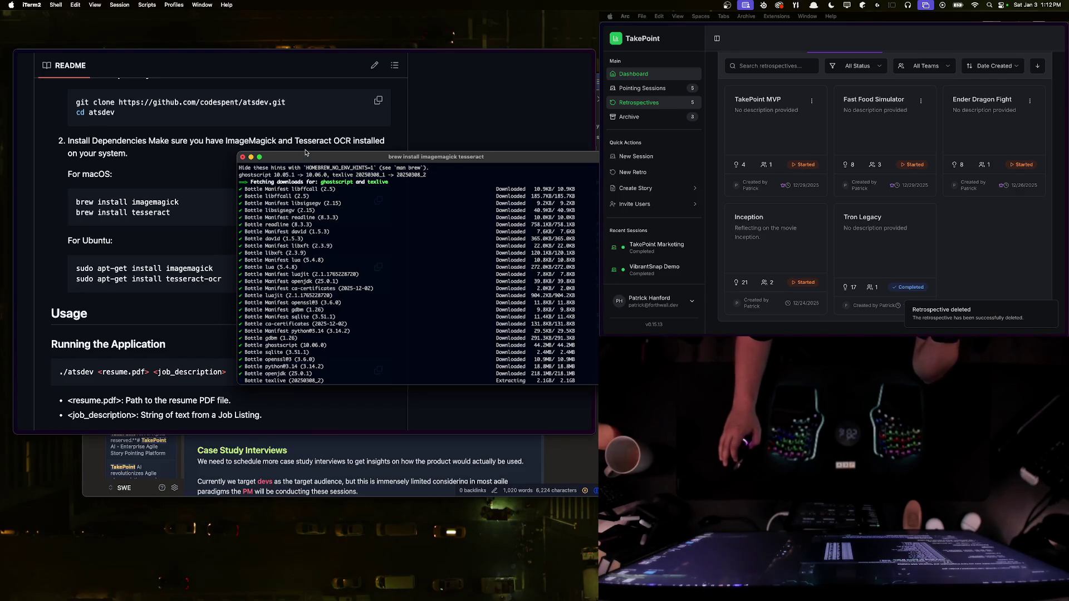
left_click_drag(310, 154, 306, 159)
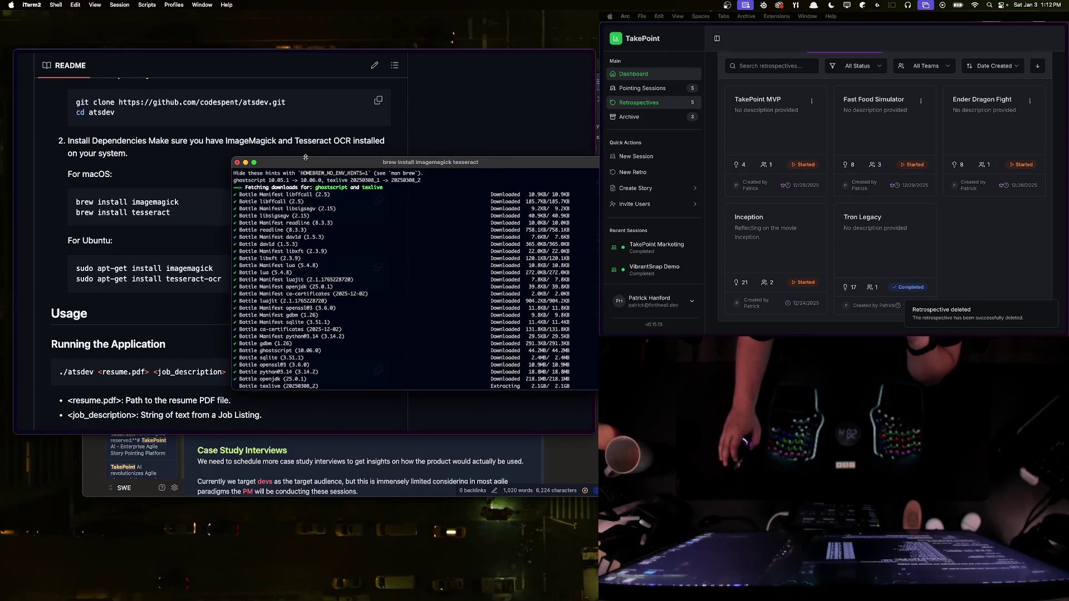